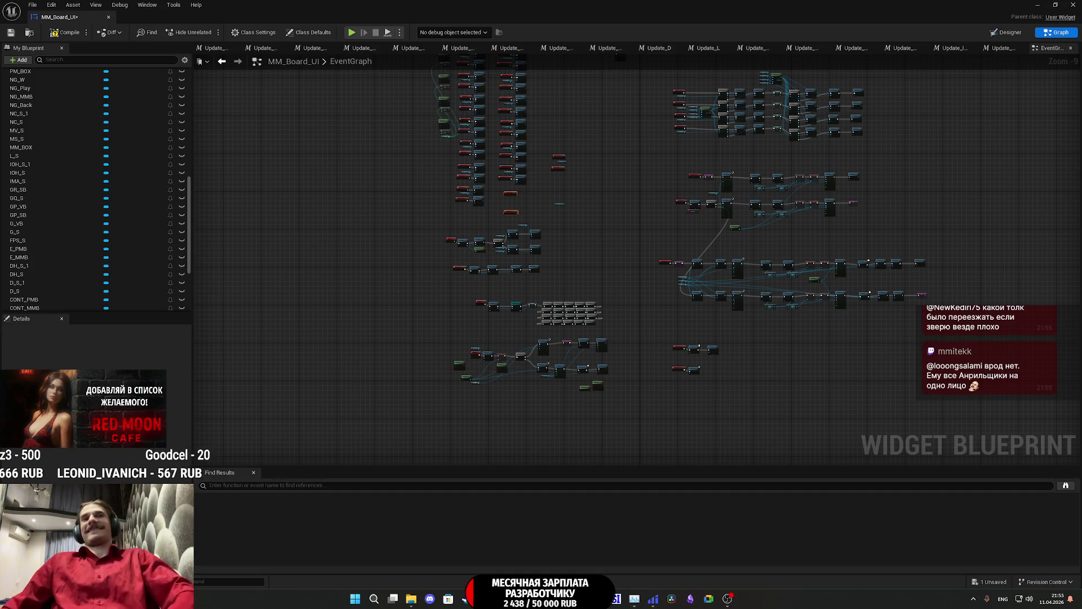
# Step: Arrange the NG_Play hover/unhover events and paste copies of the CONT_PMB Set Color and Opacity nodes beside them
pyautogui.scroll(8, 598, 197)
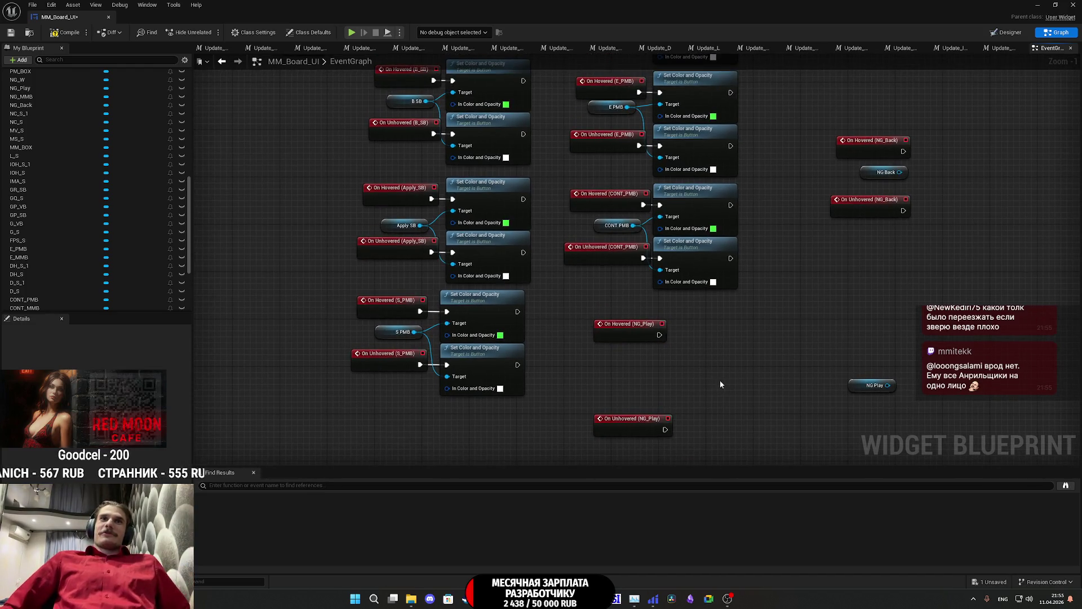
pyautogui.moveTo(639, 331)
pyautogui.mouseDown()
pyautogui.moveTo(614, 330)
pyautogui.moveTo(623, 330)
pyautogui.mouseUp()
pyautogui.moveTo(640, 431); pyautogui.dragTo(618, 386)
pyautogui.moveTo(701, 326)
pyautogui.mouseDown()
pyautogui.moveTo(674, 360)
pyautogui.moveTo(620, 269)
pyautogui.moveTo(620, 221)
pyautogui.mouseUp()
pyautogui.moveTo(655, 370)
pyautogui.mouseDown()
pyautogui.moveTo(641, 309)
pyautogui.moveTo(653, 305)
pyautogui.moveTo(644, 302)
pyautogui.mouseUp()
pyautogui.hotkey('ctrl', 'v')
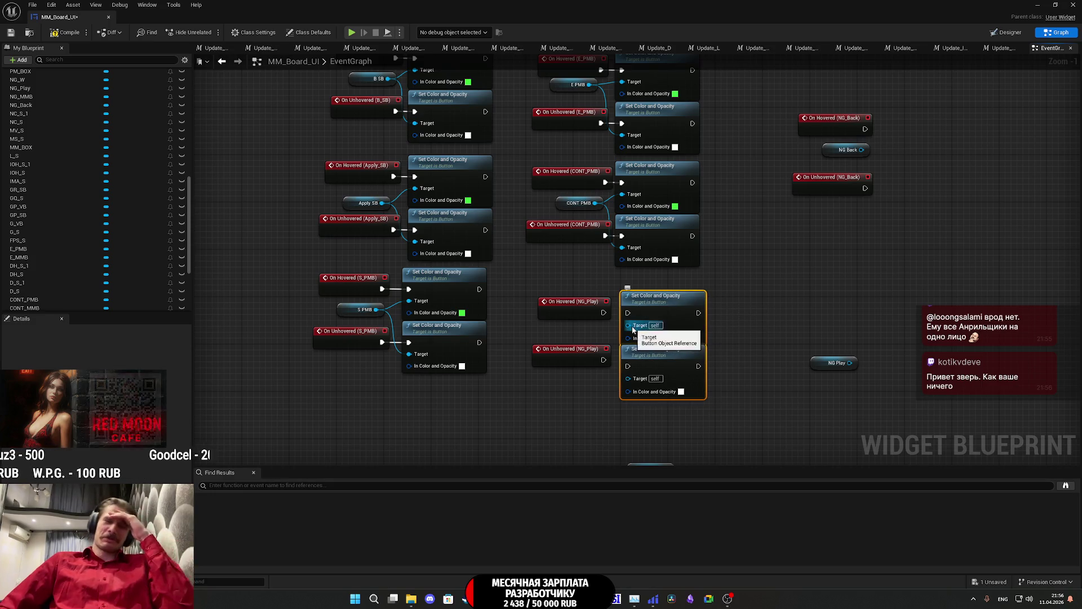
pyautogui.click(576, 367)
pyautogui.moveTo(576, 367); pyautogui.dragTo(576, 373)
pyautogui.click(875, 329)
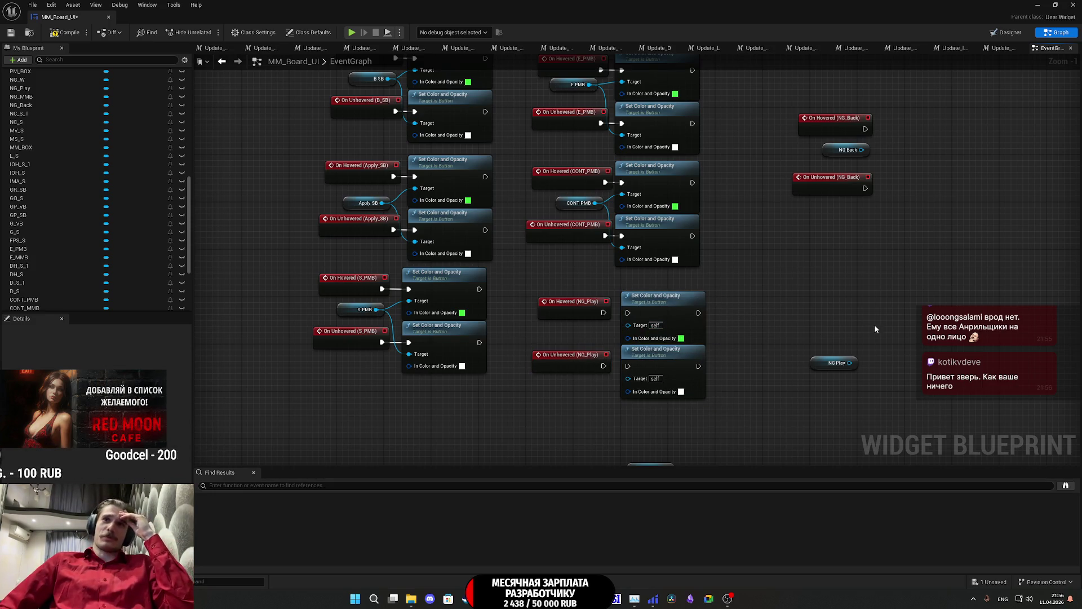
# Step: Wire NG Play into both colour nodes' Targets and link the hover/unhover events to them
pyautogui.moveTo(852, 367); pyautogui.dragTo(624, 363)
pyautogui.press('Escape')
pyautogui.moveTo(852, 363); pyautogui.dragTo(628, 377)
pyautogui.moveTo(636, 326)
pyautogui.mouseDown()
pyautogui.moveTo(849, 362)
pyautogui.moveTo(777, 367)
pyautogui.moveTo(561, 339)
pyautogui.mouseUp()
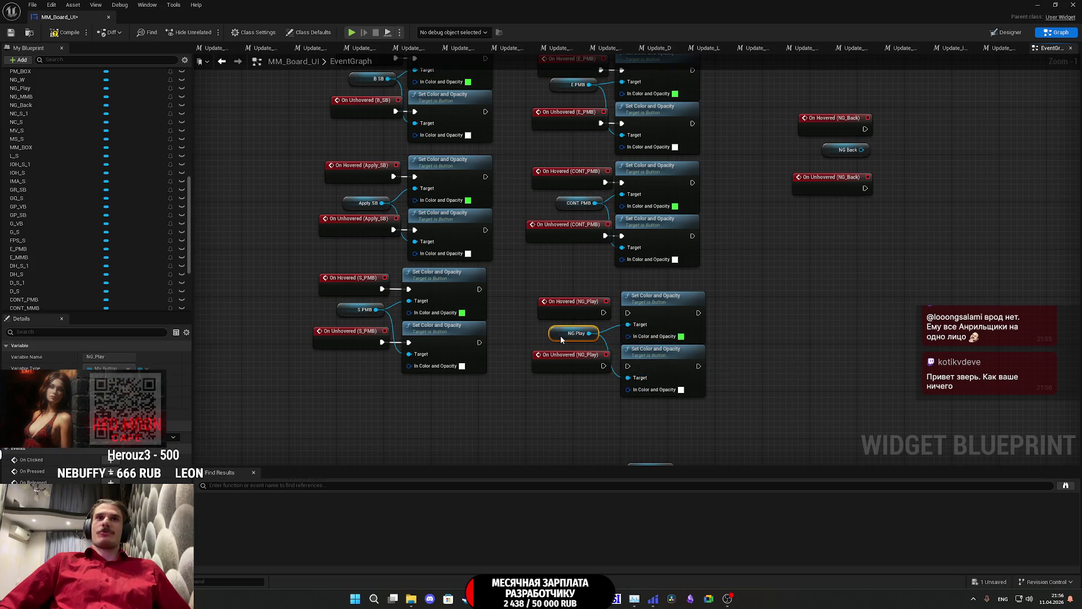
pyautogui.moveTo(733, 275); pyautogui.dragTo(758, 331)
pyautogui.moveTo(599, 448)
pyautogui.mouseDown()
pyautogui.moveTo(652, 375)
pyautogui.moveTo(629, 368)
pyautogui.mouseUp()
pyautogui.moveTo(629, 421); pyautogui.dragTo(654, 421)
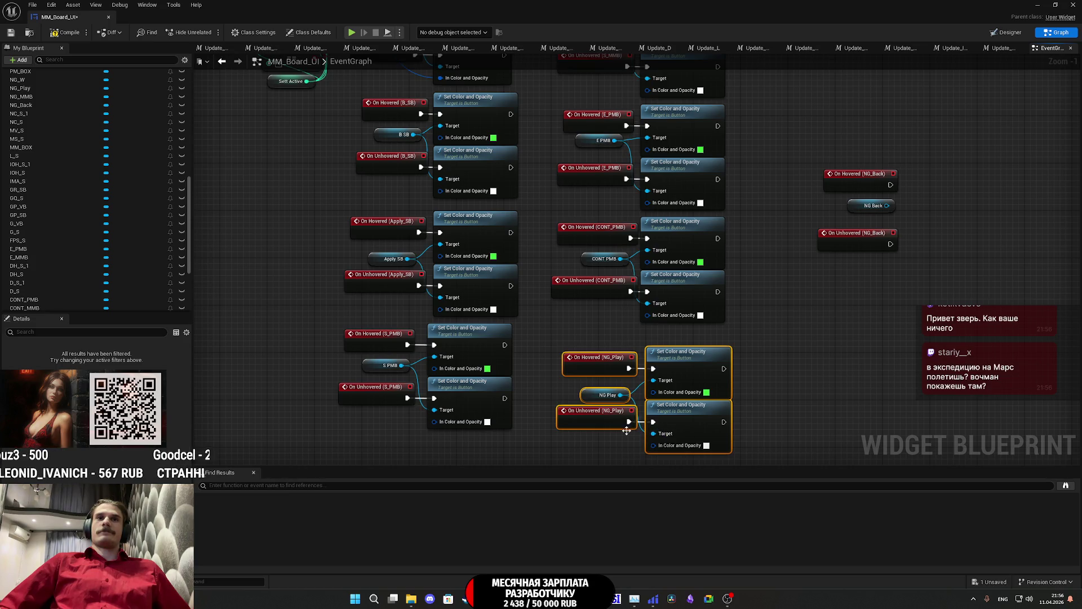
pyautogui.moveTo(708, 359); pyautogui.dragTo(679, 343)
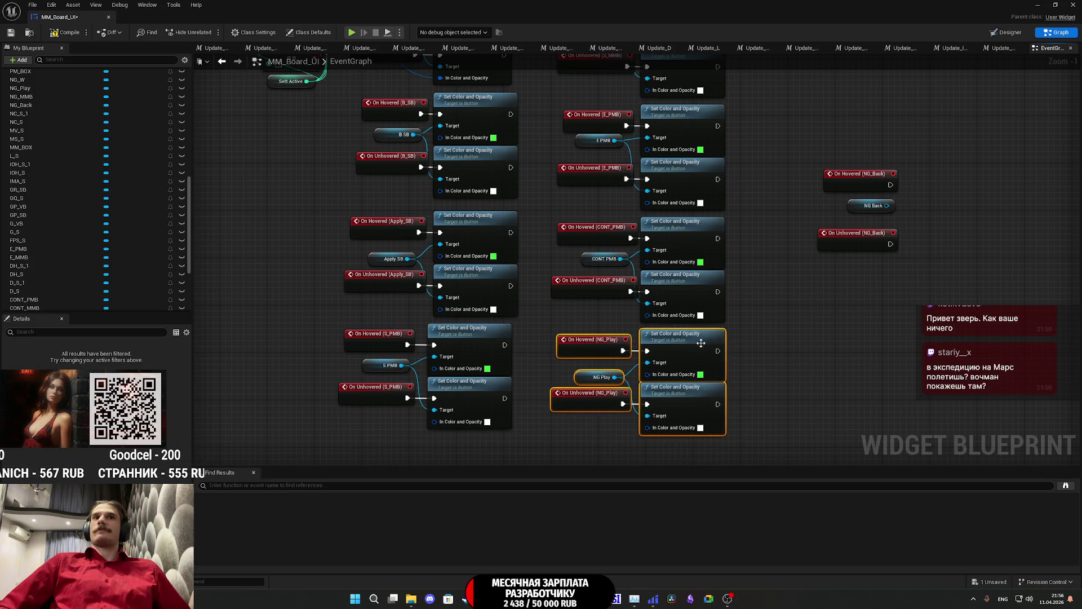
pyautogui.moveTo(782, 336); pyautogui.dragTo(752, 357)
pyautogui.scroll(-6, 702, 390)
pyautogui.scroll(4, 710, 338)
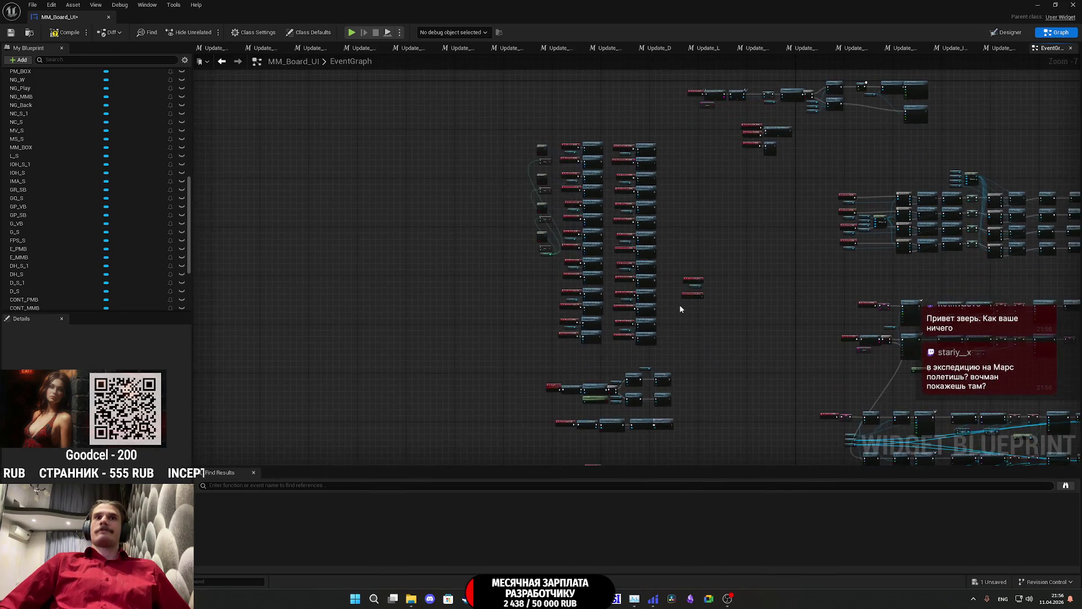
# Step: Move the NG_Back events under the S_PMB group and paste two Set Color and Opacity nodes beside them
pyautogui.moveTo(794, 274)
pyautogui.mouseDown()
pyautogui.moveTo(751, 165)
pyautogui.moveTo(664, 232)
pyautogui.moveTo(364, 393)
pyautogui.mouseUp()
pyautogui.click(444, 408)
pyautogui.moveTo(444, 408); pyautogui.dragTo(489, 333)
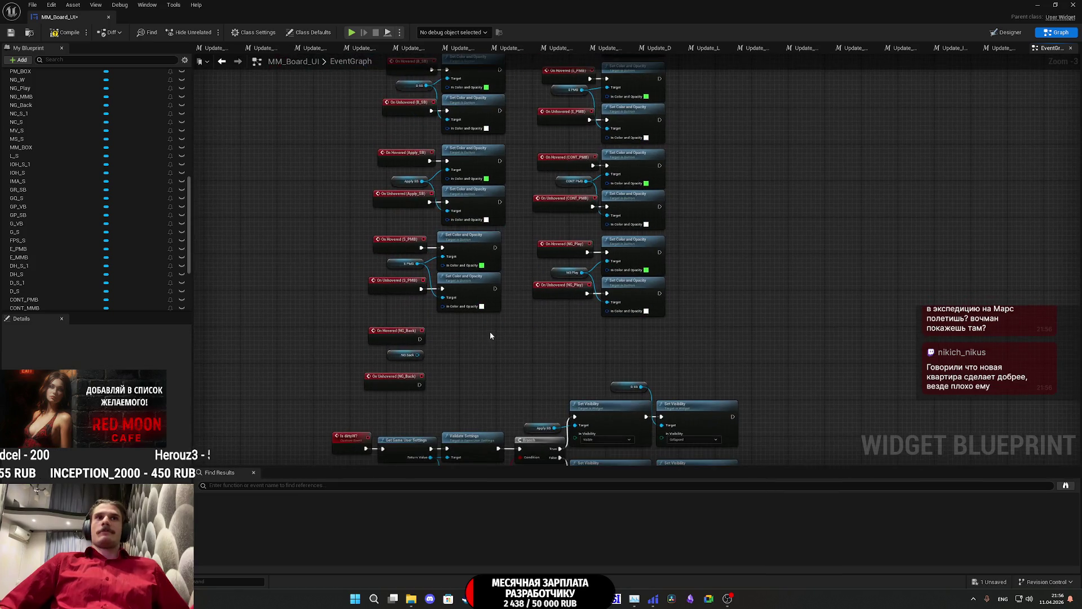
pyautogui.hotkey('ctrl', 'v')
pyautogui.scroll(3, 543, 283)
pyautogui.moveTo(543, 284); pyautogui.dragTo(498, 280)
# Step: Wire the NG_Back hover/unhover events and the NG Back reference into the two colour nodes
pyautogui.moveTo(463, 349); pyautogui.dragTo(498, 341)
pyautogui.moveTo(461, 303)
pyautogui.mouseDown()
pyautogui.moveTo(499, 293)
pyautogui.moveTo(499, 354)
pyautogui.moveTo(444, 338)
pyautogui.mouseUp()
pyautogui.click(647, 350)
pyautogui.moveTo(656, 299); pyautogui.dragTo(667, 337)
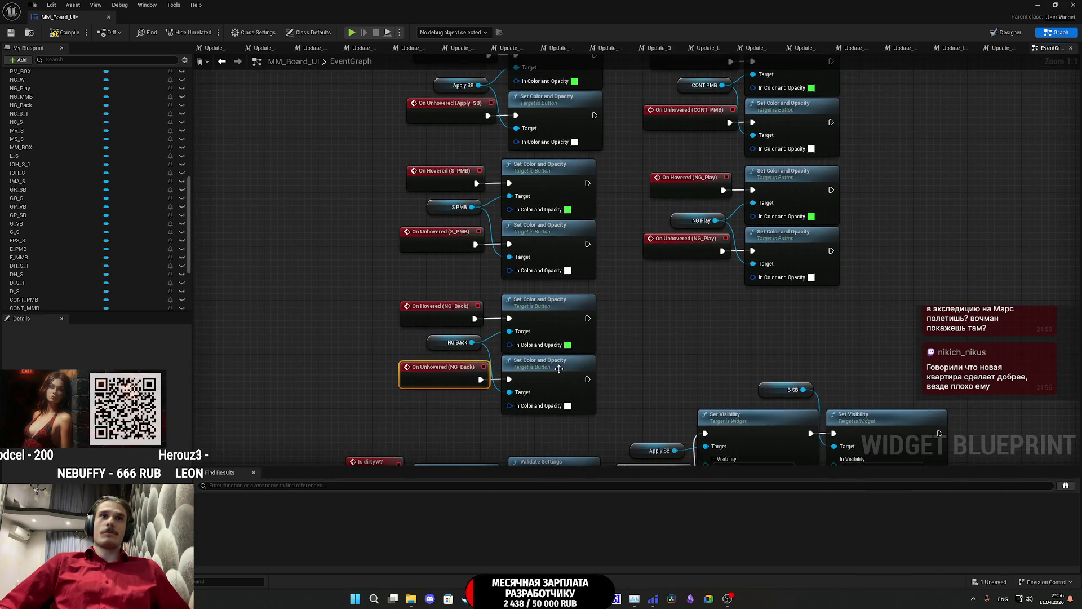
pyautogui.click(648, 355)
pyautogui.click(398, 277)
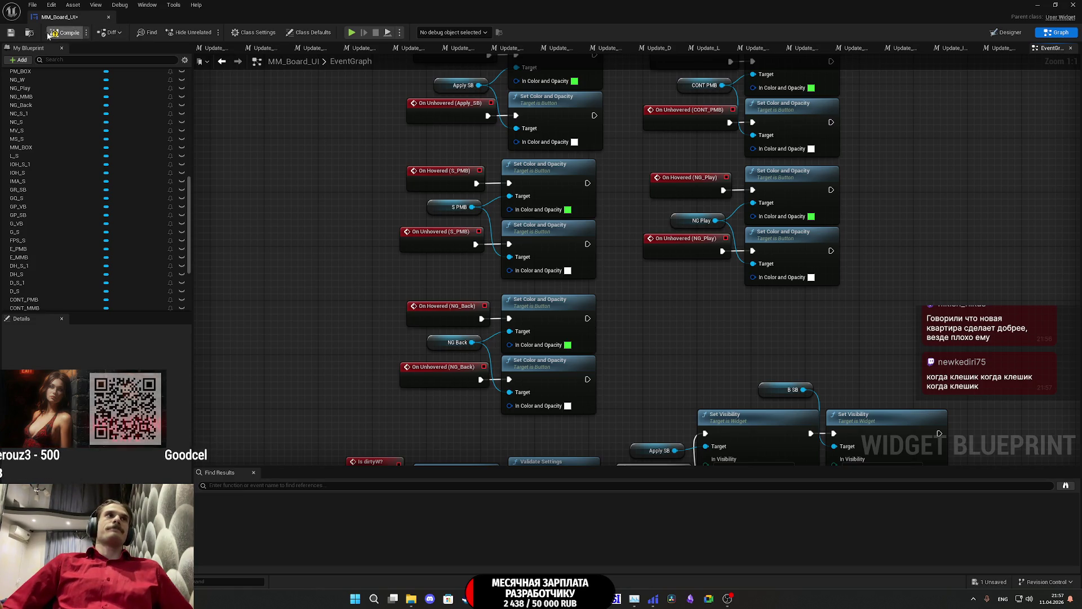
# Step: Save MM_Board_UI and look over the event graph's Set Visibility nodes
pyautogui.click(13, 34)
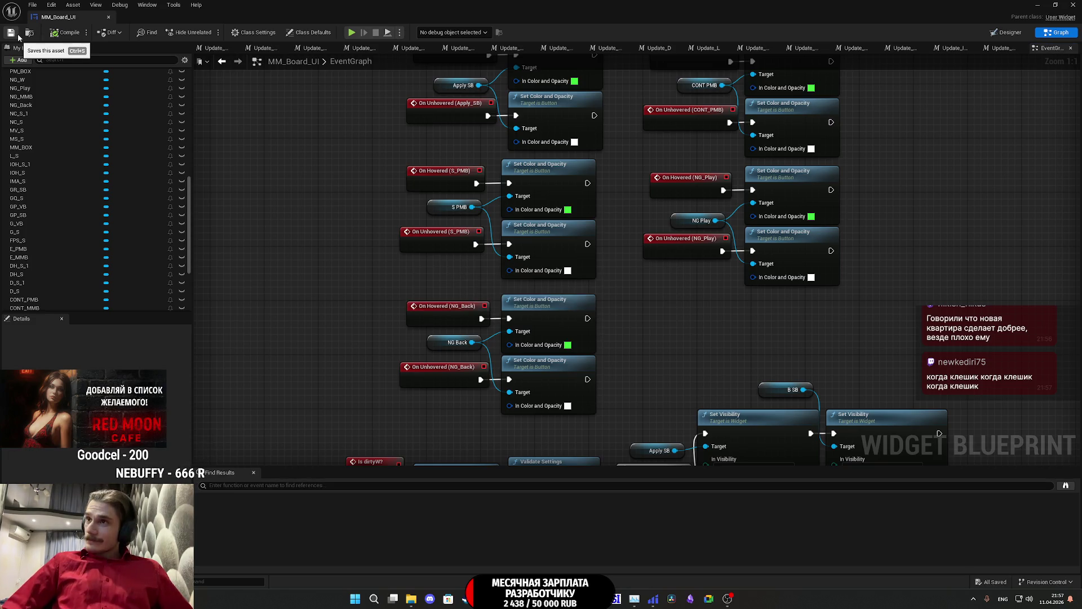
pyautogui.scroll(-2, 717, 344)
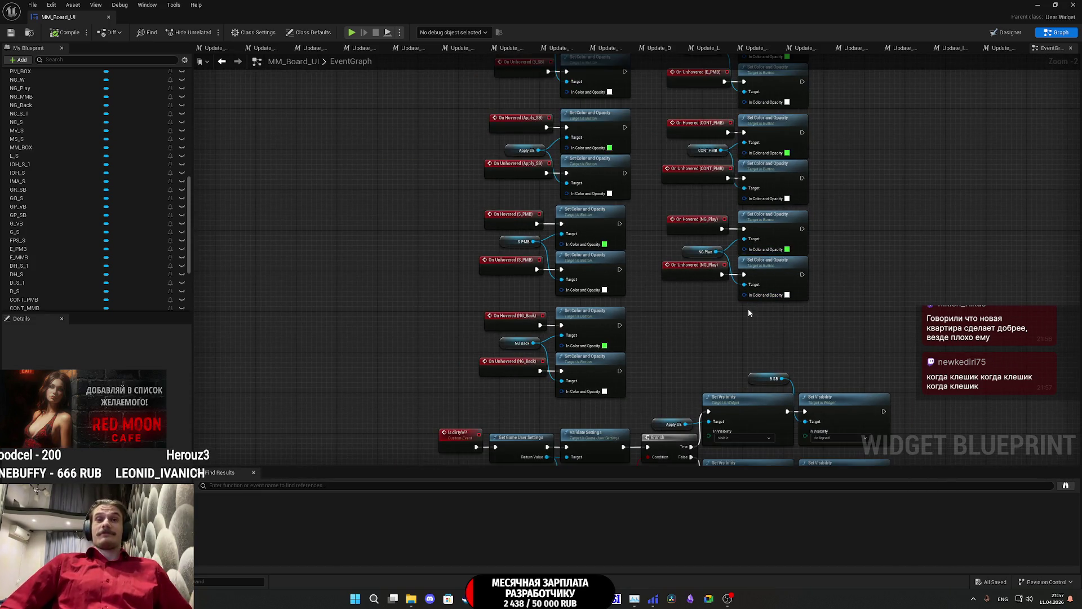
pyautogui.scroll(-5, 745, 312)
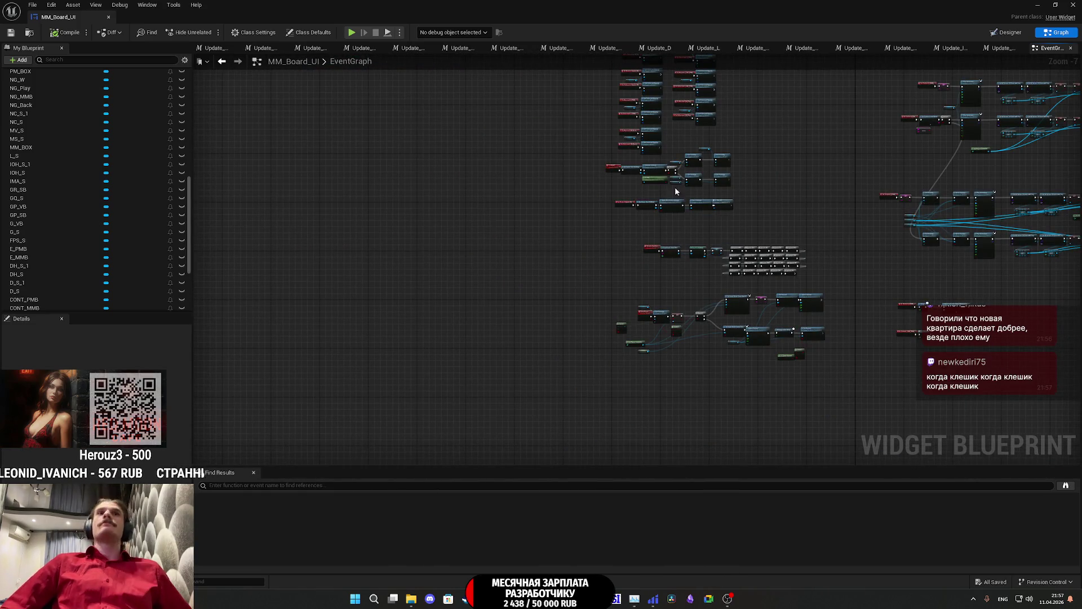
pyautogui.scroll(5, 602, 169)
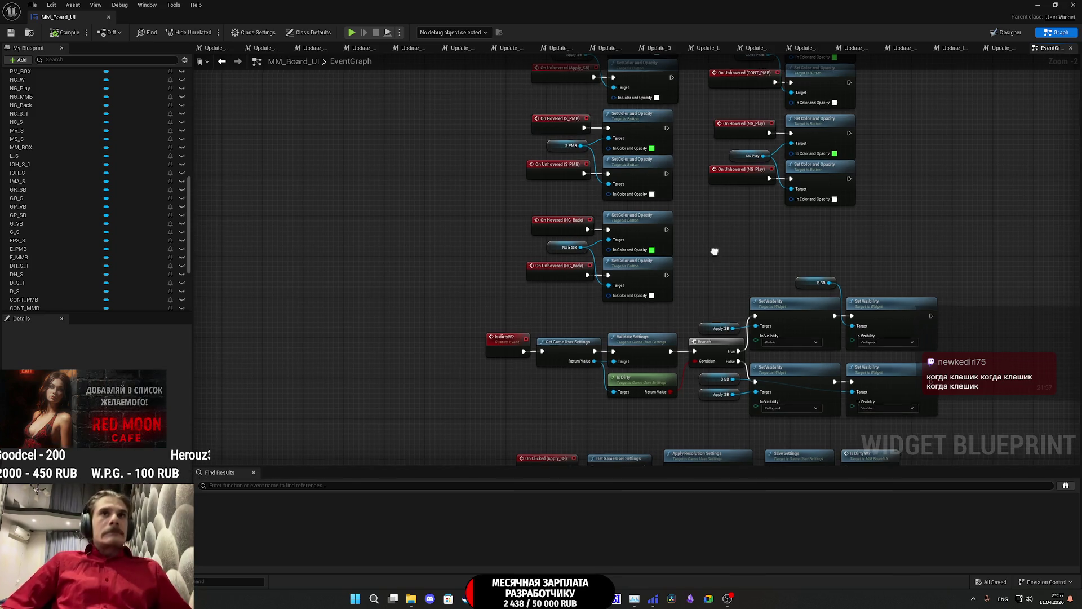
pyautogui.moveTo(714, 250); pyautogui.dragTo(669, 285)
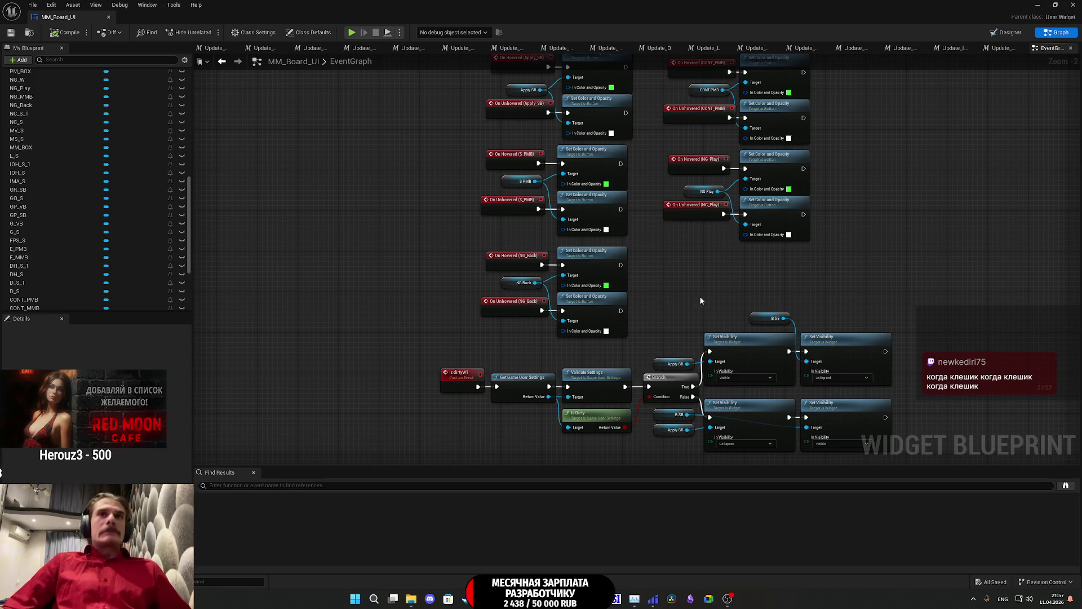
pyautogui.scroll(-4, 665, 285)
pyautogui.scroll(5, 667, 283)
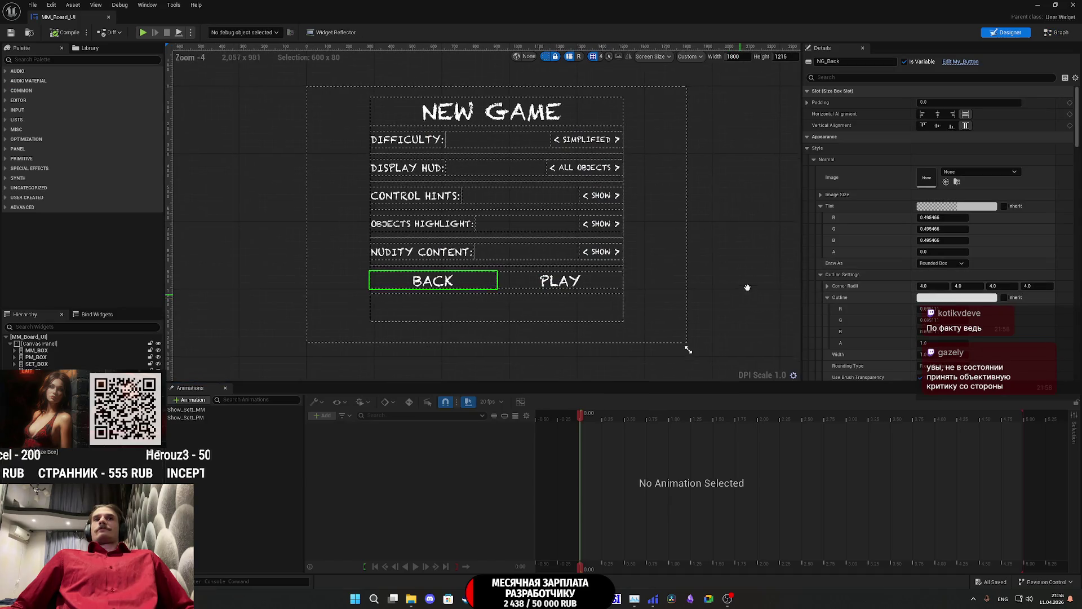
# Step: Select the PLAY button and locate its On Clicked (NG_MMB) event in the event graph
pyautogui.click(598, 258)
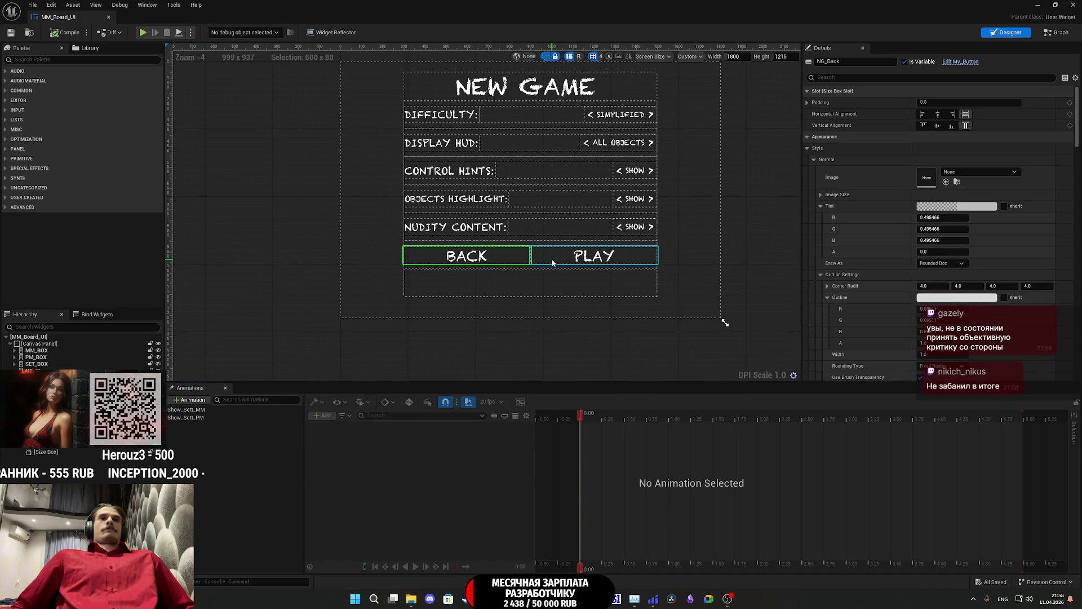
pyautogui.click(1057, 33)
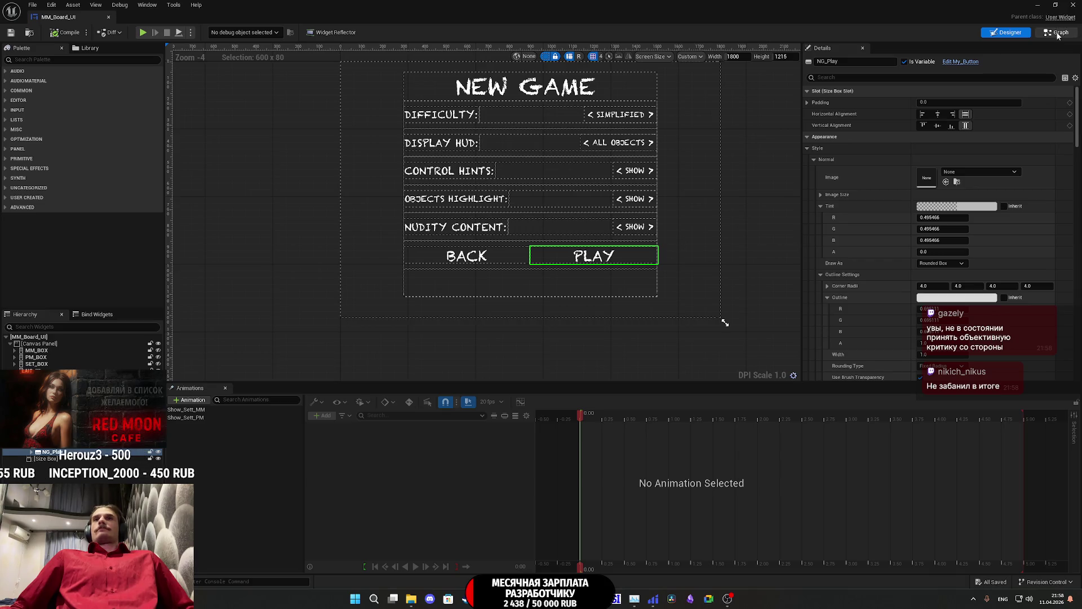
pyautogui.scroll(-5, 712, 226)
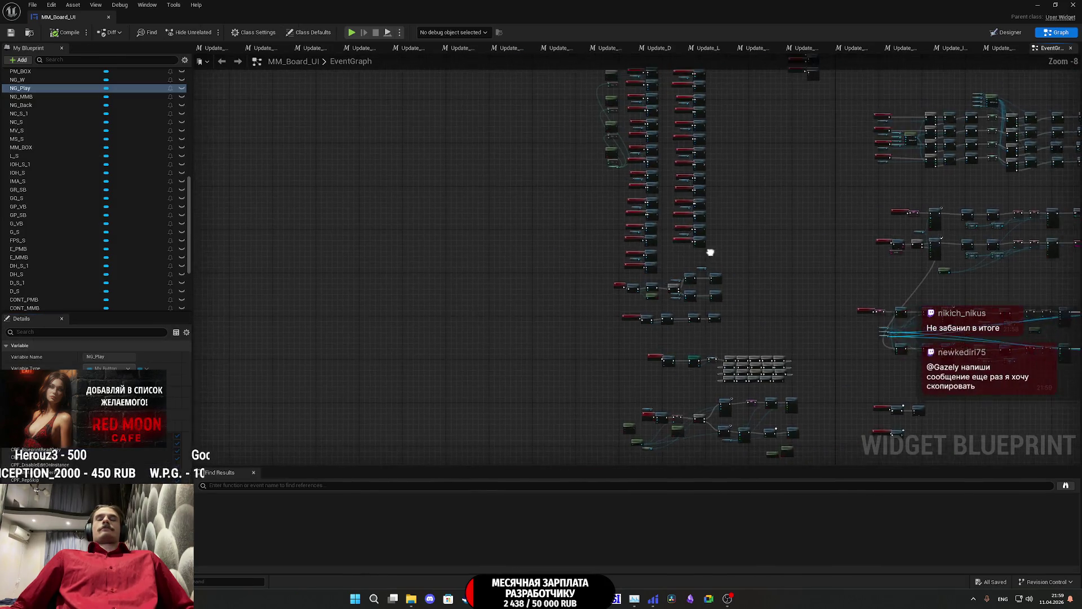
pyautogui.scroll(4, 626, 209)
pyautogui.moveTo(398, 228); pyautogui.dragTo(447, 230)
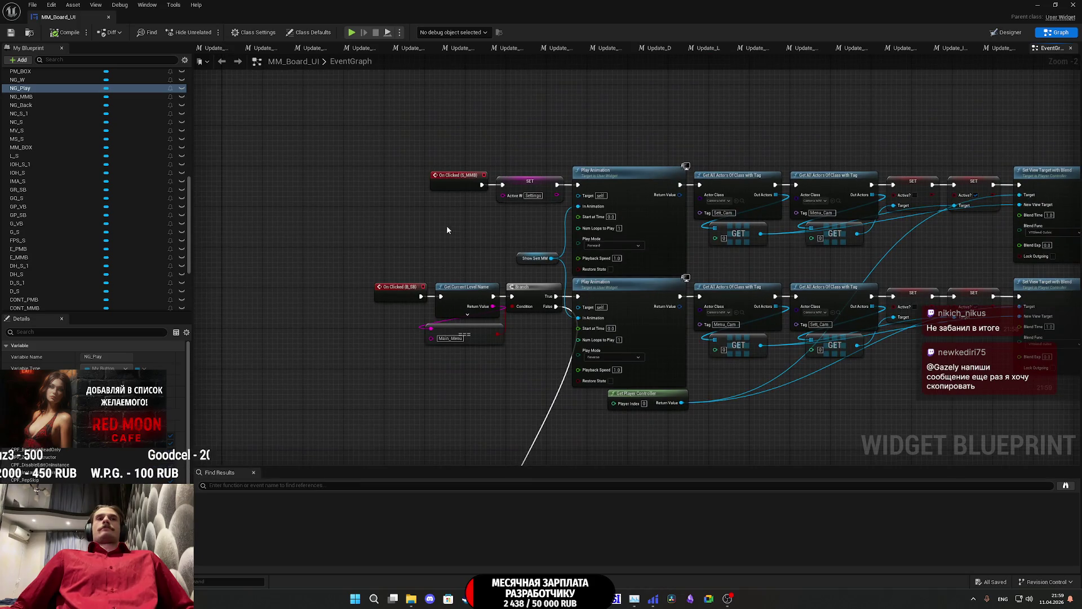
pyautogui.scroll(-6, 410, 320)
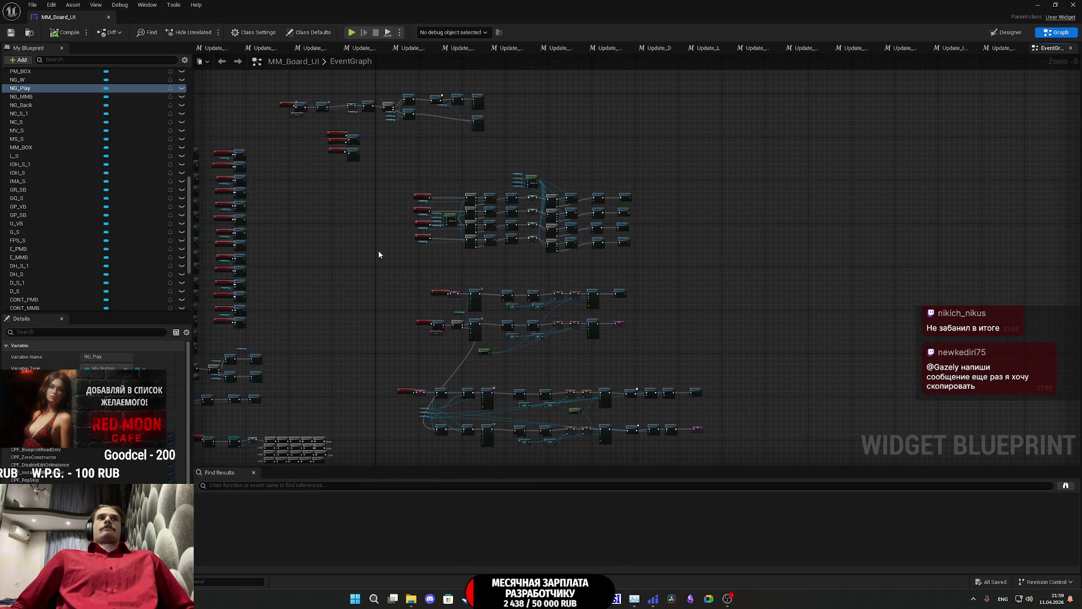
pyautogui.scroll(7, 478, 264)
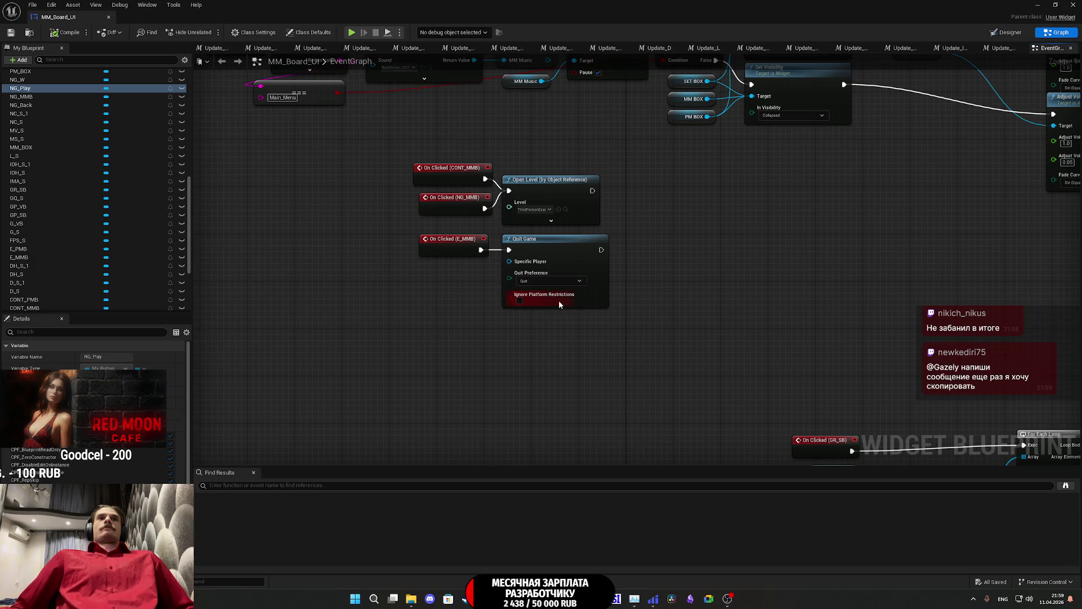
pyautogui.moveTo(629, 223); pyautogui.dragTo(488, 169)
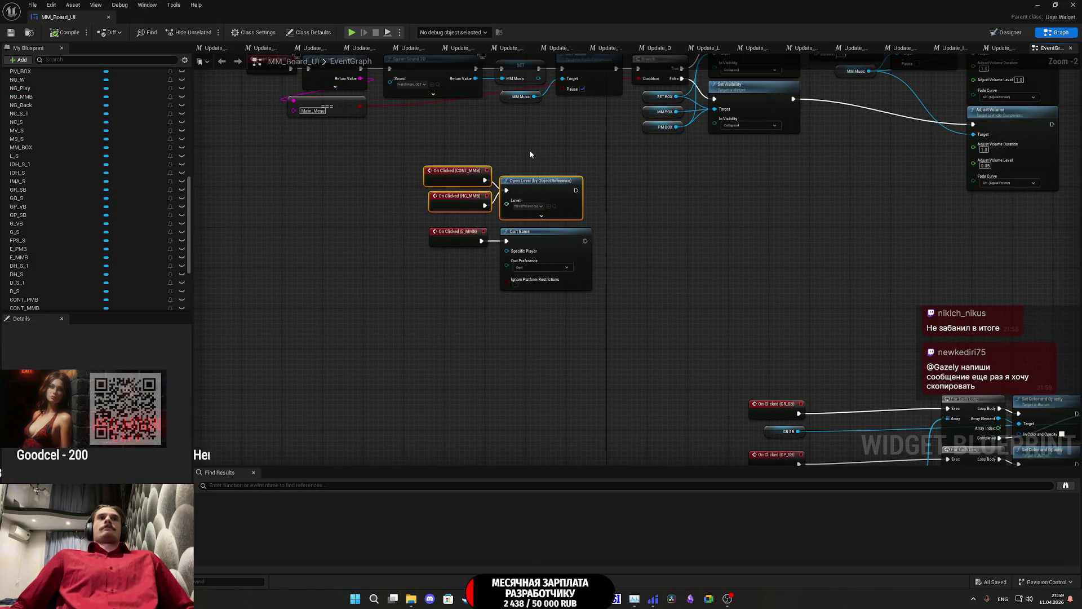
pyautogui.click(530, 151)
pyautogui.scroll(1, 529, 155)
# Step: Pull On Clicked (NG_MMB) off the Open Level node and park it down-left, then return to Designer
pyautogui.click(467, 222)
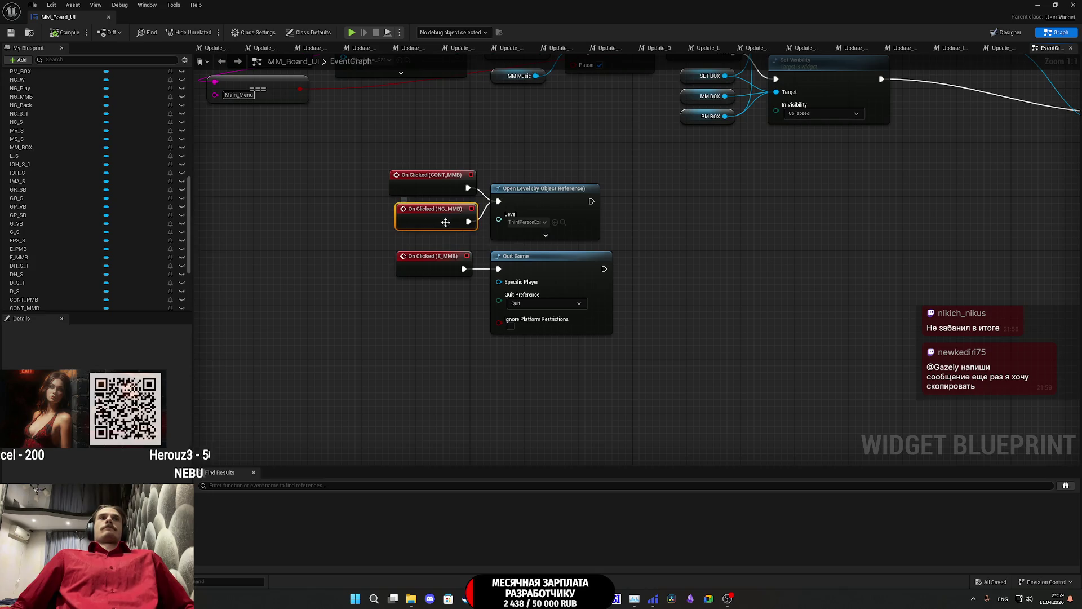
pyautogui.moveTo(624, 238); pyautogui.dragTo(781, 218)
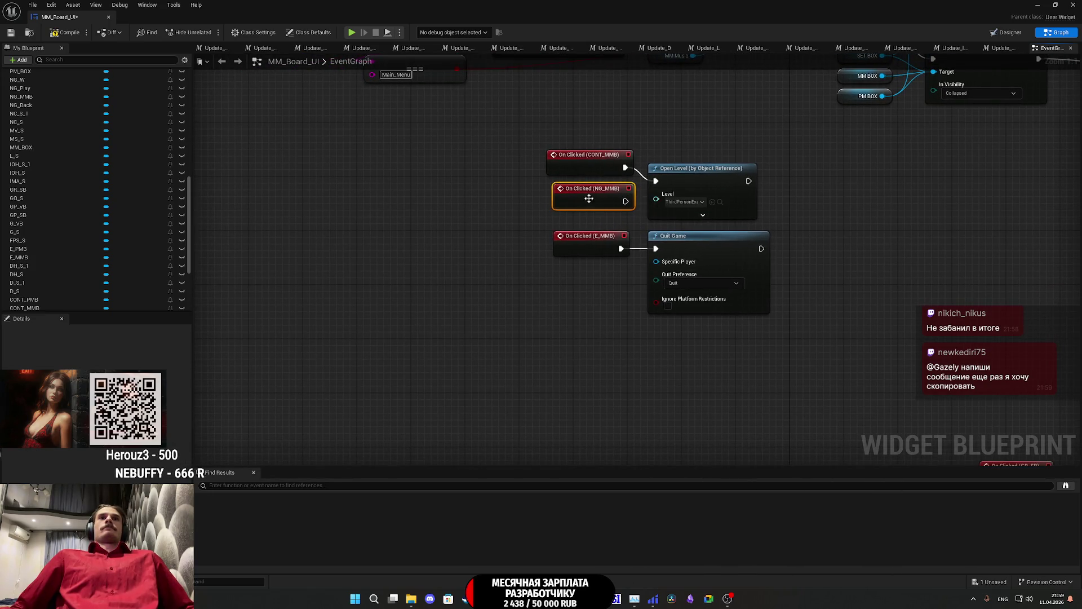
pyautogui.moveTo(592, 198); pyautogui.dragTo(362, 360)
pyautogui.click(593, 299)
pyautogui.moveTo(594, 299); pyautogui.dragTo(483, 311)
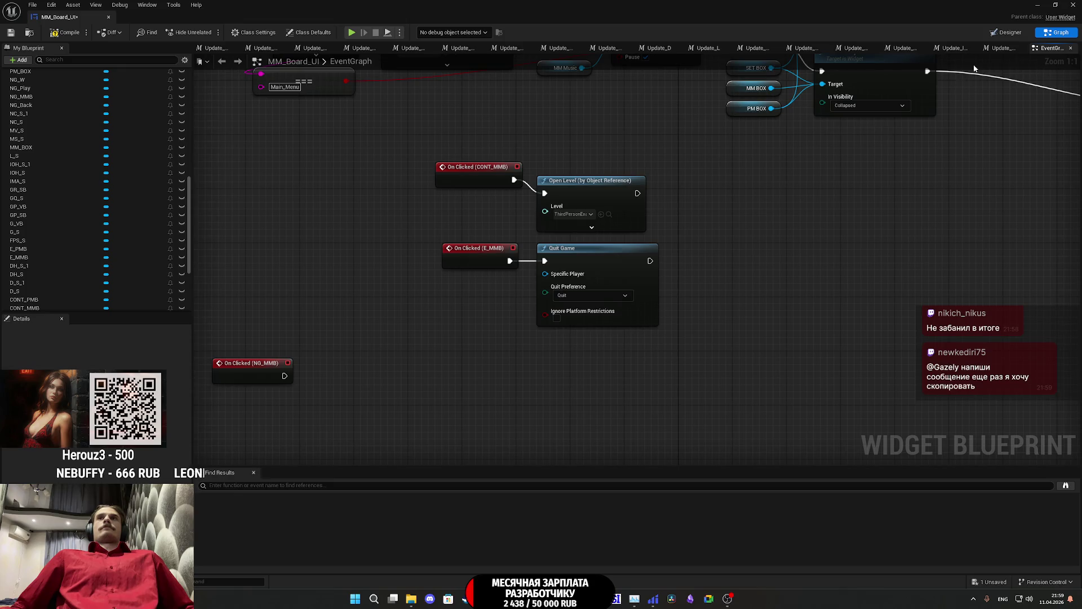
pyautogui.click(1007, 32)
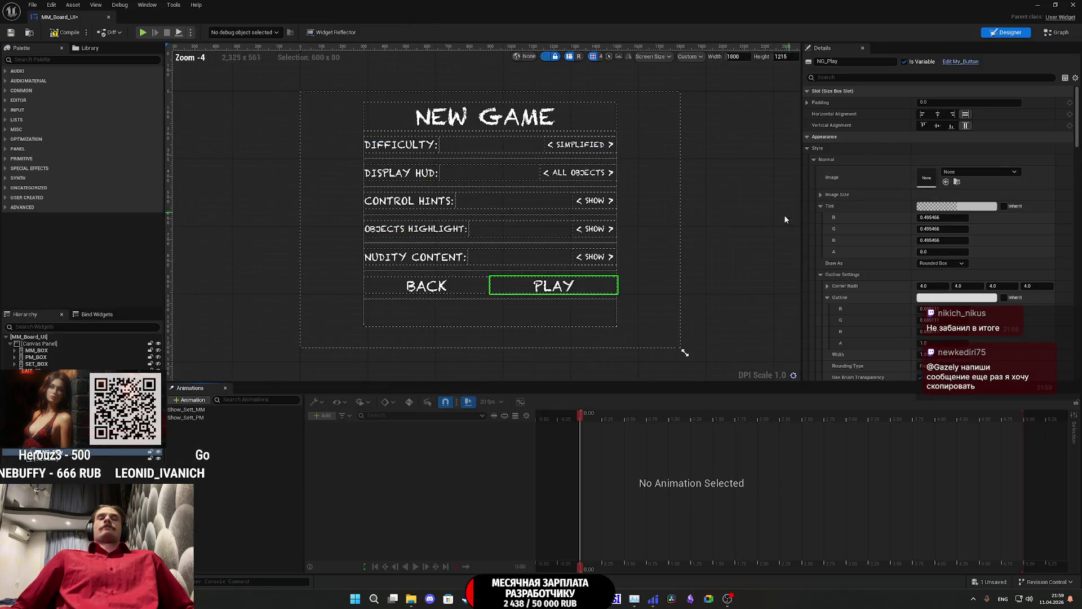
# Step: Add an NG_Play reference to the graph and reposition the On Clicked (NG_Play) event
pyautogui.click(1057, 32)
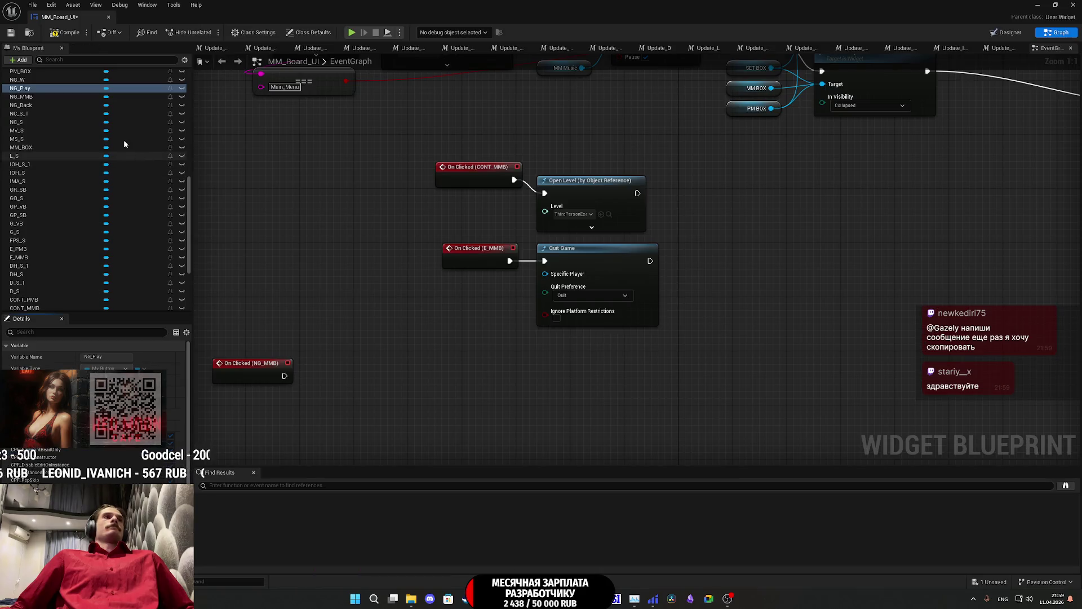
pyautogui.moveTo(34, 88)
pyautogui.mouseDown()
pyautogui.moveTo(225, 169)
pyautogui.moveTo(386, 213)
pyautogui.moveTo(426, 208)
pyautogui.moveTo(62, 98)
pyautogui.mouseUp()
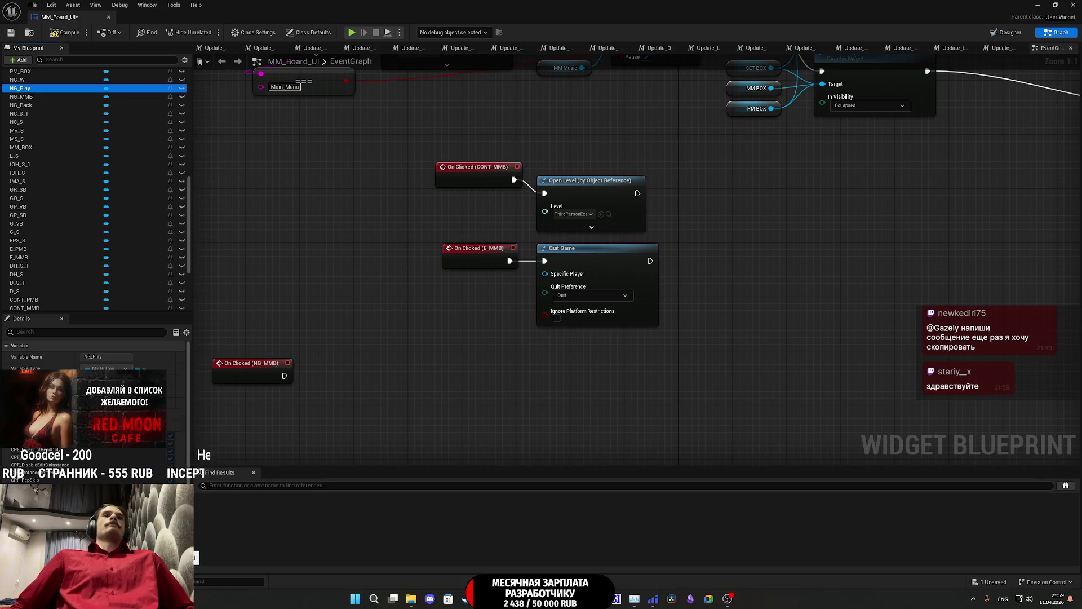
pyautogui.click(476, 359)
pyautogui.scroll(-6, 476, 358)
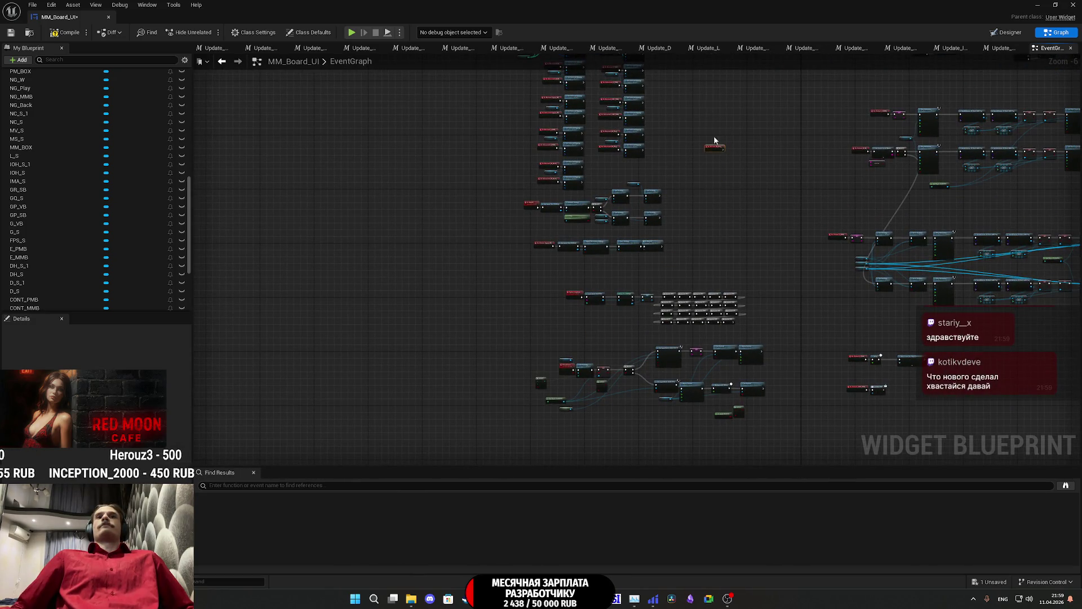
pyautogui.moveTo(713, 145); pyautogui.dragTo(528, 429)
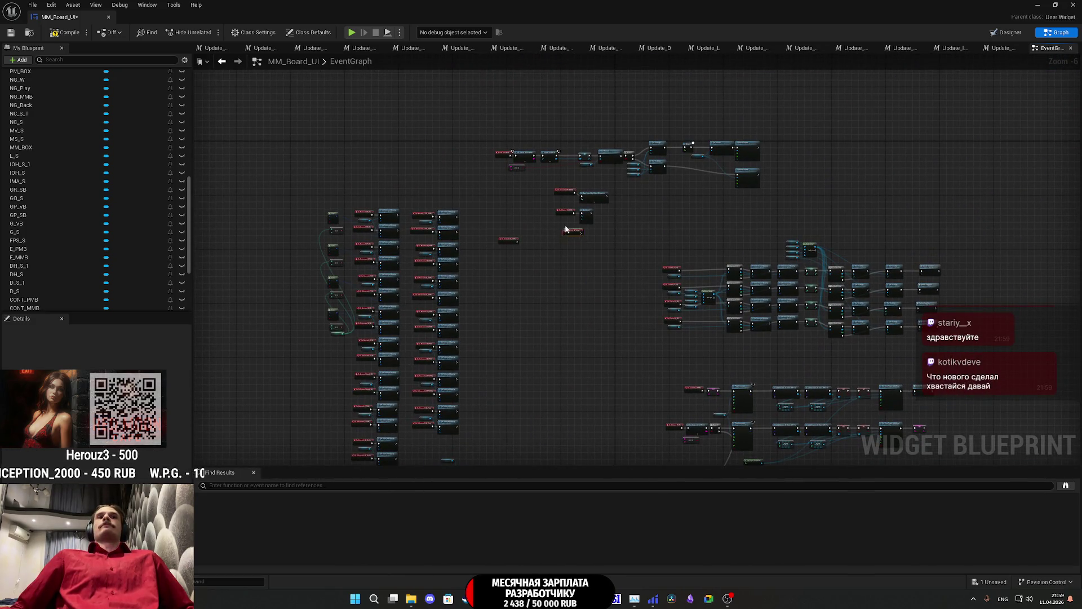
pyautogui.scroll(6, 564, 200)
pyautogui.moveTo(603, 213)
pyautogui.mouseDown()
pyautogui.moveTo(634, 209)
pyautogui.moveTo(633, 190)
pyautogui.moveTo(580, 192)
pyautogui.mouseUp()
pyautogui.click(518, 218)
pyautogui.moveTo(518, 218)
pyautogui.mouseDown()
pyautogui.moveTo(484, 212)
pyautogui.moveTo(434, 131)
pyautogui.mouseUp()
# Step: Move On Clicked (NG_MMB) into empty graph space and save the blueprint
pyautogui.moveTo(296, 276); pyautogui.dragTo(543, 328)
pyautogui.moveTo(635, 279); pyautogui.dragTo(624, 234)
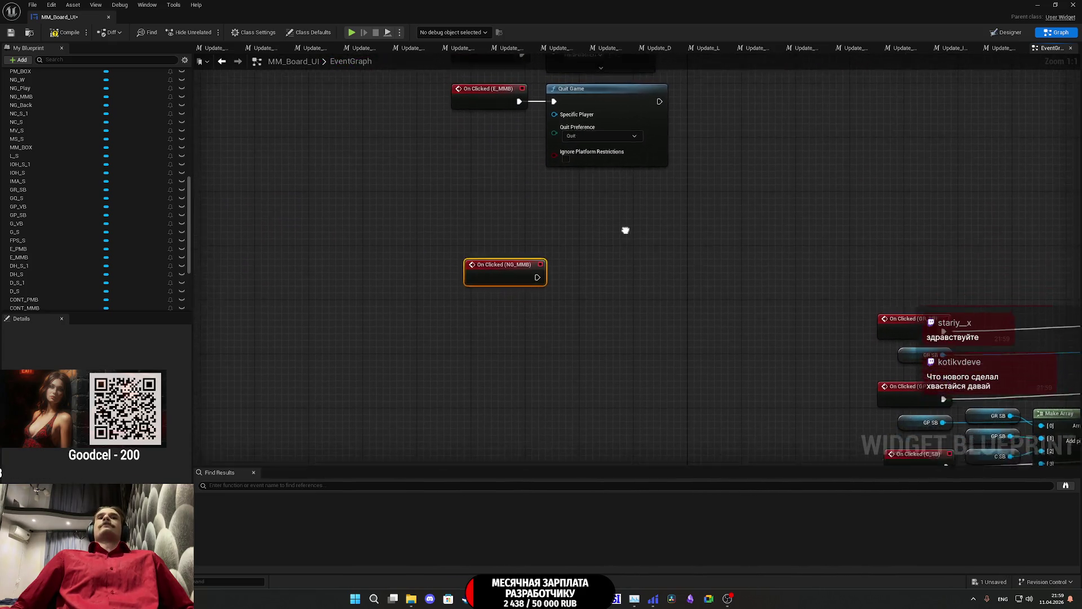
pyautogui.scroll(-6, 622, 248)
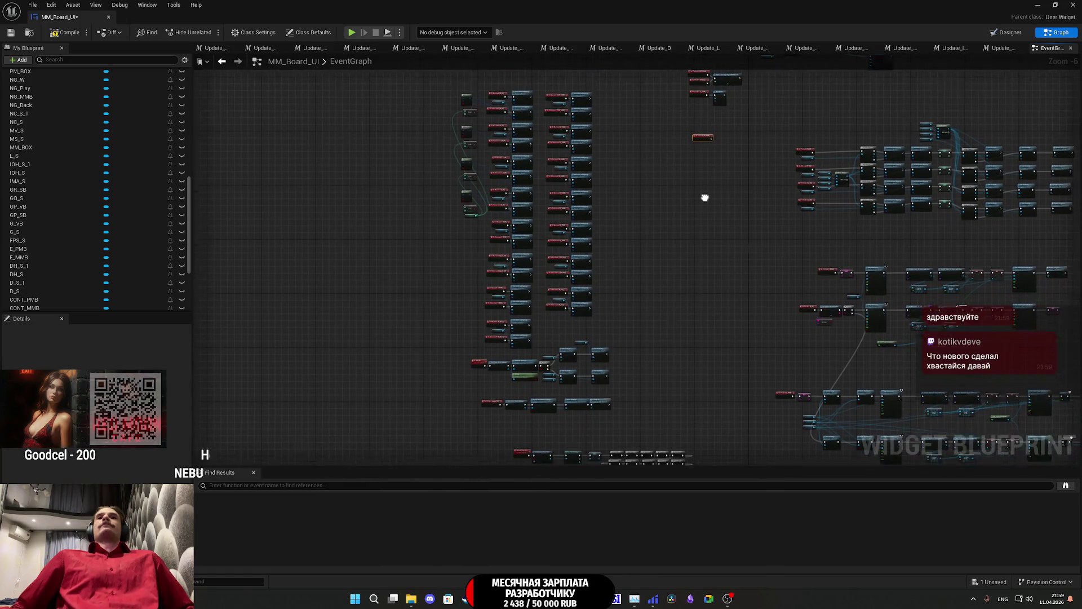
pyautogui.moveTo(704, 197); pyautogui.dragTo(736, 143)
pyautogui.scroll(-4, 736, 143)
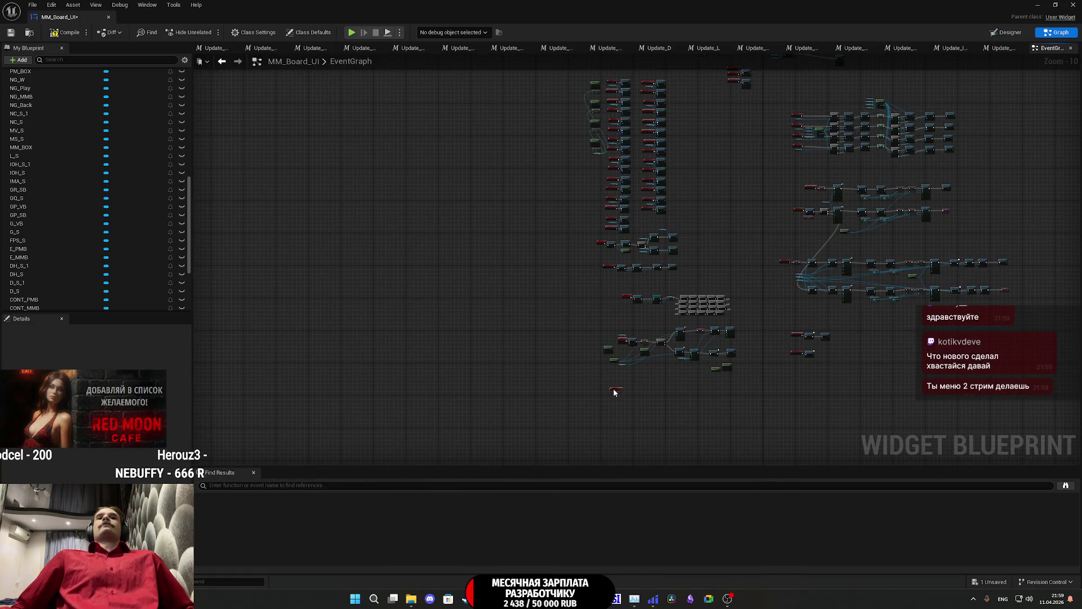
pyautogui.scroll(10, 614, 392)
pyautogui.moveTo(574, 263); pyautogui.dragTo(534, 243)
pyautogui.click(591, 244)
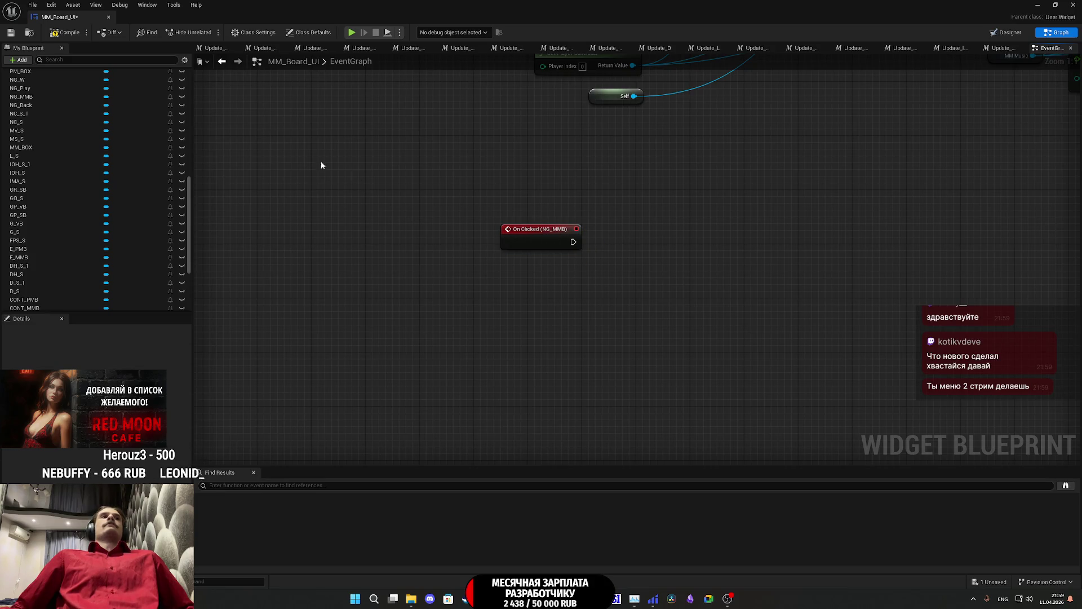
pyautogui.click(13, 33)
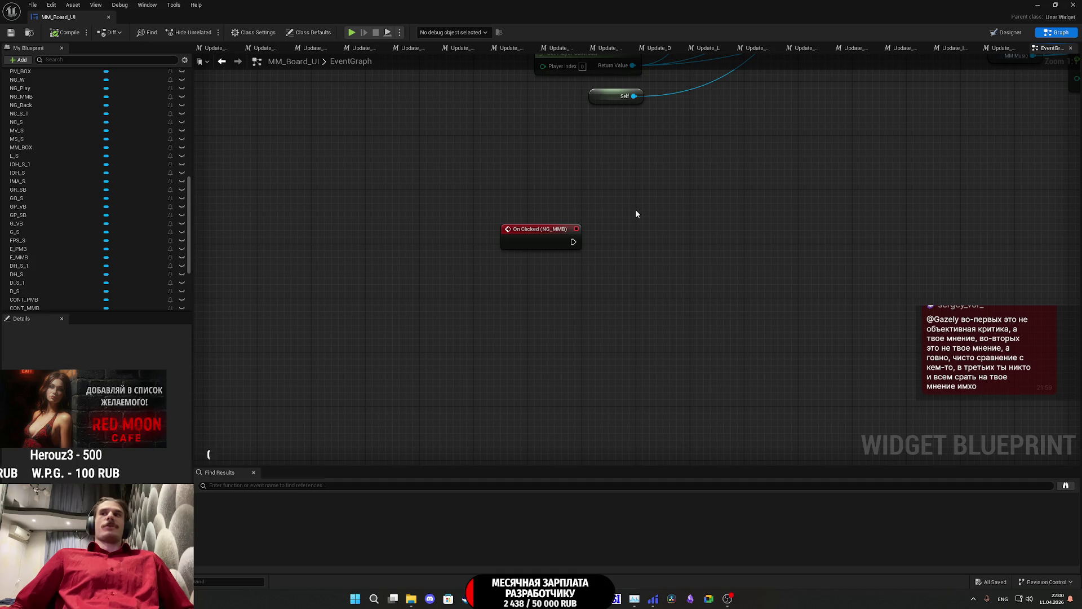
pyautogui.moveTo(806, 182)
pyautogui.mouseDown()
pyautogui.moveTo(753, 295)
pyautogui.moveTo(749, 337)
pyautogui.mouseUp()
pyautogui.scroll(-1, 794, 298)
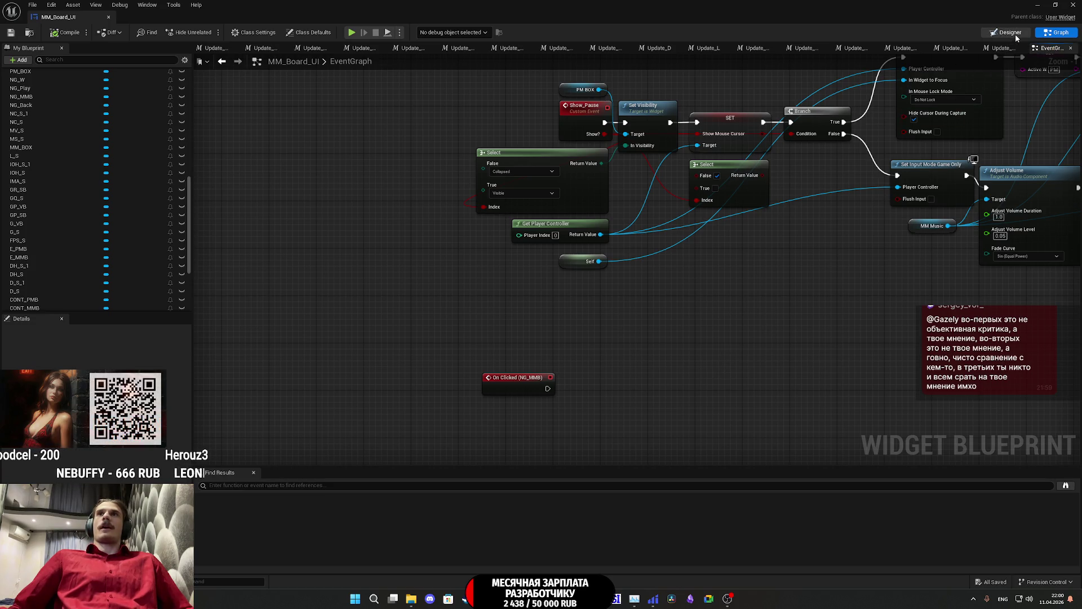
# Step: Select MM_BOX in the hierarchy and place an MM_BOX getter below the NG_MMB click event
pyautogui.click(1009, 32)
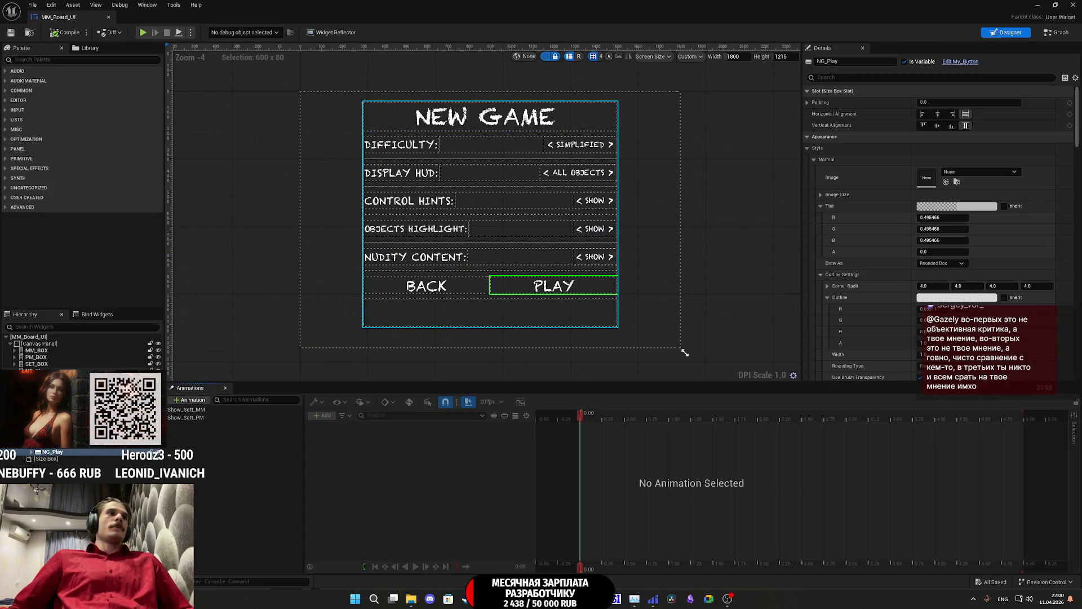
pyautogui.click(37, 350)
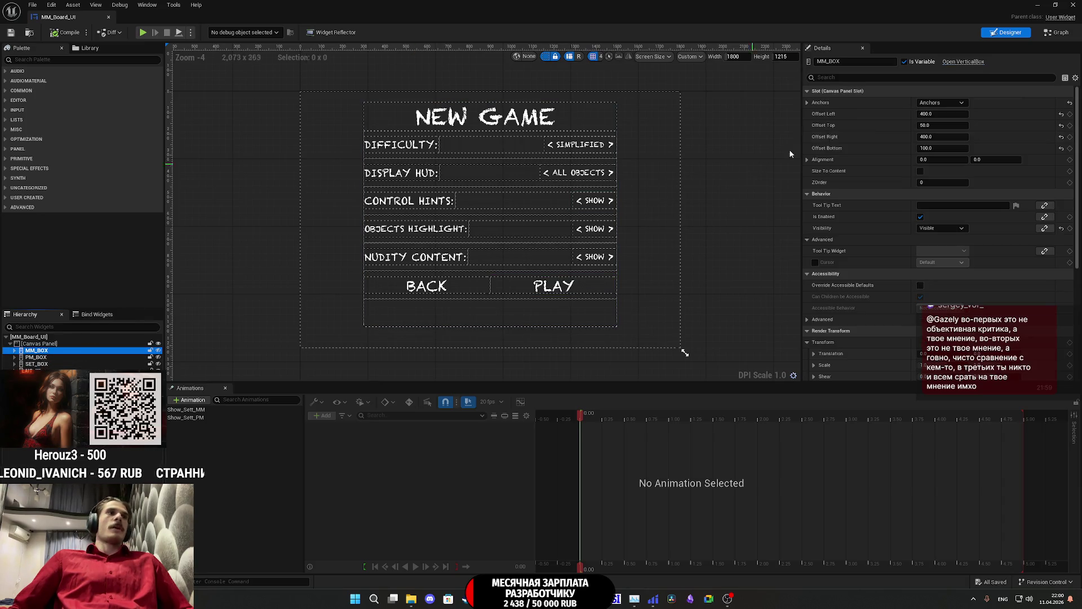
pyautogui.click(1057, 35)
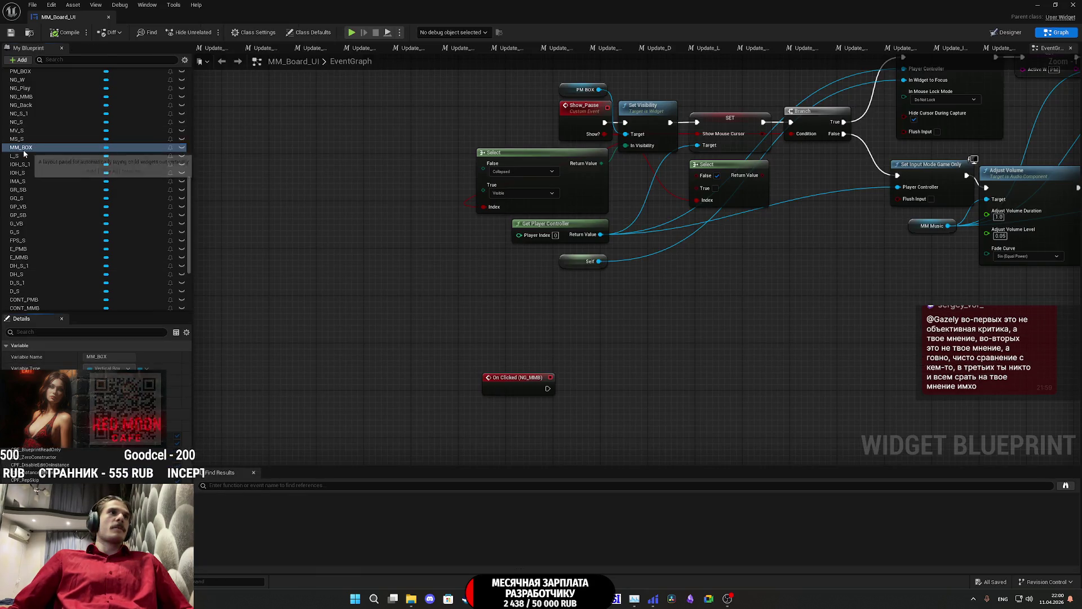
pyautogui.moveTo(24, 153); pyautogui.dragTo(501, 408)
pyautogui.click(536, 421)
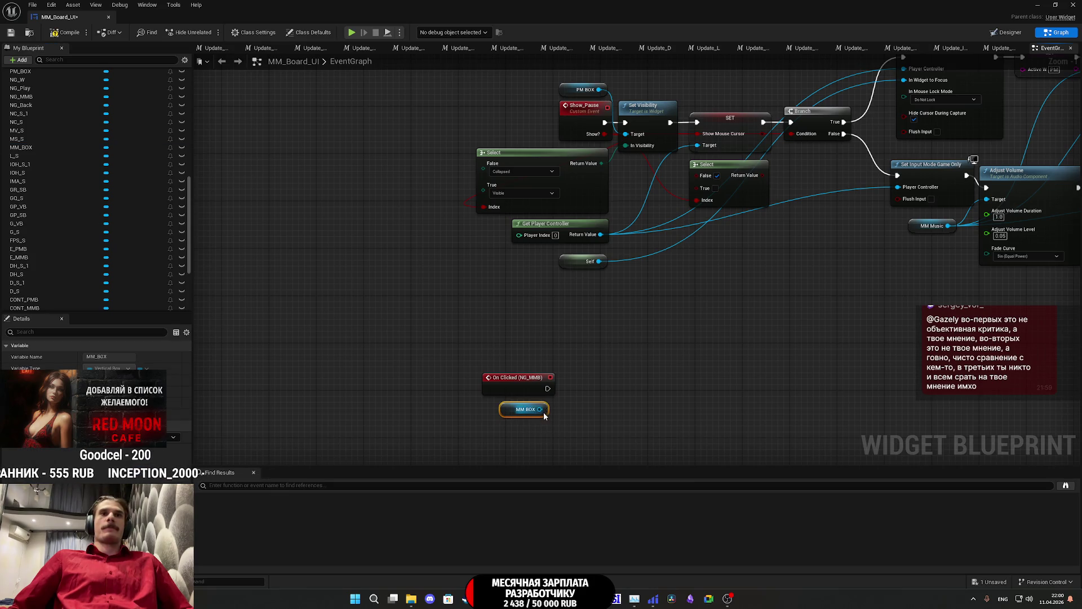
# Step: Add a Set Visibility node on MM_BOX set to Collapsed, driven by On Clicked (NG_MMB)
pyautogui.moveTo(541, 410); pyautogui.dragTo(577, 400)
pyautogui.write('set vis')
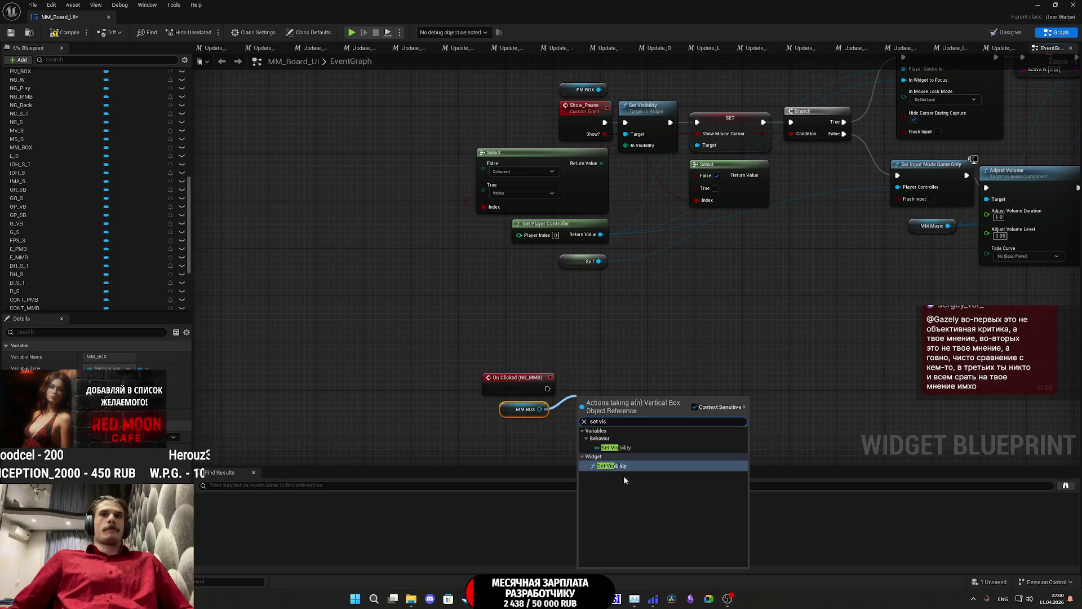
pyautogui.click(622, 467)
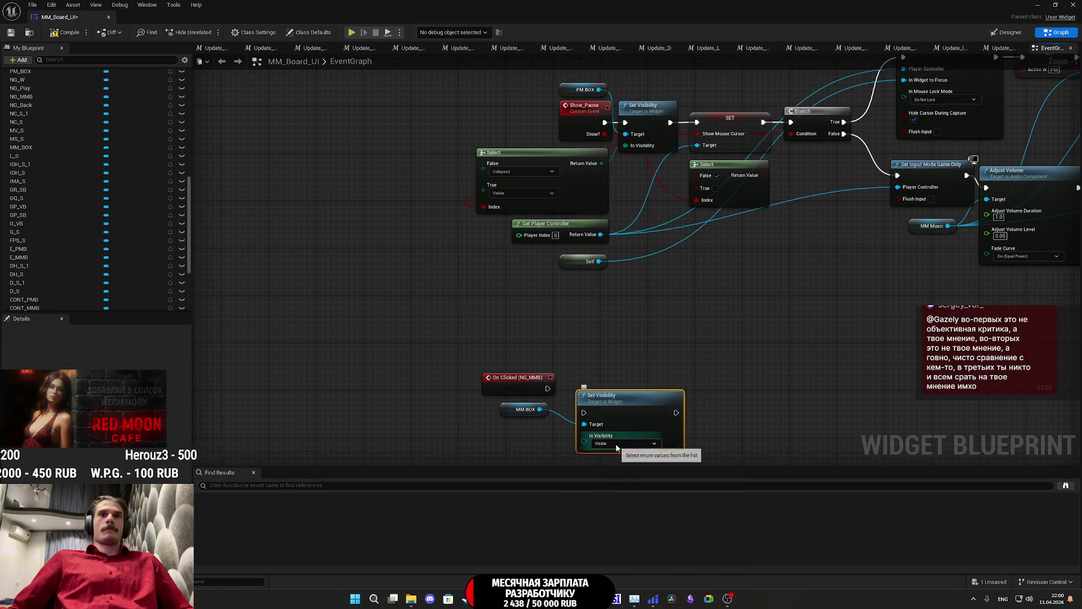
pyautogui.click(612, 445)
pyautogui.click(606, 465)
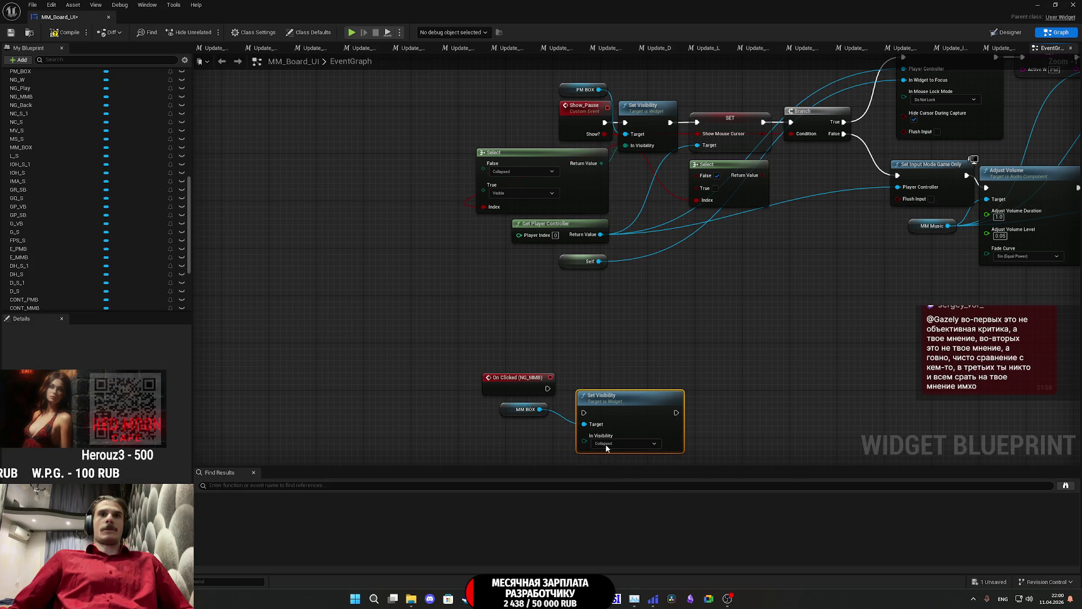
pyautogui.moveTo(584, 413); pyautogui.dragTo(548, 389)
pyautogui.moveTo(631, 407); pyautogui.dragTo(620, 383)
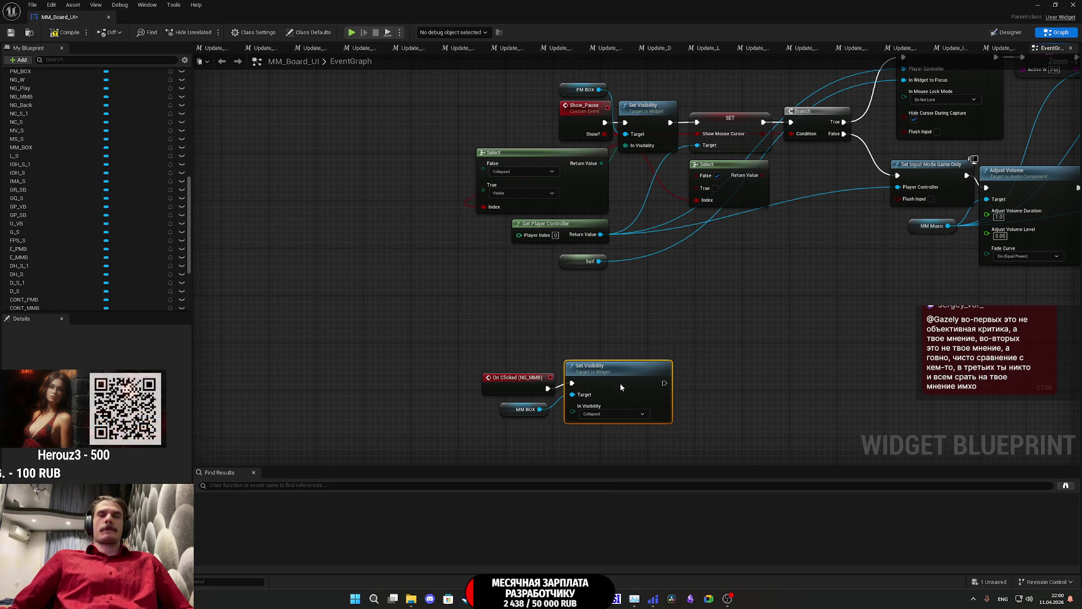
pyautogui.click(623, 343)
pyautogui.moveTo(698, 390)
pyautogui.mouseDown()
pyautogui.moveTo(620, 343)
pyautogui.moveTo(503, 358)
pyautogui.mouseUp()
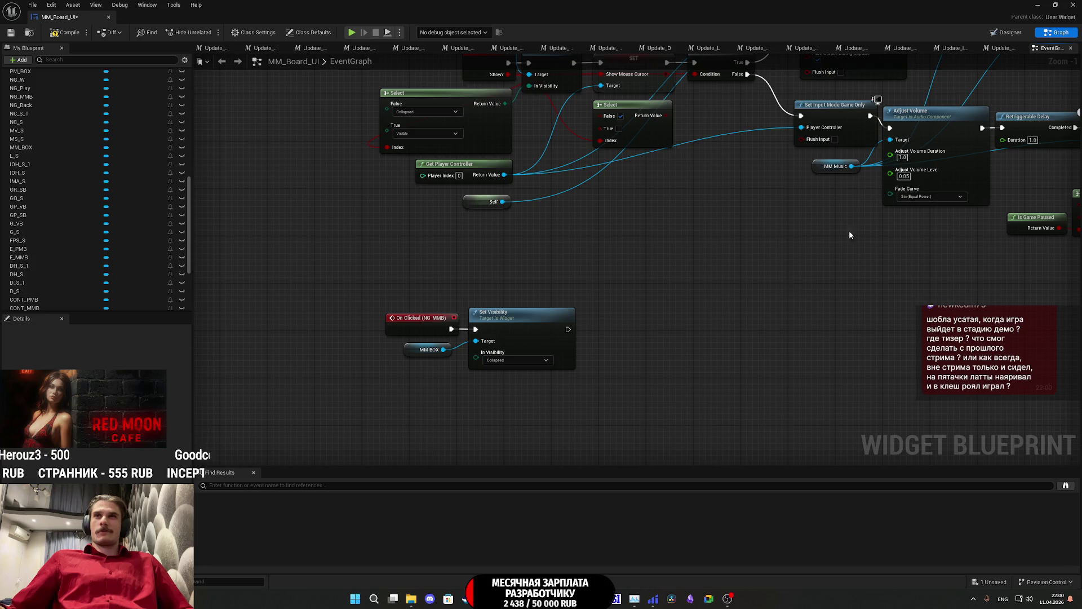
# Step: Go back to the event graph and pan over to the button click events
pyautogui.click(1016, 35)
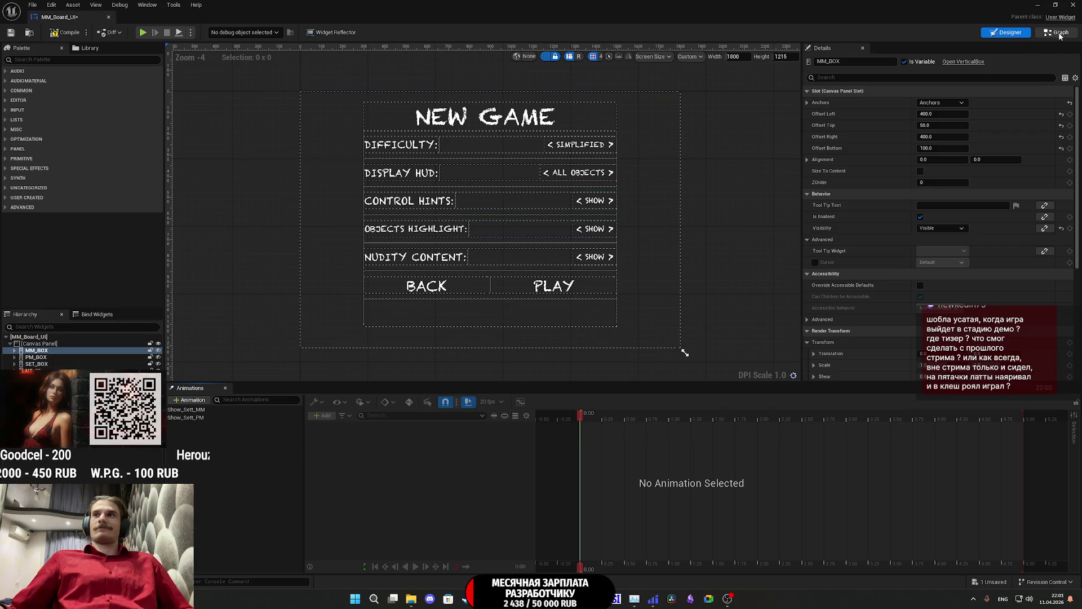
pyautogui.hotkey('shift', 'F4')
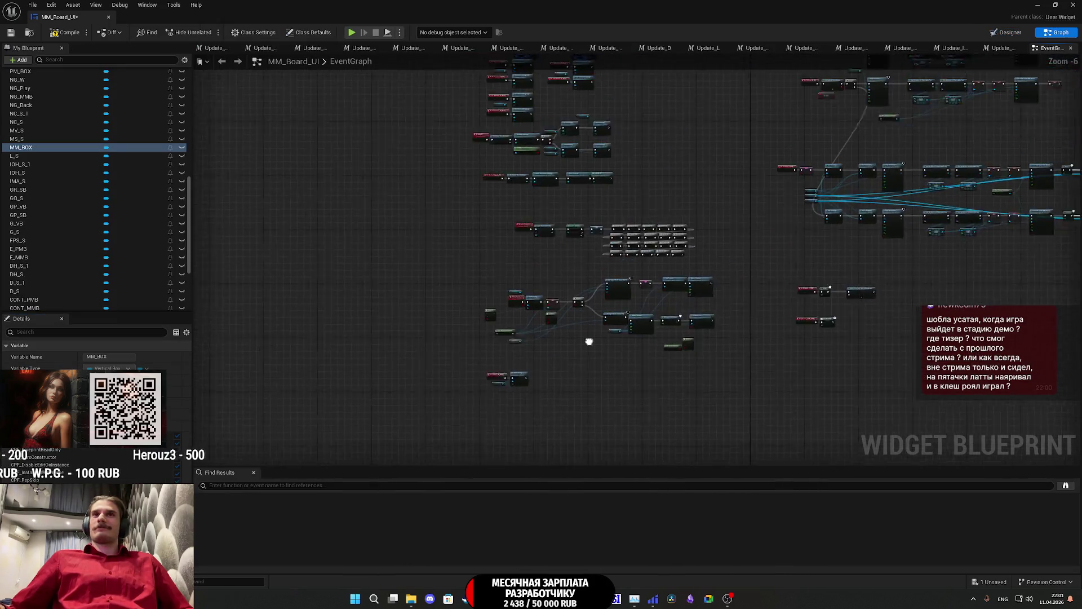
pyautogui.scroll(3, 544, 325)
pyautogui.scroll(-3, 535, 384)
pyautogui.moveTo(693, 279)
pyautogui.mouseDown()
pyautogui.moveTo(598, 337)
pyautogui.moveTo(514, 324)
pyautogui.moveTo(489, 265)
pyautogui.moveTo(379, 239)
pyautogui.mouseUp()
pyautogui.scroll(4, 599, 337)
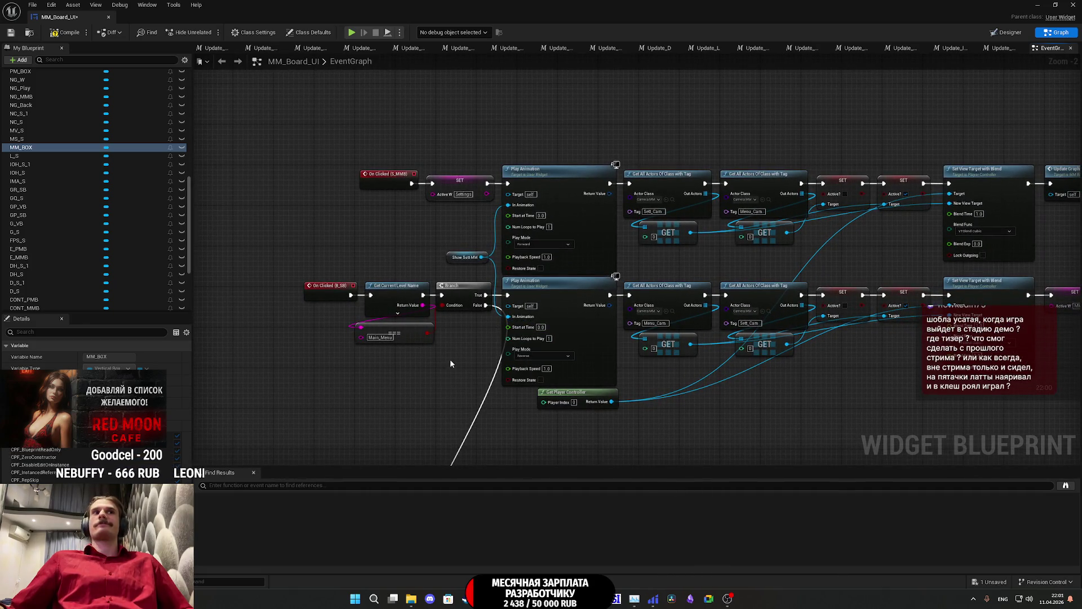
pyautogui.scroll(-10, 422, 370)
pyautogui.moveTo(455, 344); pyautogui.dragTo(779, 187)
pyautogui.scroll(5, 516, 397)
# Step: Box-select the NG_MMB click nodes, then switch over to the Twitch stream manager
pyautogui.moveTo(570, 428)
pyautogui.mouseDown()
pyautogui.moveTo(481, 382)
pyautogui.moveTo(814, 148)
pyautogui.mouseUp()
pyautogui.scroll(-3, 548, 345)
pyautogui.scroll(3, 701, 198)
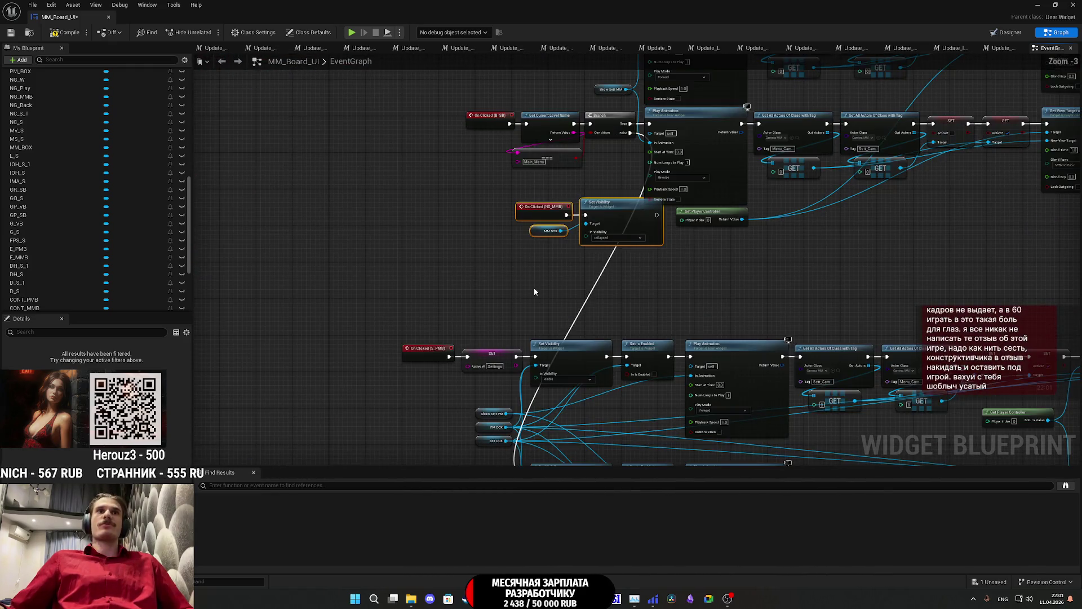
pyautogui.moveTo(534, 293)
pyautogui.mouseDown()
pyautogui.moveTo(502, 220)
pyautogui.moveTo(474, 255)
pyautogui.mouseUp()
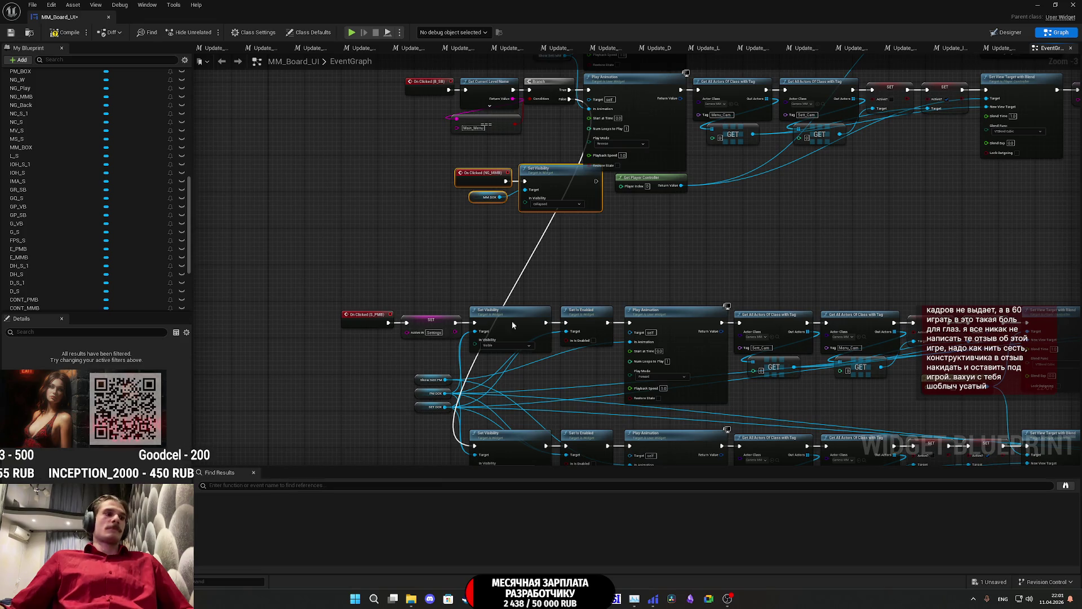
pyautogui.hotkey('alt', 'Tab')
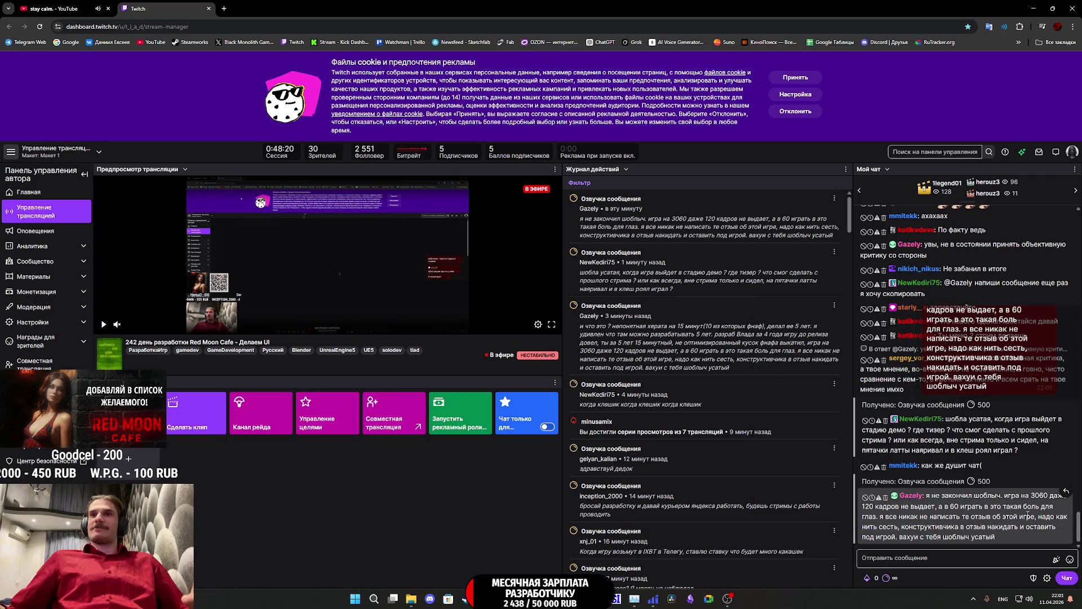
# Step: Delete an offending chat message, time out two chatters for 600 seconds, and focus the chat box
pyautogui.click(885, 498)
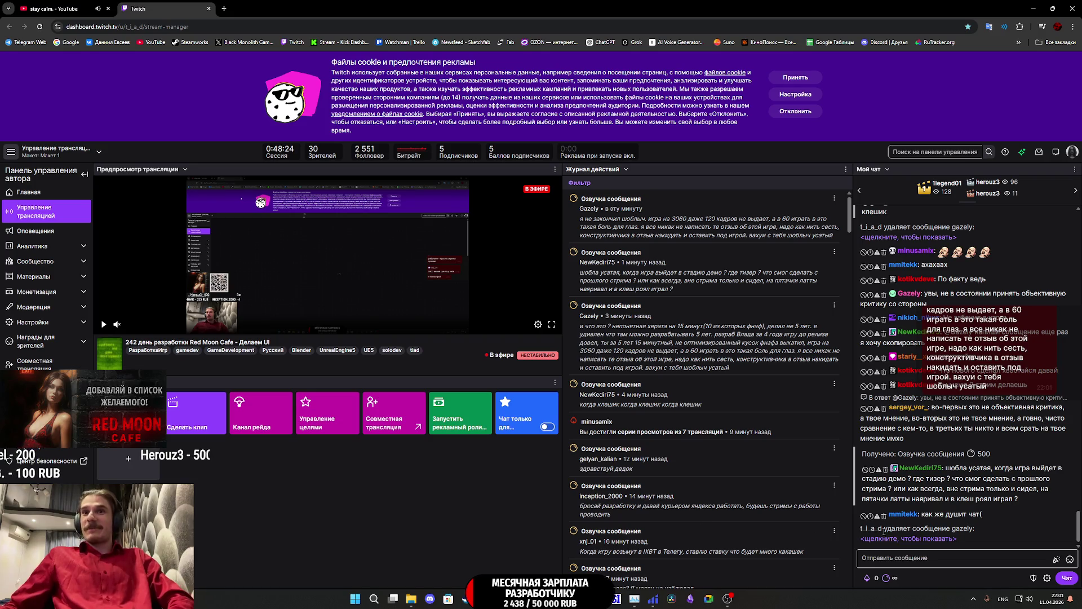
pyautogui.click(871, 515)
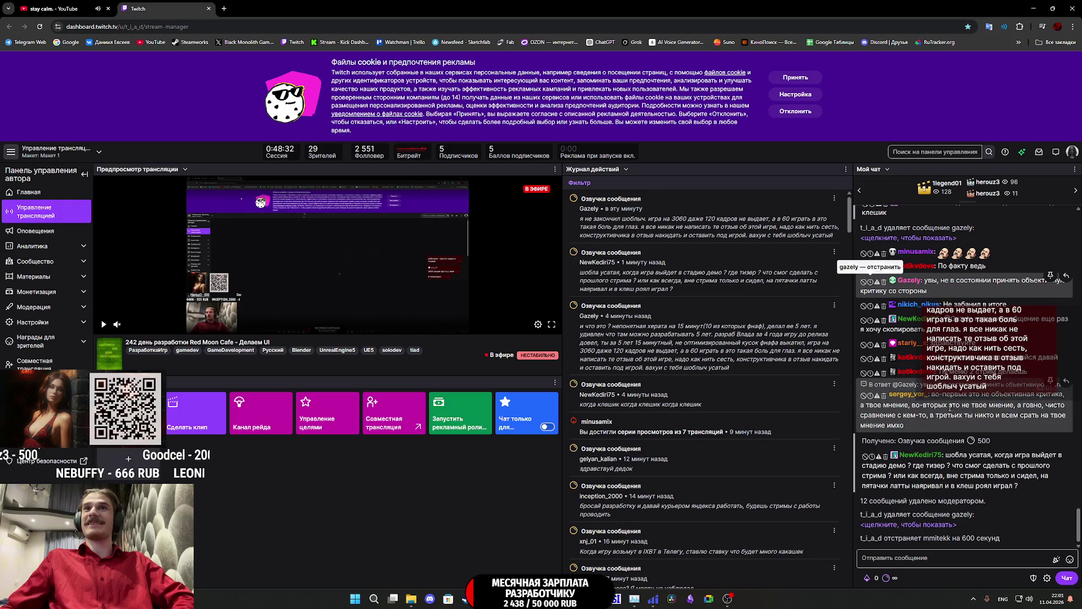
pyautogui.click(871, 286)
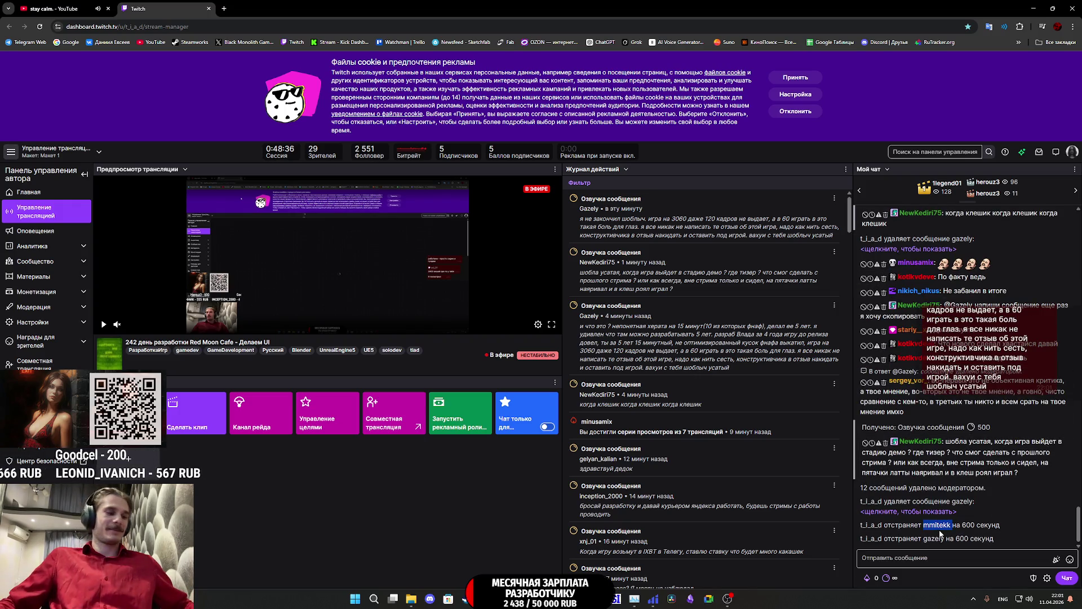
pyautogui.click(911, 557)
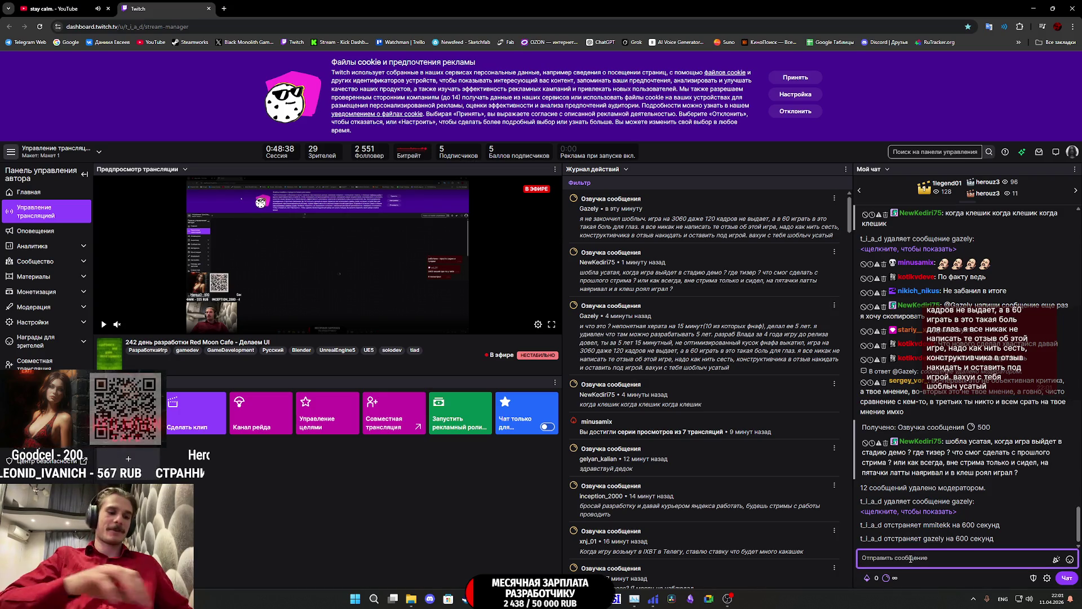
# Step: Send an /unblock chat command with the viewer's username
pyautogui.write('/')
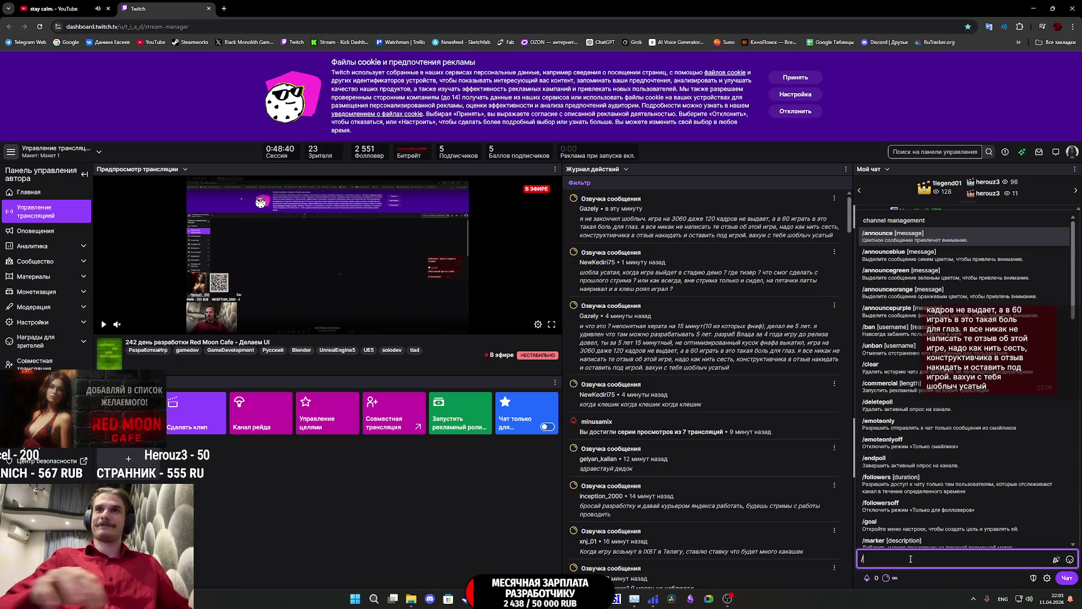
pyautogui.write('um')
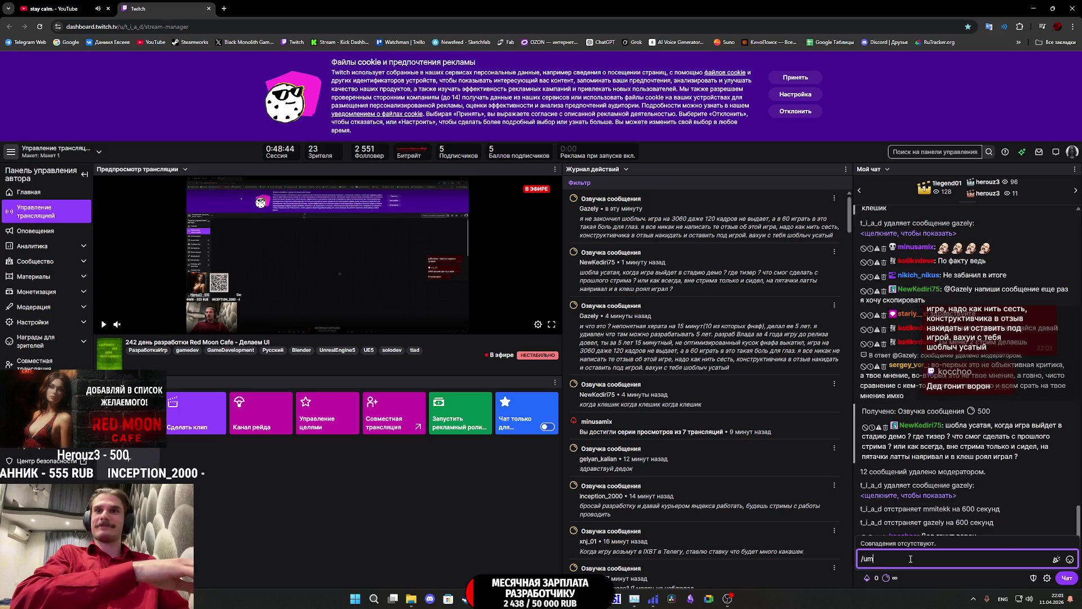
pyautogui.write('ute')
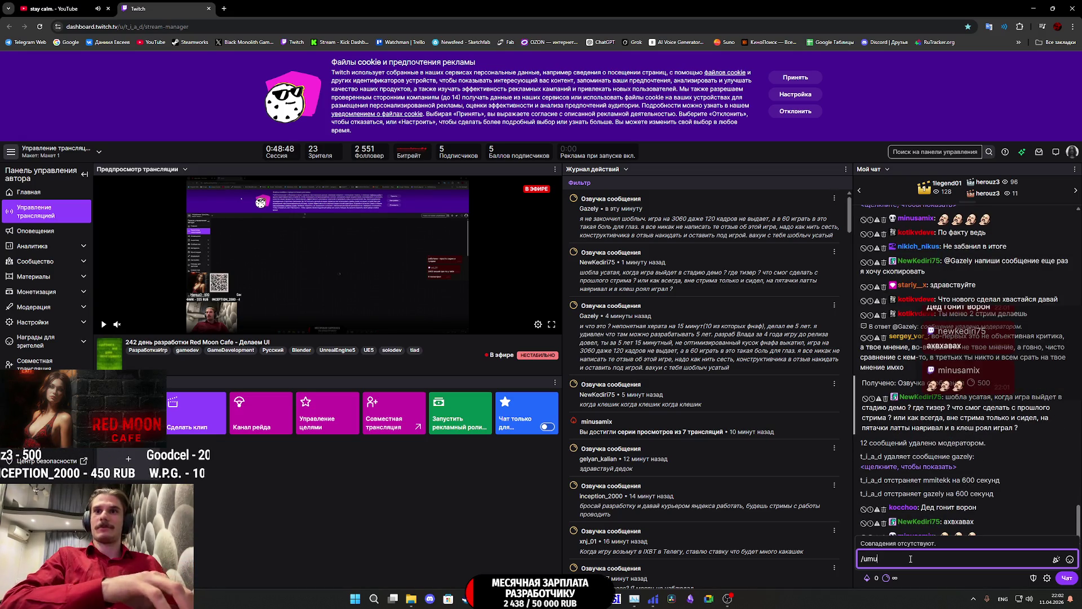
pyautogui.press('BackSpace')
pyautogui.press('BackSpace')
pyautogui.press('BackSpace')
pyautogui.scroll(-5, 909, 497)
pyautogui.scroll(-3, 917, 503)
pyautogui.scroll(-3, 916, 502)
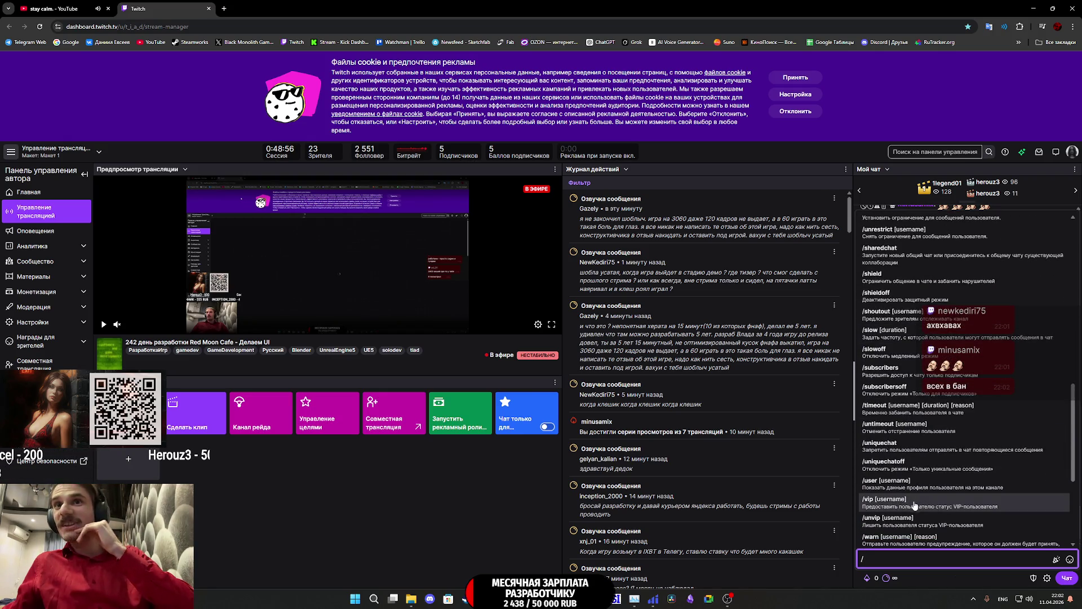
pyautogui.scroll(-3, 914, 504)
pyautogui.scroll(-3, 914, 502)
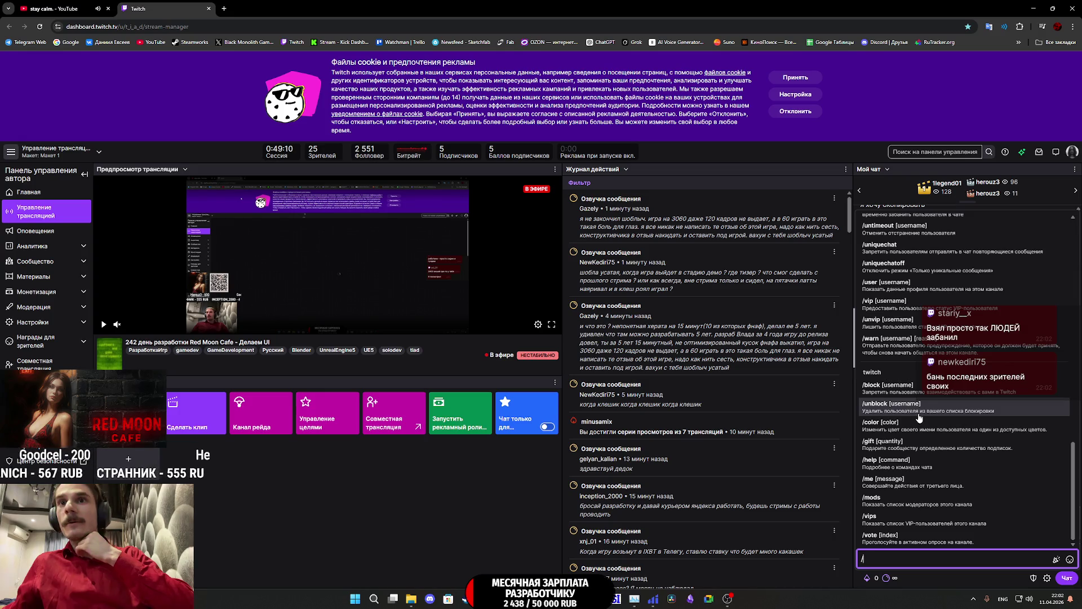
pyautogui.scroll(1, 919, 422)
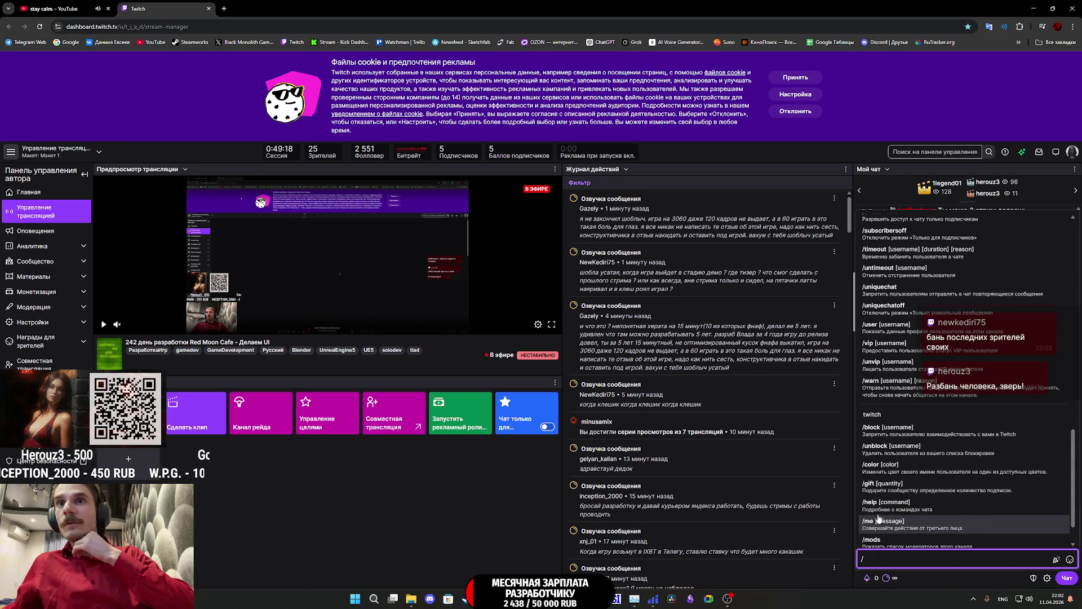
pyautogui.scroll(-1, 894, 514)
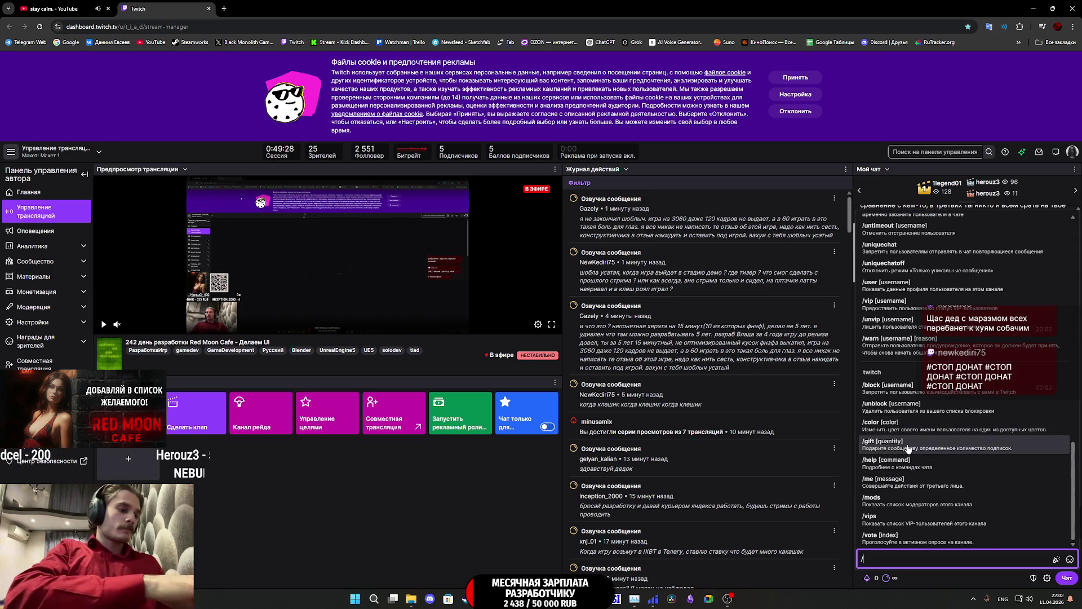
pyautogui.write('unbloc')
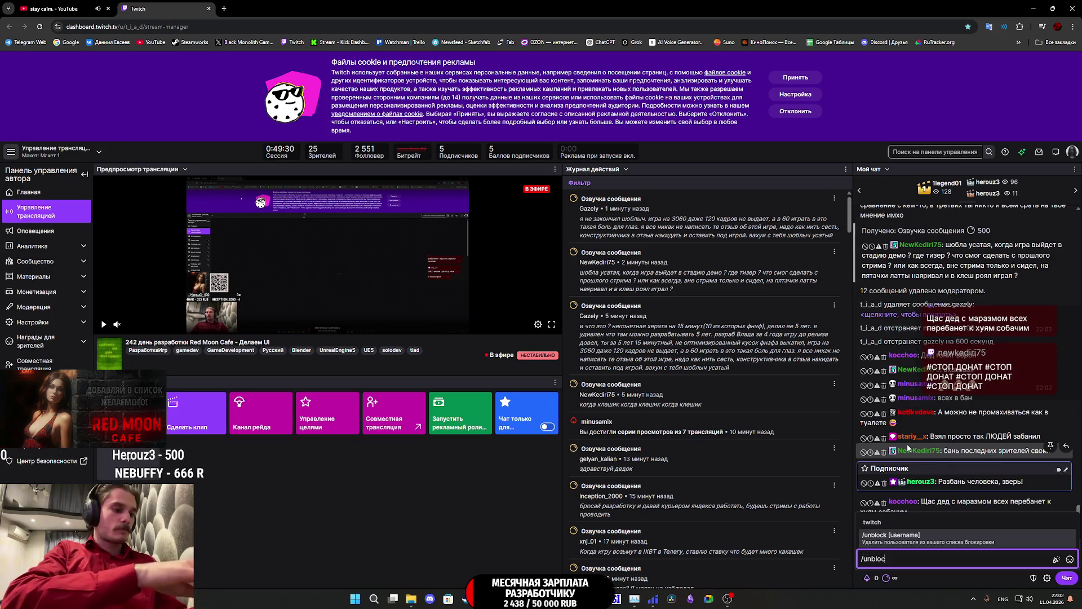
pyautogui.write(' mmitekk')
pyautogui.press('Return')
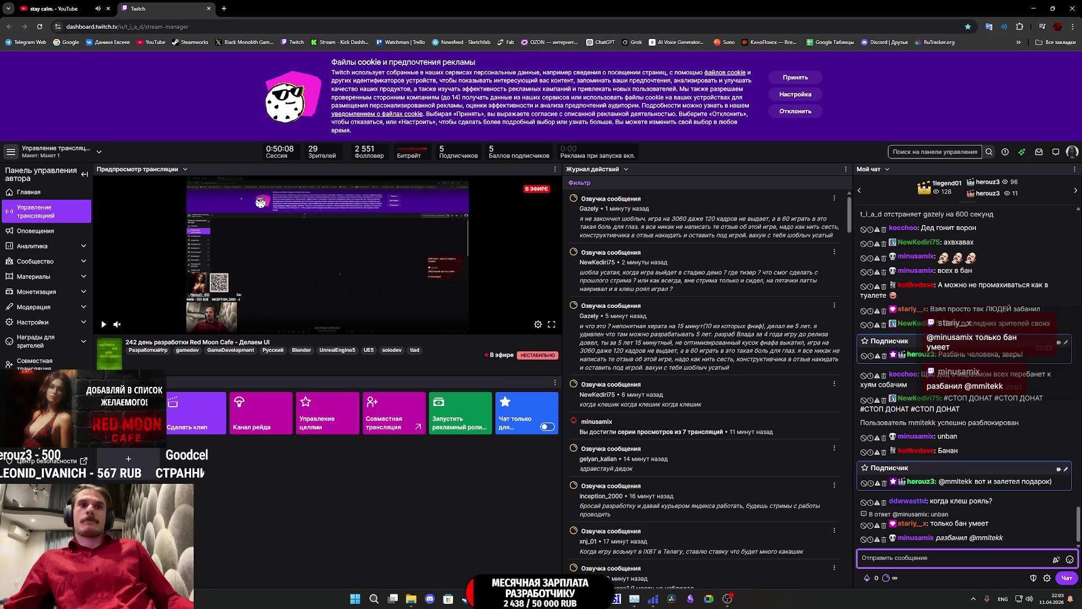
# Step: Back in Unreal, delete the MM BOX Set Visibility nodes from the NG_MMB click event
pyautogui.moveTo(524, 598)
pyautogui.click(577, 552)
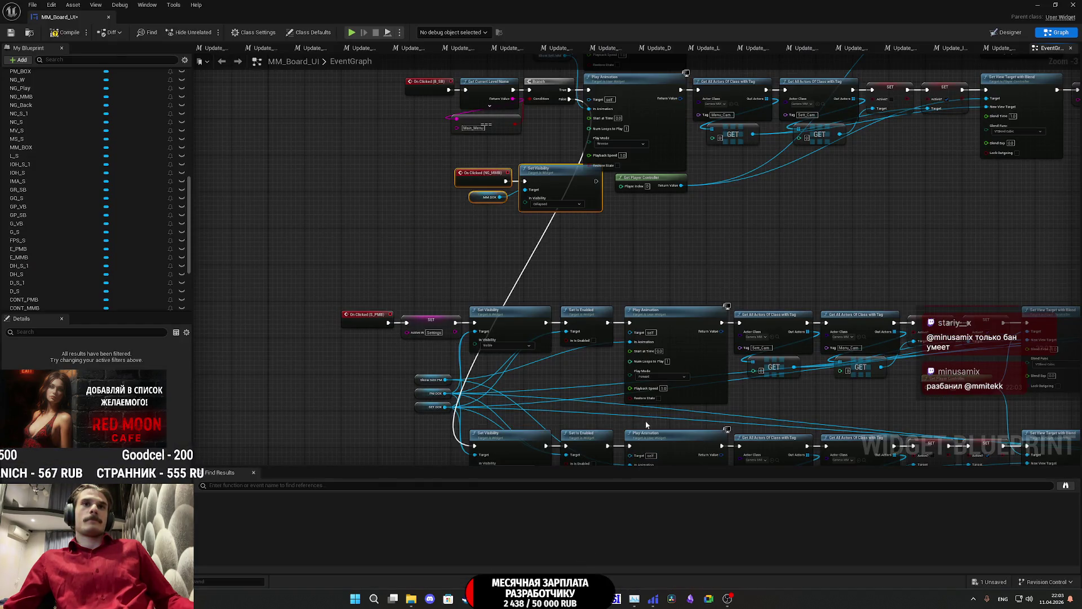
pyautogui.scroll(3, 597, 293)
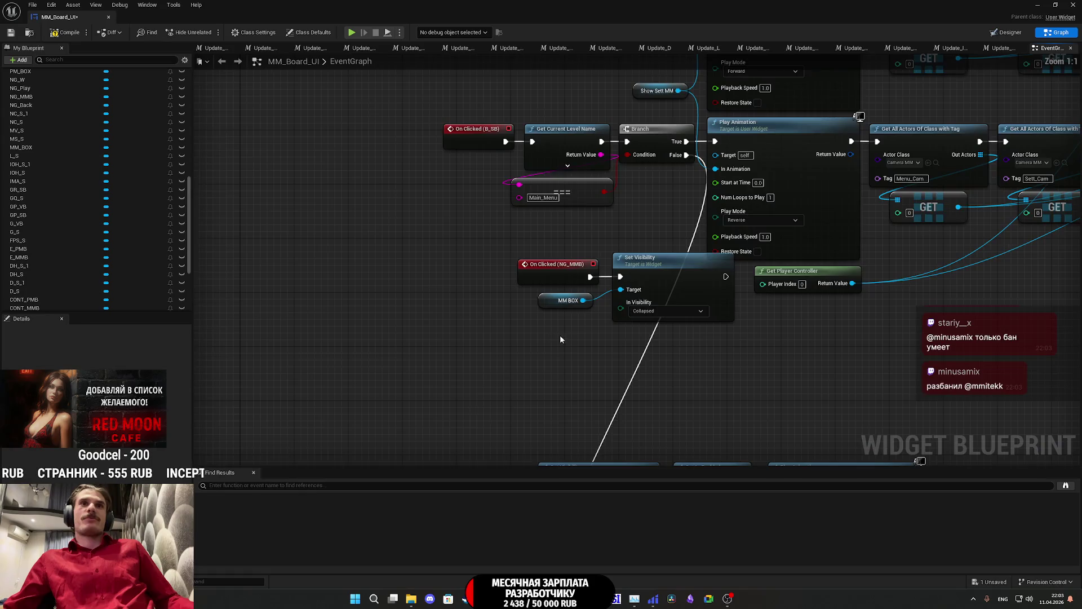
pyautogui.moveTo(475, 428); pyautogui.dragTo(563, 388)
pyautogui.press('Delete')
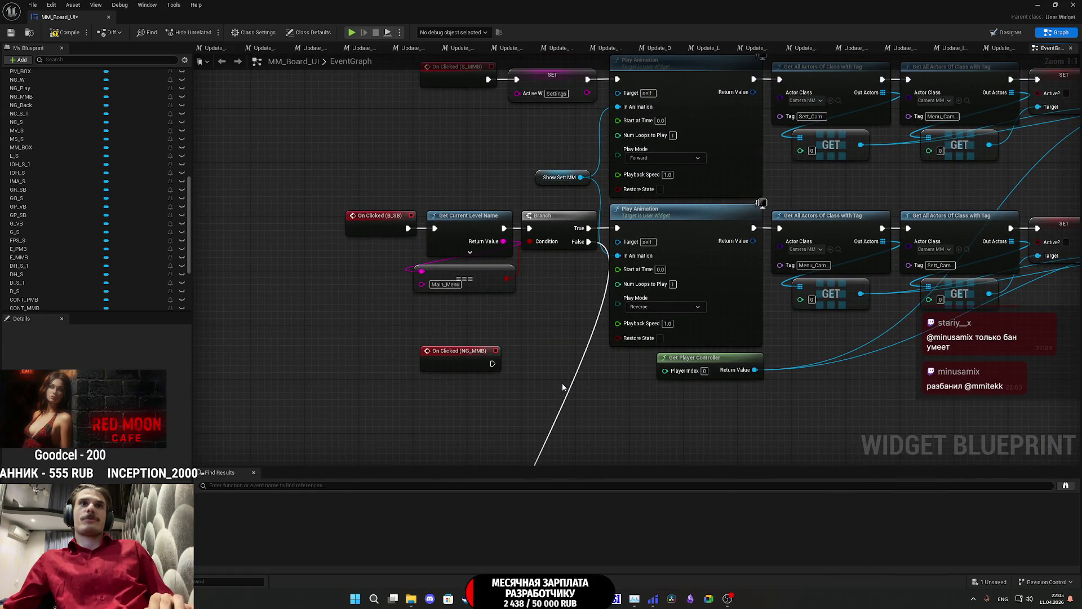
pyautogui.scroll(-4, 620, 378)
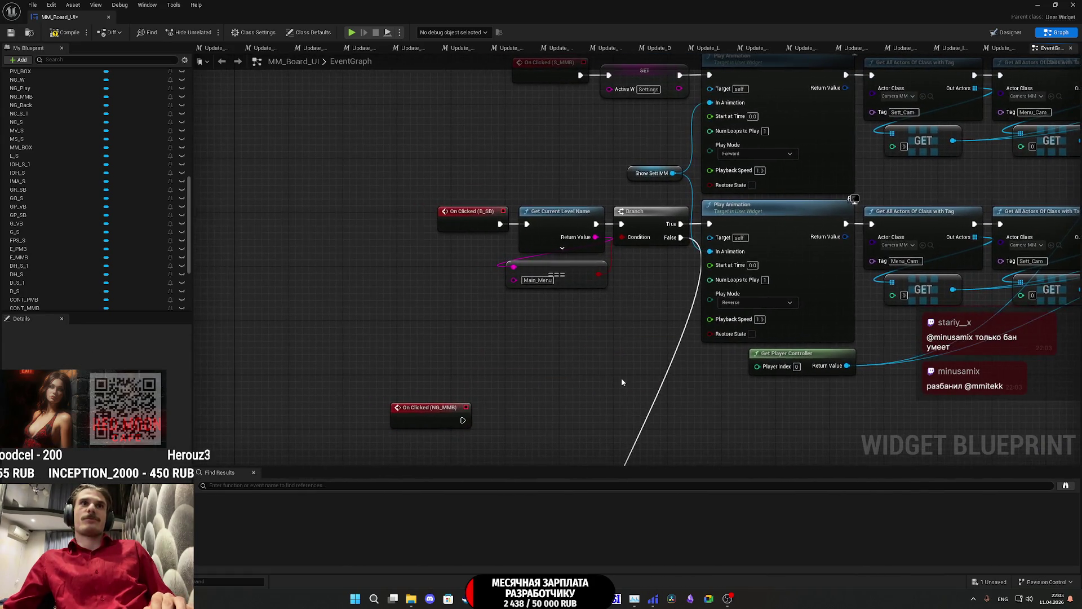
pyautogui.click(510, 399)
# Step: Shift the two S_PMB node rows down and to the right
pyautogui.scroll(-3, 597, 384)
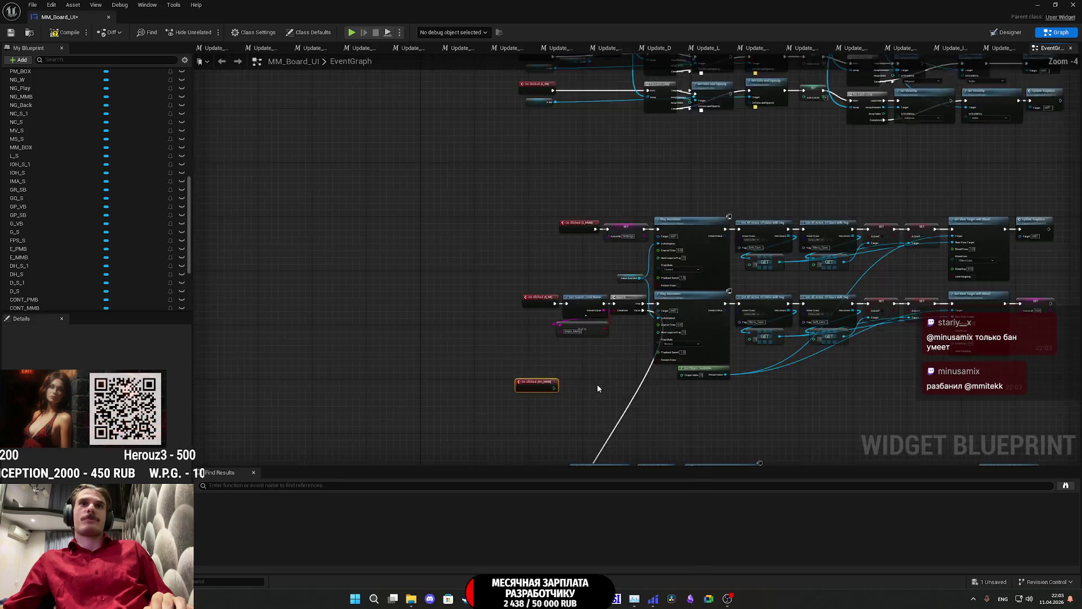
pyautogui.moveTo(640, 391); pyautogui.dragTo(521, 320)
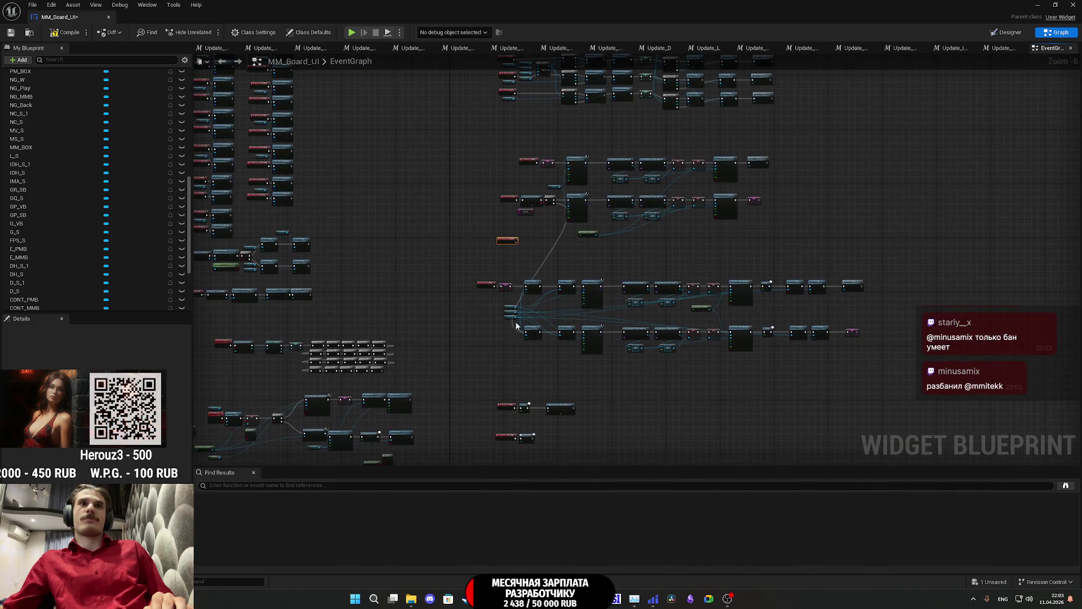
pyautogui.moveTo(573, 347); pyautogui.dragTo(888, 292)
pyautogui.scroll(5, 524, 284)
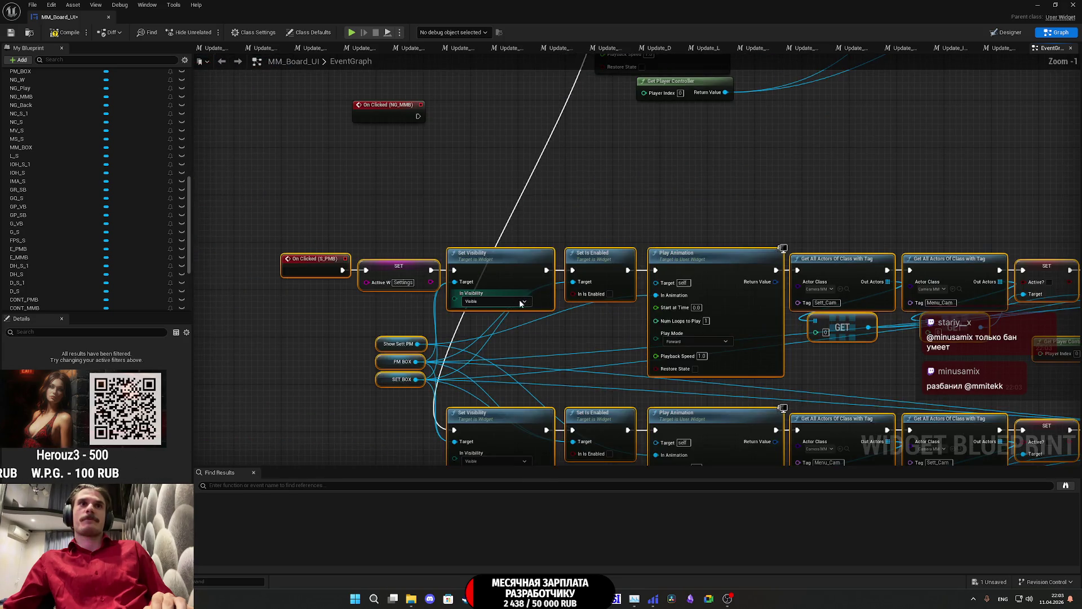
pyautogui.moveTo(521, 279); pyautogui.dragTo(540, 315)
pyautogui.click(598, 245)
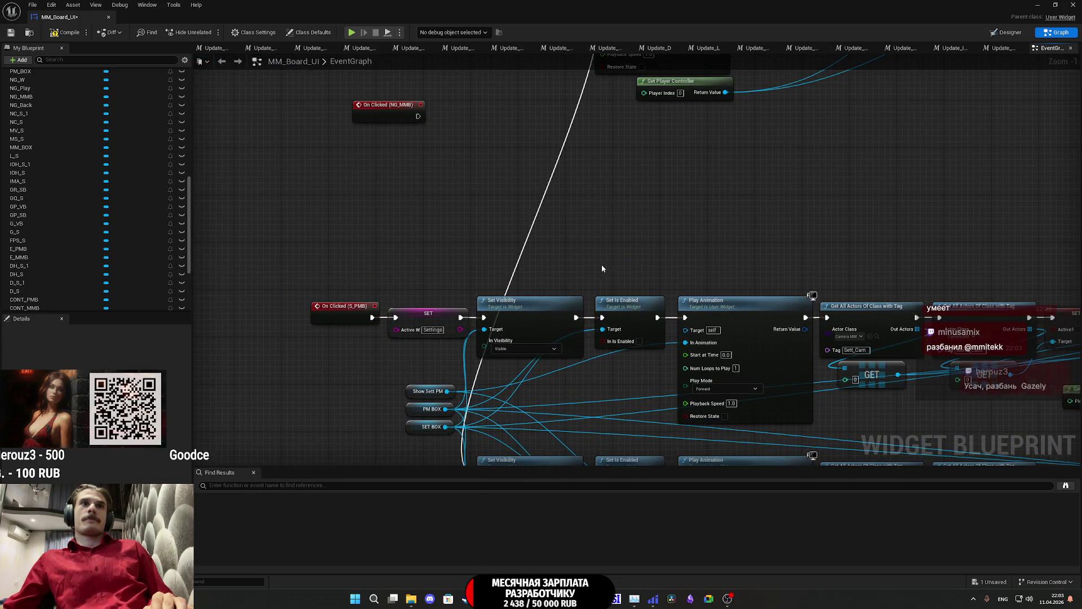
pyautogui.moveTo(563, 278)
pyautogui.mouseDown()
pyautogui.moveTo(558, 307)
pyautogui.moveTo(627, 302)
pyautogui.moveTo(739, 319)
pyautogui.moveTo(422, 169)
pyautogui.mouseUp()
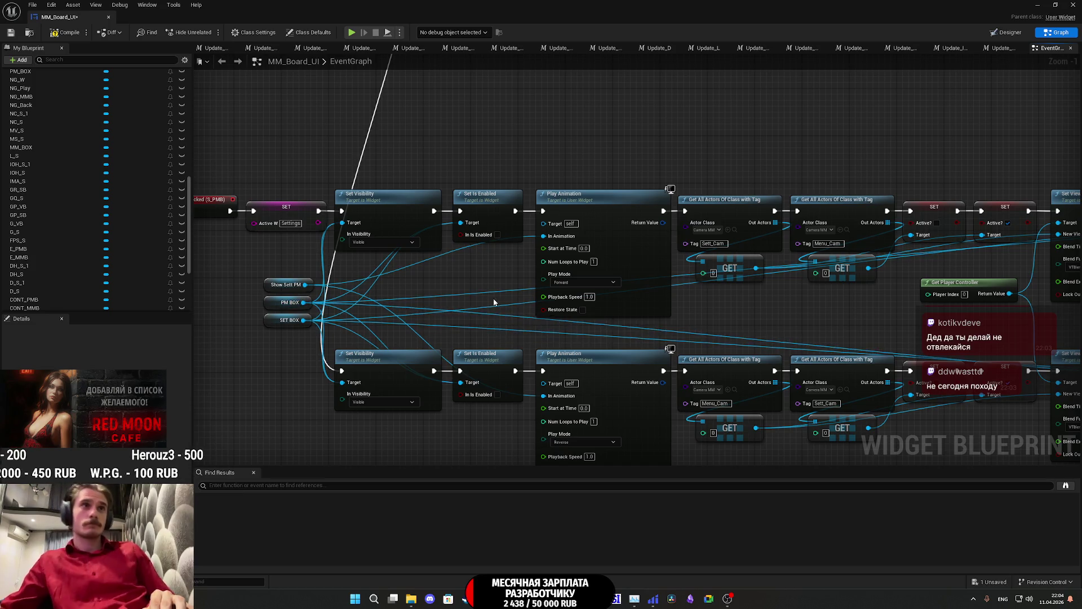
pyautogui.scroll(-3, 492, 298)
pyautogui.scroll(-1, 651, 336)
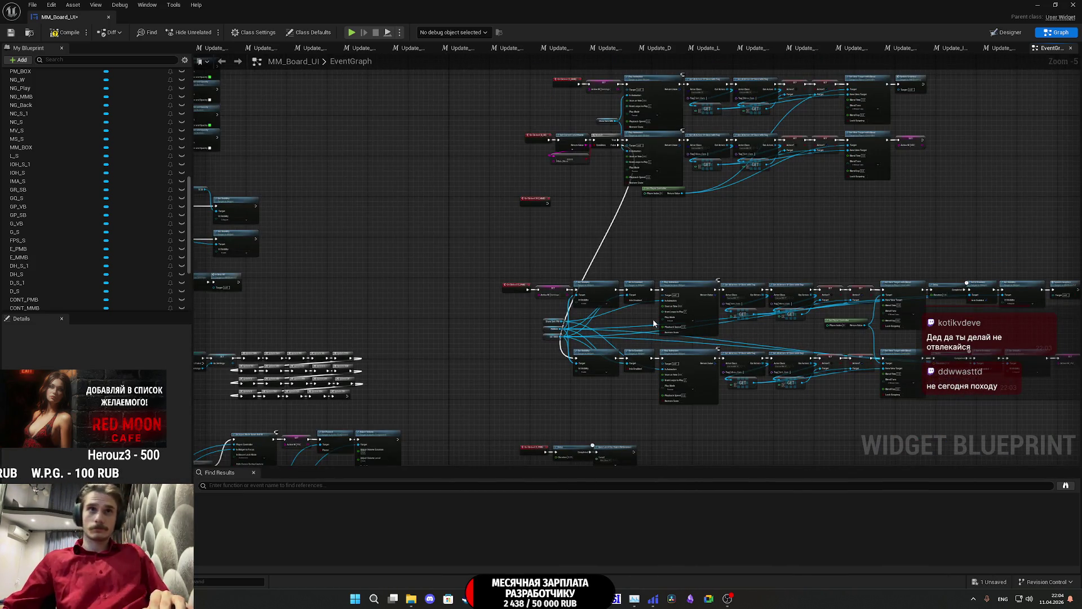
pyautogui.moveTo(627, 236); pyautogui.dragTo(625, 318)
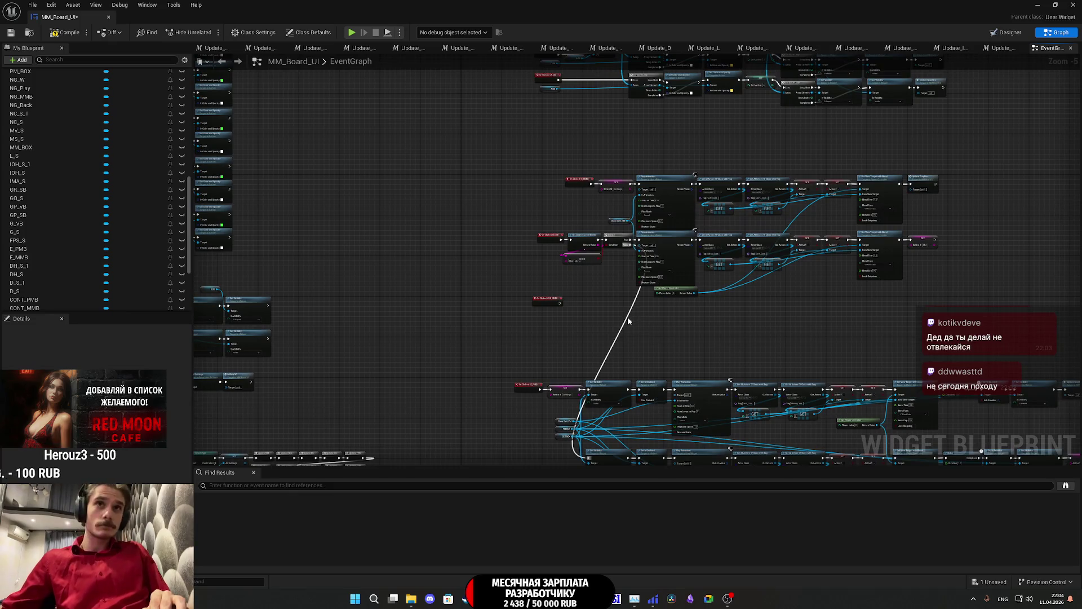
pyautogui.scroll(5, 561, 275)
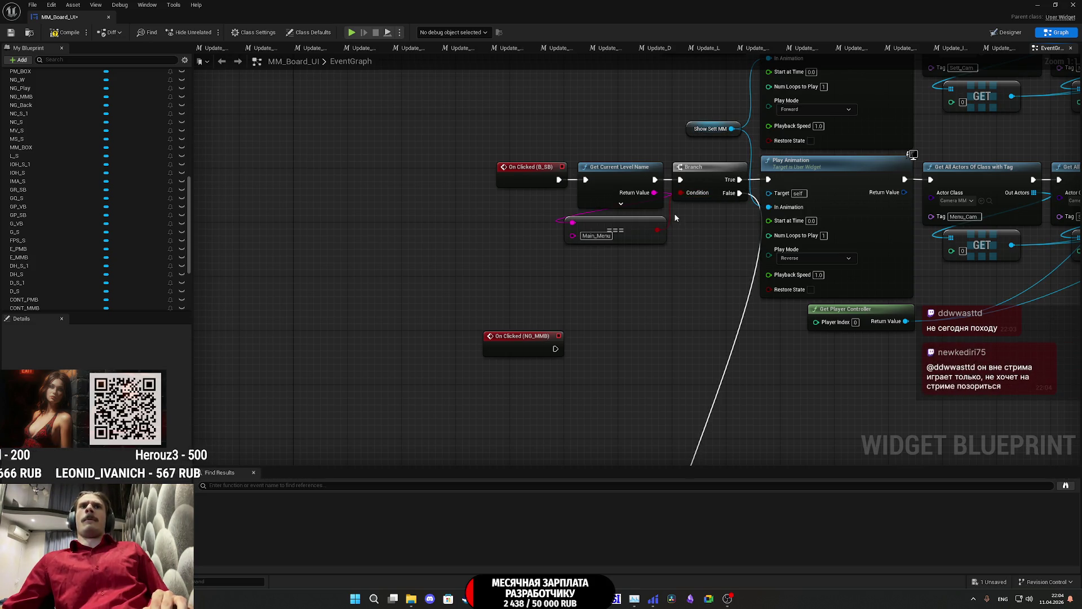
pyautogui.moveTo(728, 238)
pyautogui.mouseDown()
pyautogui.moveTo(170, 290)
pyautogui.moveTo(630, 291)
pyautogui.mouseUp()
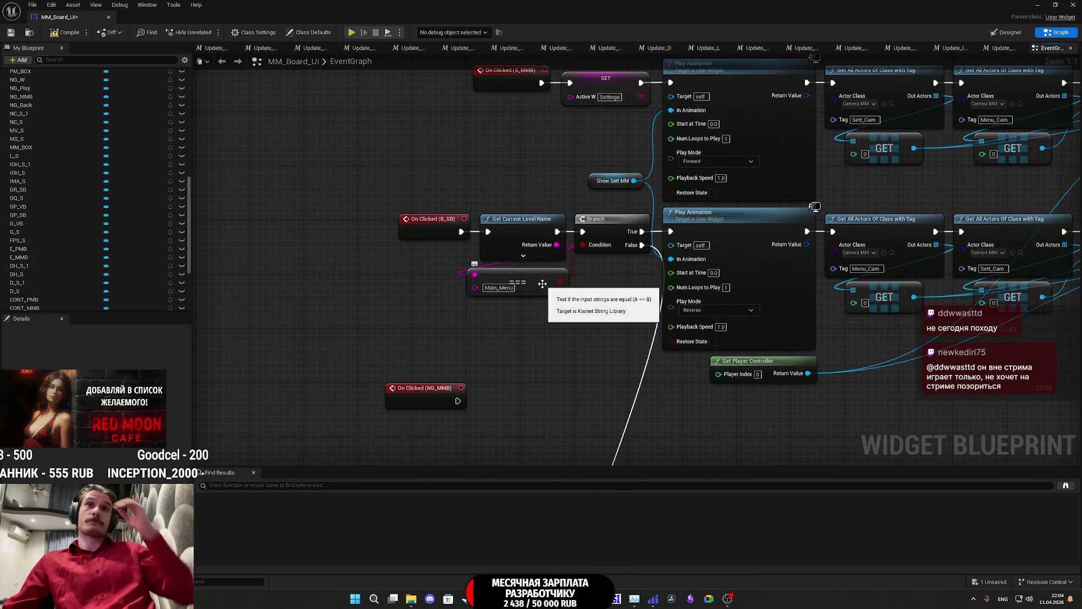
pyautogui.moveTo(631, 327); pyautogui.dragTo(601, 326)
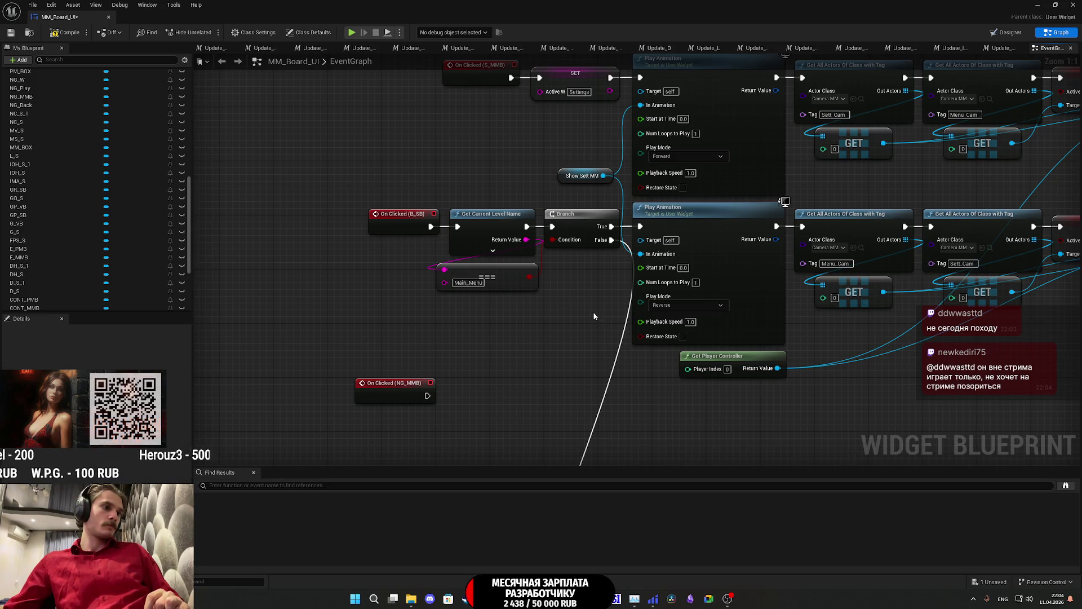
pyautogui.moveTo(593, 312); pyautogui.dragTo(568, 290)
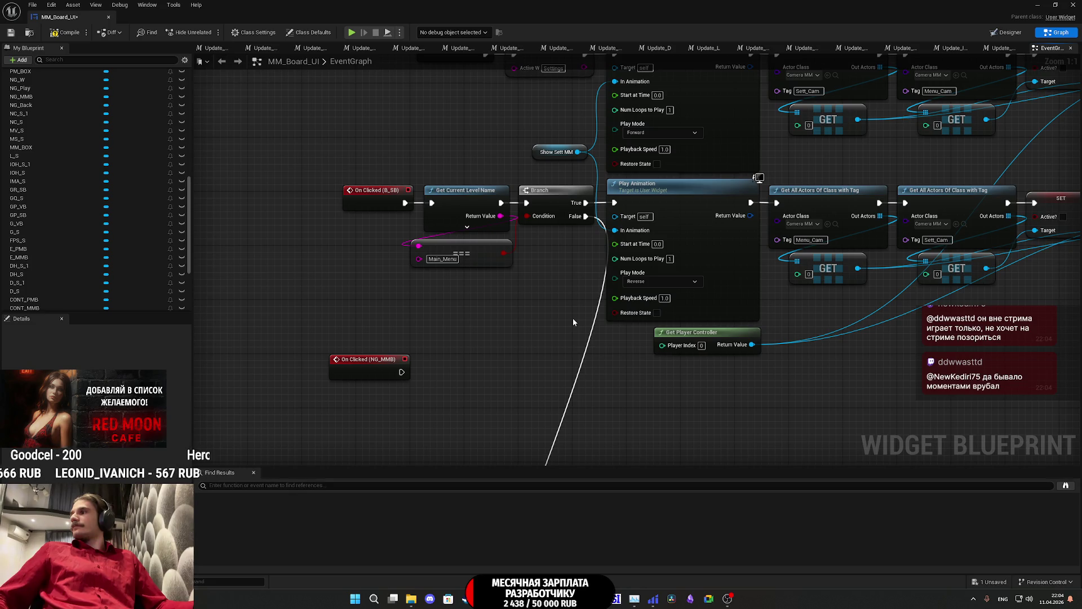
pyautogui.scroll(-3, 502, 306)
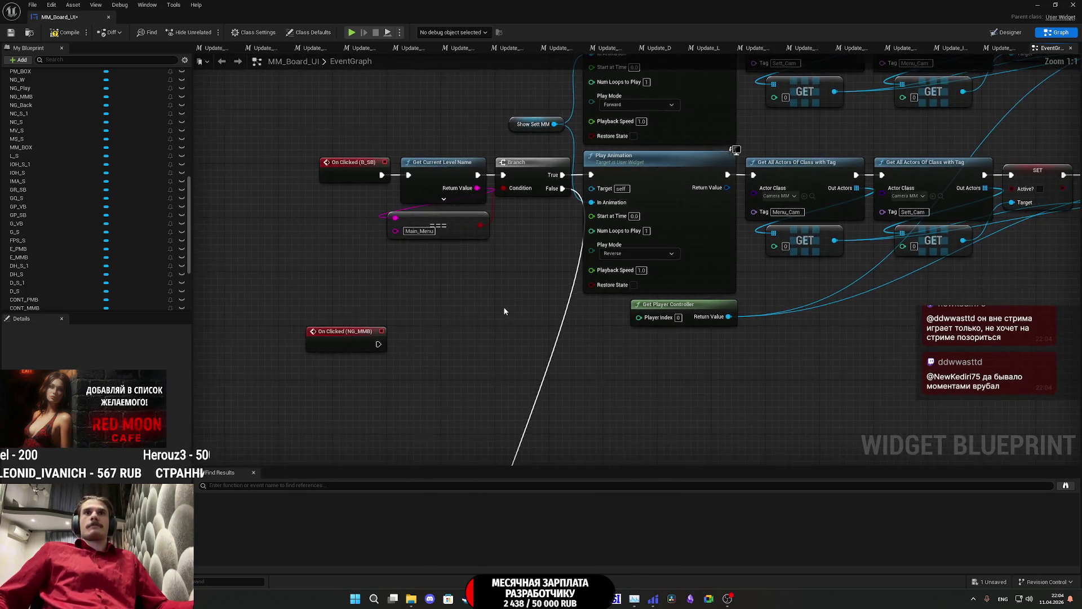
# Step: Raise the On Clicked (S_MMB) row through Update Graphics about 40 px above the B_SB branch
pyautogui.moveTo(427, 357)
pyautogui.mouseDown()
pyautogui.moveTo(457, 262)
pyautogui.moveTo(421, 280)
pyautogui.mouseUp()
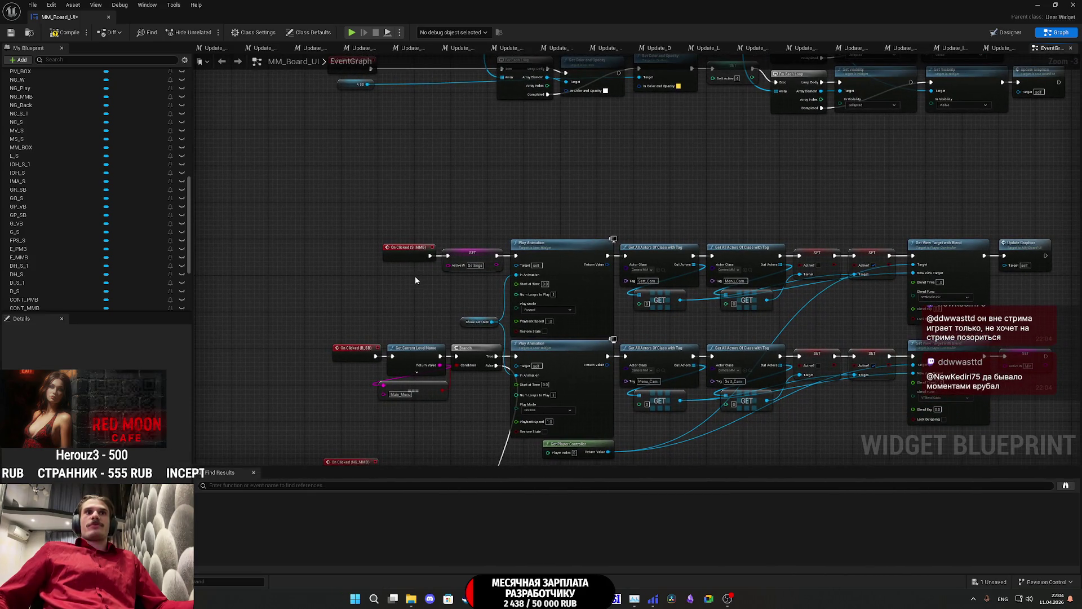
pyautogui.scroll(2, 680, 292)
pyautogui.moveTo(885, 306)
pyautogui.mouseDown()
pyautogui.moveTo(703, 299)
pyautogui.moveTo(756, 291)
pyautogui.moveTo(593, 265)
pyautogui.moveTo(984, 287)
pyautogui.mouseUp()
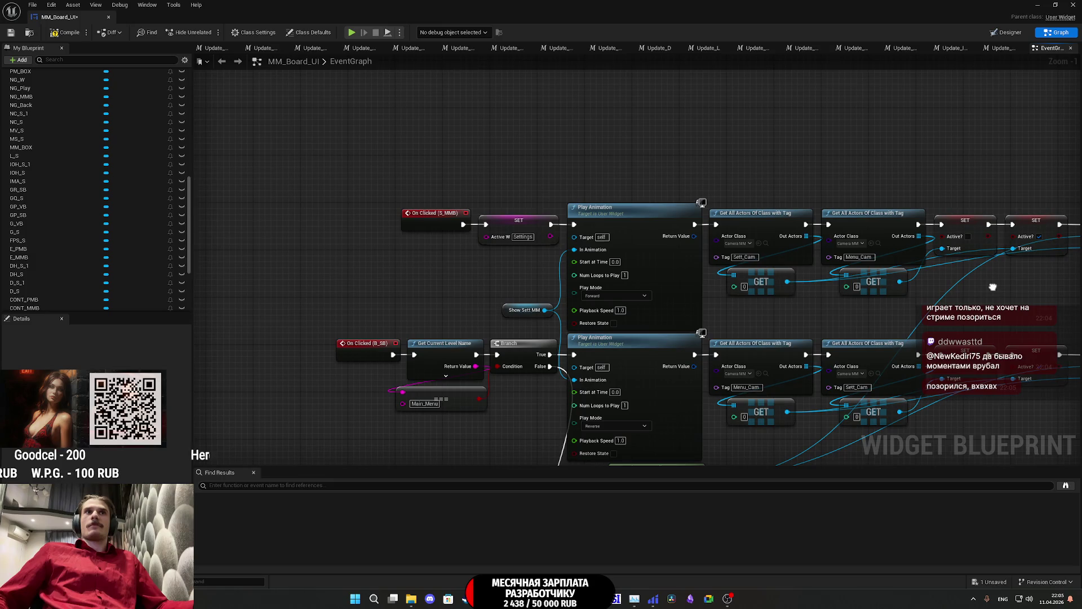
pyautogui.moveTo(985, 287)
pyautogui.mouseDown()
pyautogui.moveTo(961, 199)
pyautogui.moveTo(958, 211)
pyautogui.moveTo(1010, 1)
pyautogui.moveTo(1043, 237)
pyautogui.moveTo(1029, 209)
pyautogui.moveTo(996, 186)
pyautogui.moveTo(952, 209)
pyautogui.moveTo(899, 212)
pyautogui.mouseUp()
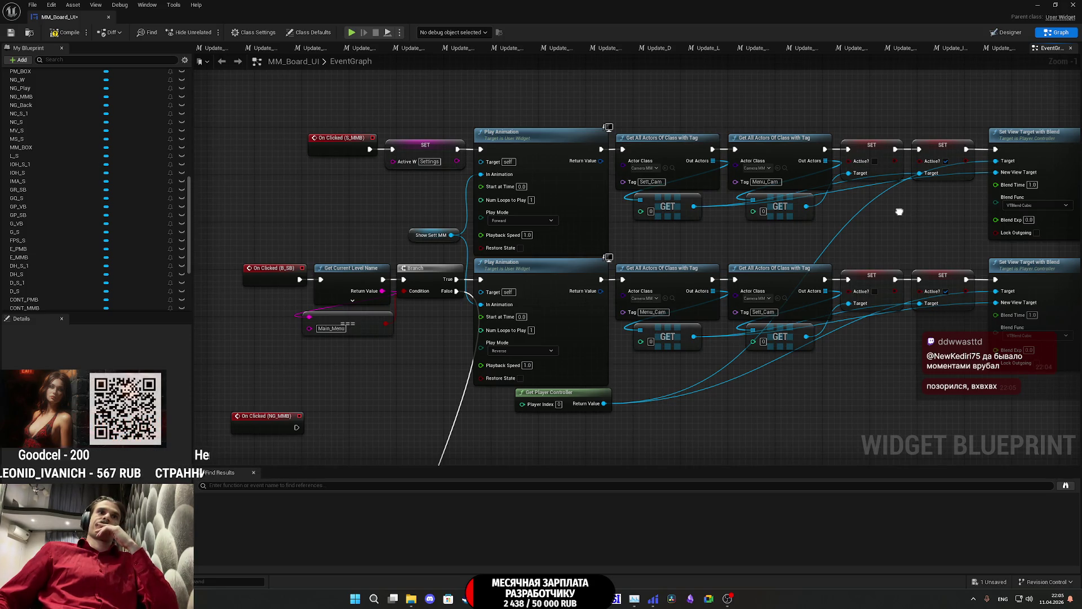
pyautogui.moveTo(899, 212); pyautogui.dragTo(888, 201)
pyautogui.moveTo(438, 320)
pyautogui.mouseDown()
pyautogui.moveTo(398, 354)
pyautogui.moveTo(396, 400)
pyautogui.mouseUp()
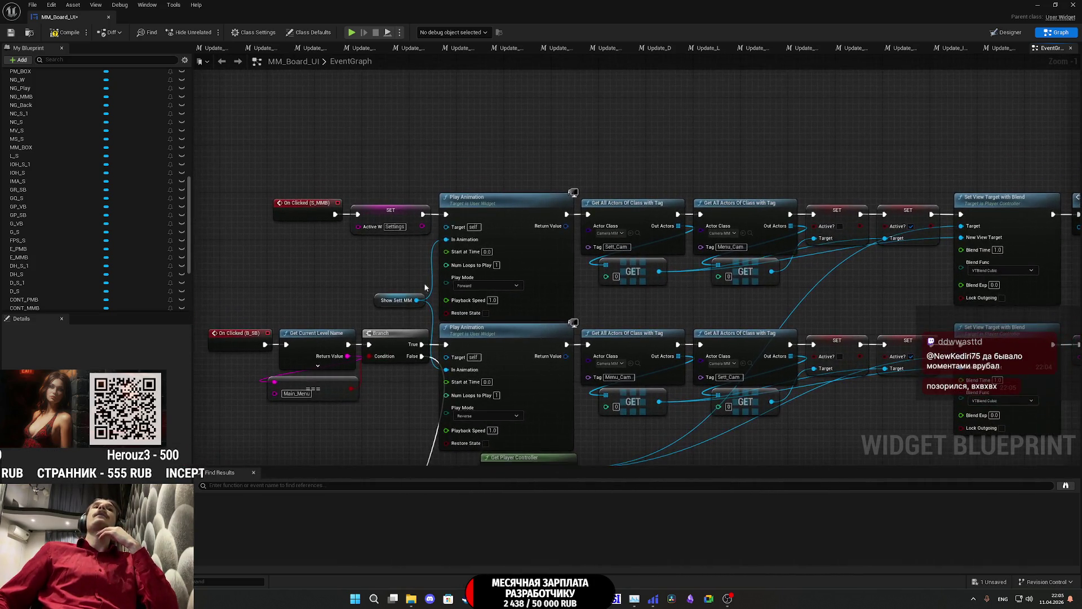
pyautogui.moveTo(667, 129); pyautogui.dragTo(521, 86)
pyautogui.scroll(-2, 569, 106)
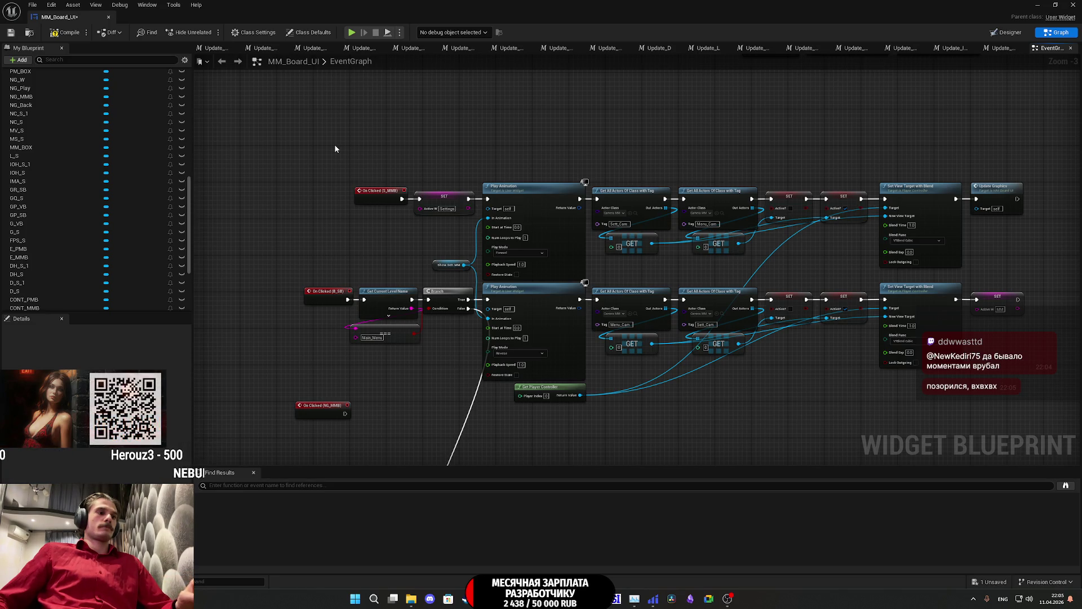
pyautogui.moveTo(703, 239); pyautogui.dragTo(995, 248)
pyautogui.moveTo(378, 195); pyautogui.dragTo(379, 175)
pyautogui.click(363, 231)
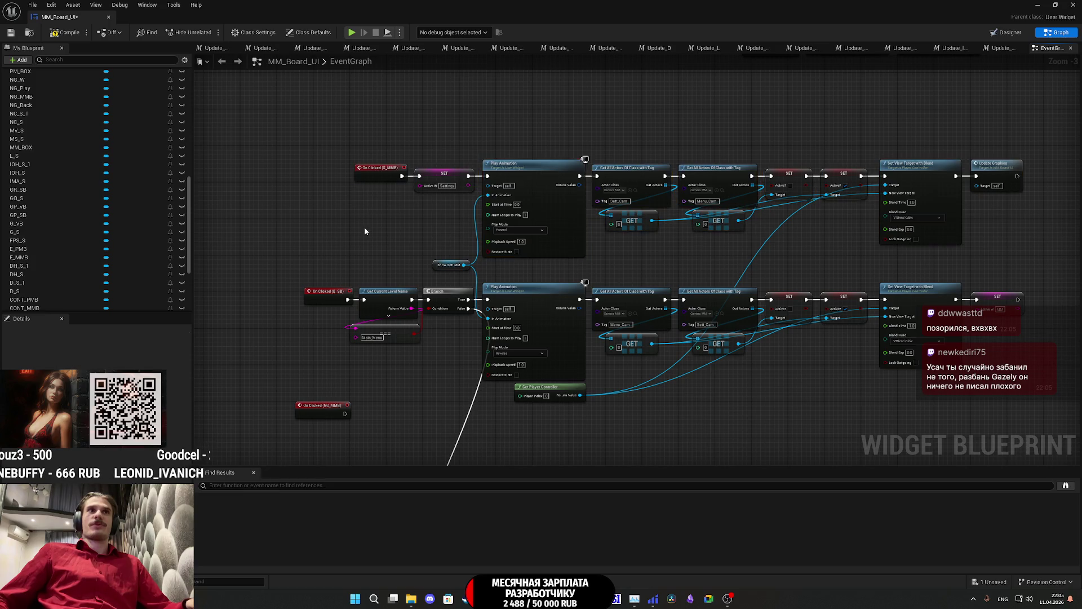
# Step: Save the MM_Board_UI blueprint
pyautogui.scroll(1, 439, 233)
pyautogui.scroll(1, 439, 233)
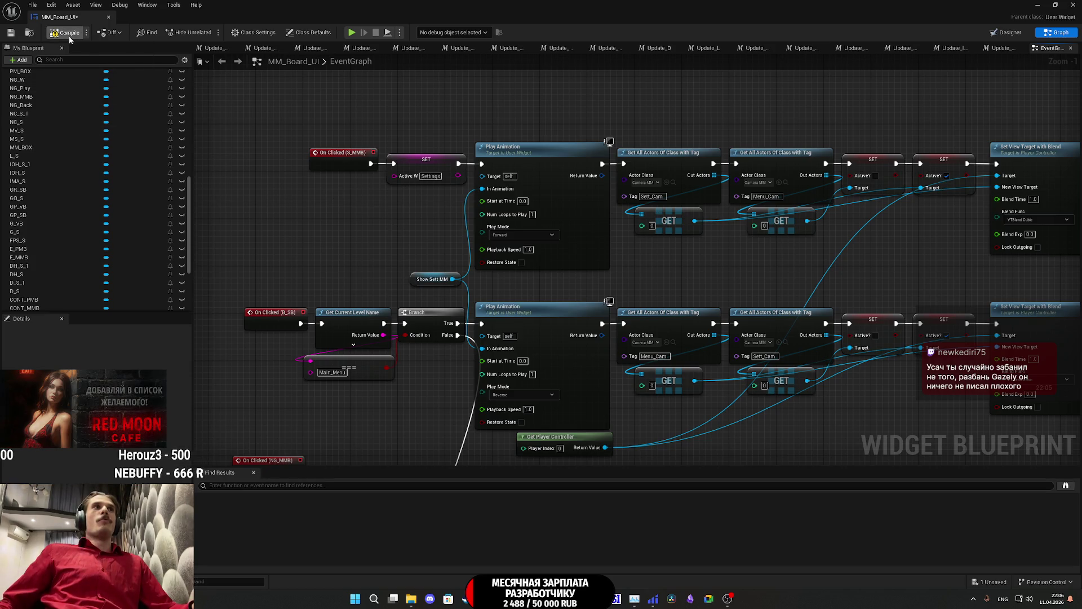
pyautogui.click(7, 34)
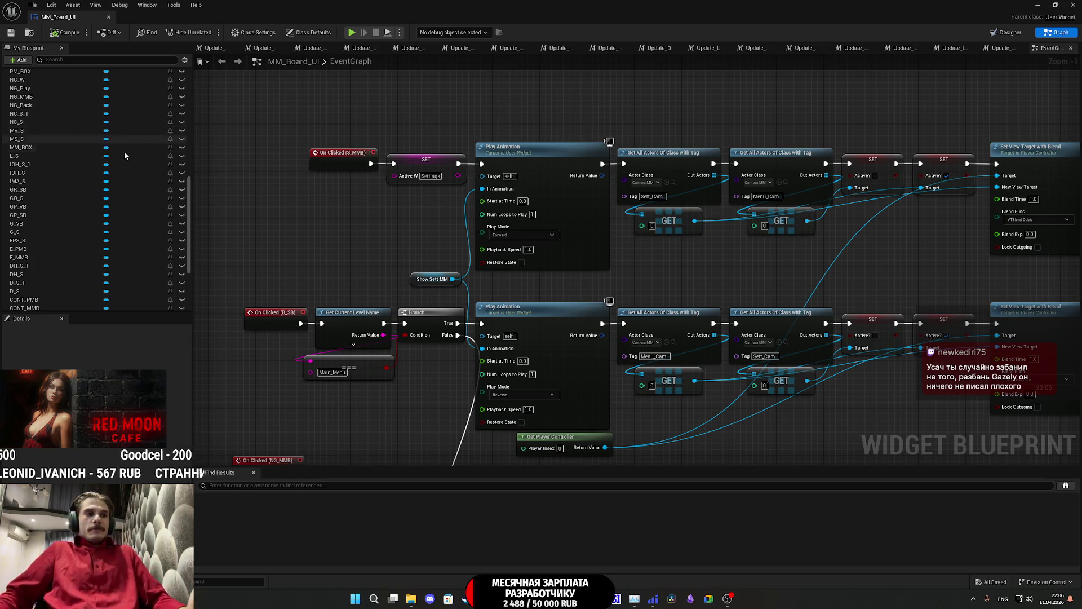
pyautogui.moveTo(384, 193)
pyautogui.mouseDown()
pyautogui.moveTo(368, 212)
pyautogui.moveTo(376, 209)
pyautogui.moveTo(329, 212)
pyautogui.moveTo(336, 234)
pyautogui.moveTo(394, 246)
pyautogui.moveTo(461, 234)
pyautogui.moveTo(444, 250)
pyautogui.mouseUp()
pyautogui.scroll(-2, 444, 250)
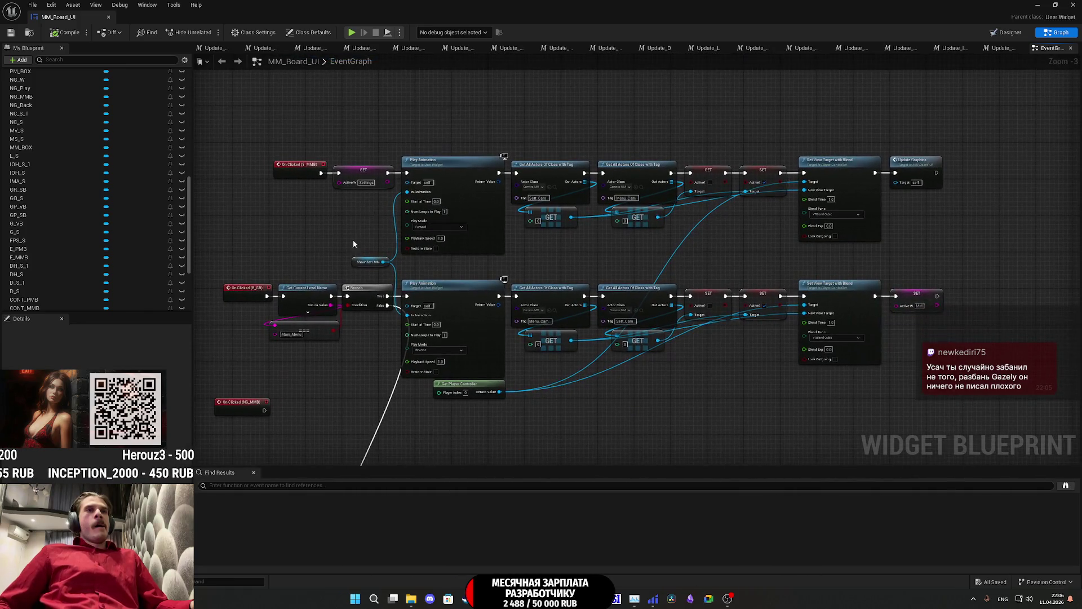
pyautogui.moveTo(334, 357)
pyautogui.mouseDown()
pyautogui.moveTo(338, 278)
pyautogui.moveTo(309, 307)
pyautogui.moveTo(382, 304)
pyautogui.moveTo(434, 279)
pyautogui.moveTo(466, 381)
pyautogui.moveTo(374, 394)
pyautogui.mouseUp()
pyautogui.click(377, 306)
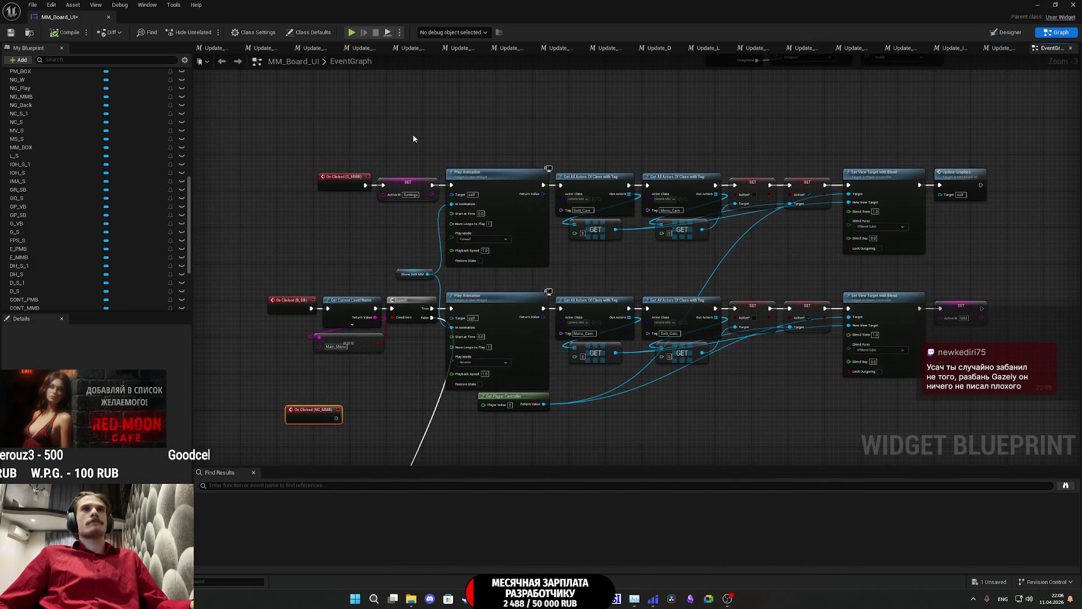
pyautogui.moveTo(411, 135); pyautogui.dragTo(369, 143)
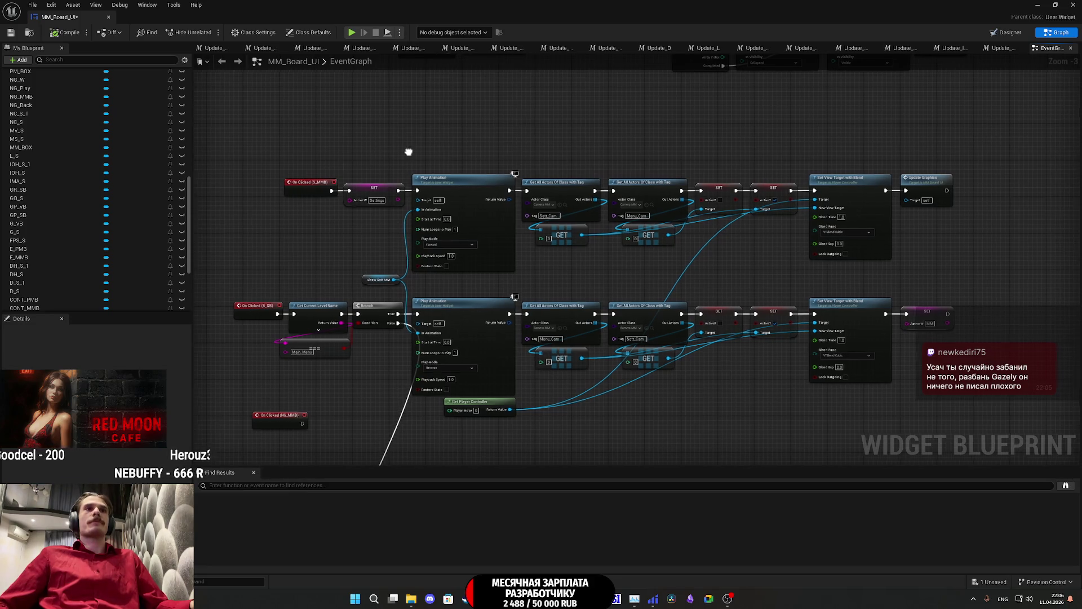
pyautogui.scroll(3, 366, 284)
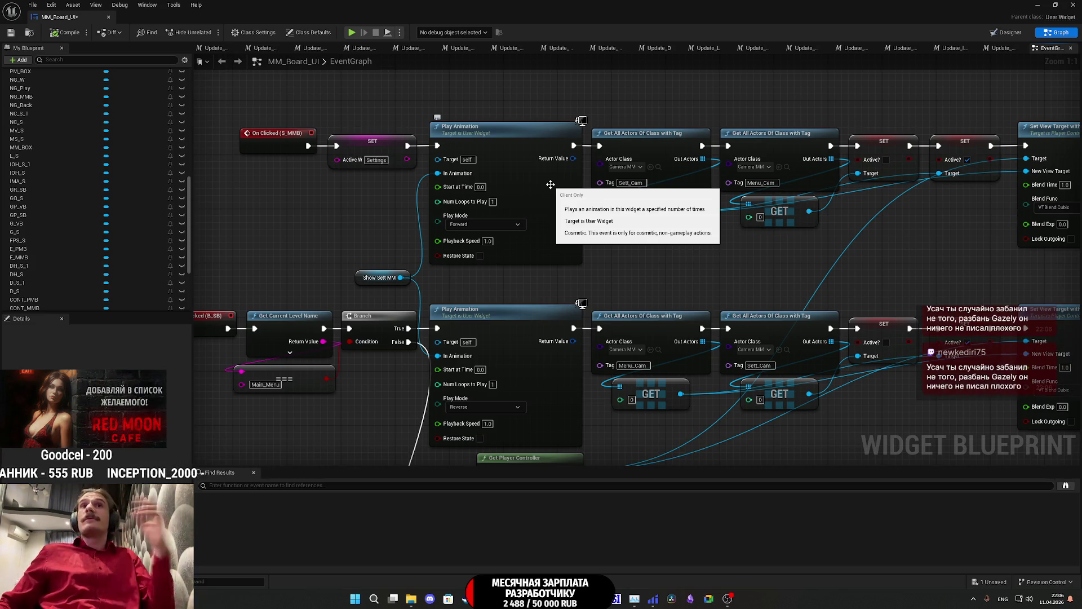
pyautogui.scroll(-2, 665, 259)
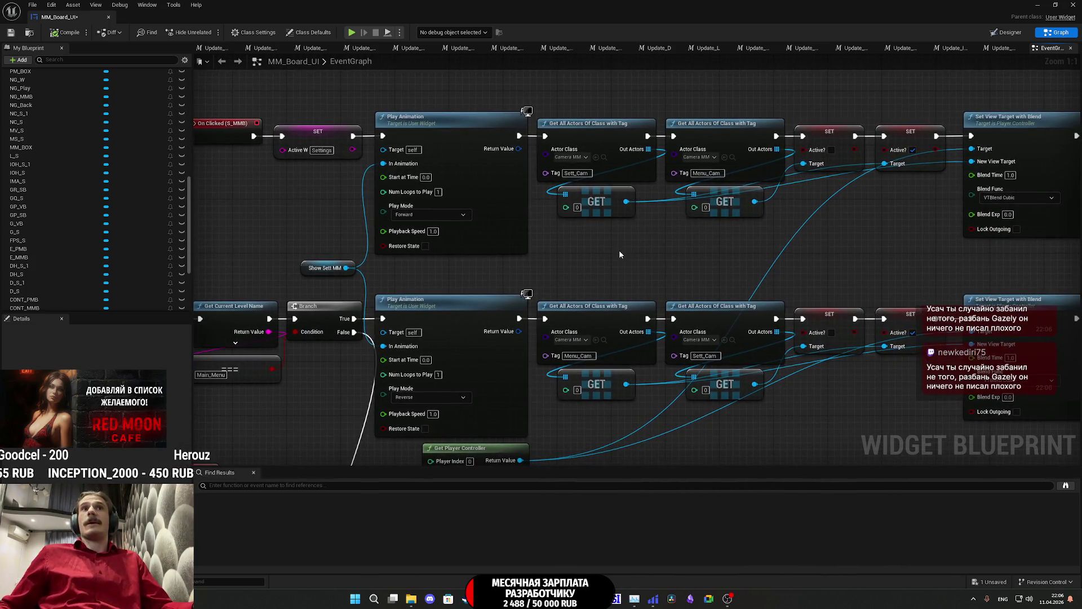
pyautogui.moveTo(615, 241); pyautogui.dragTo(524, 236)
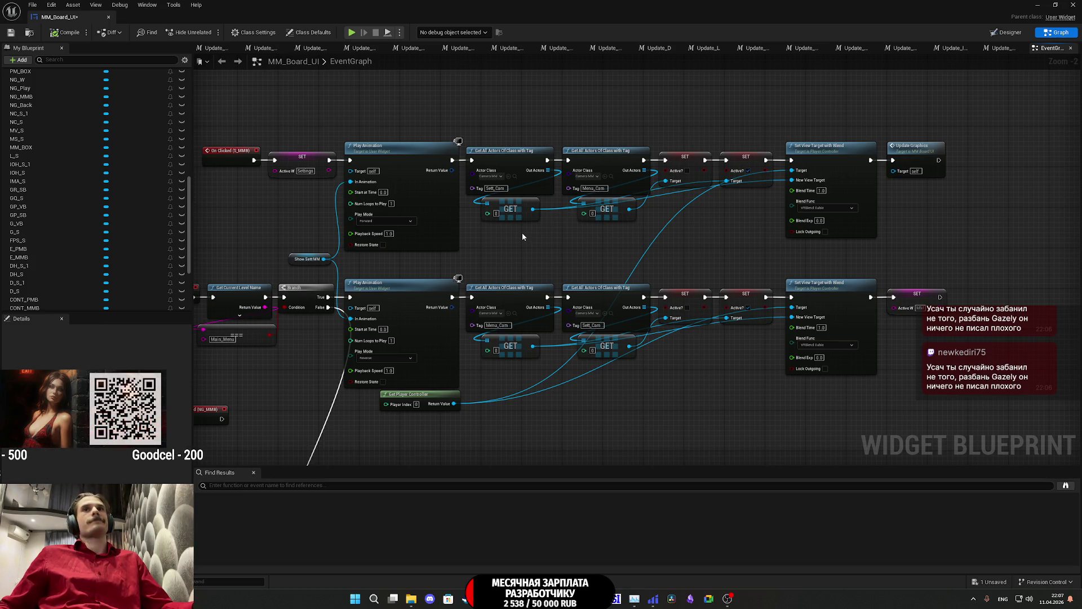
pyautogui.moveTo(522, 236); pyautogui.dragTo(592, 224)
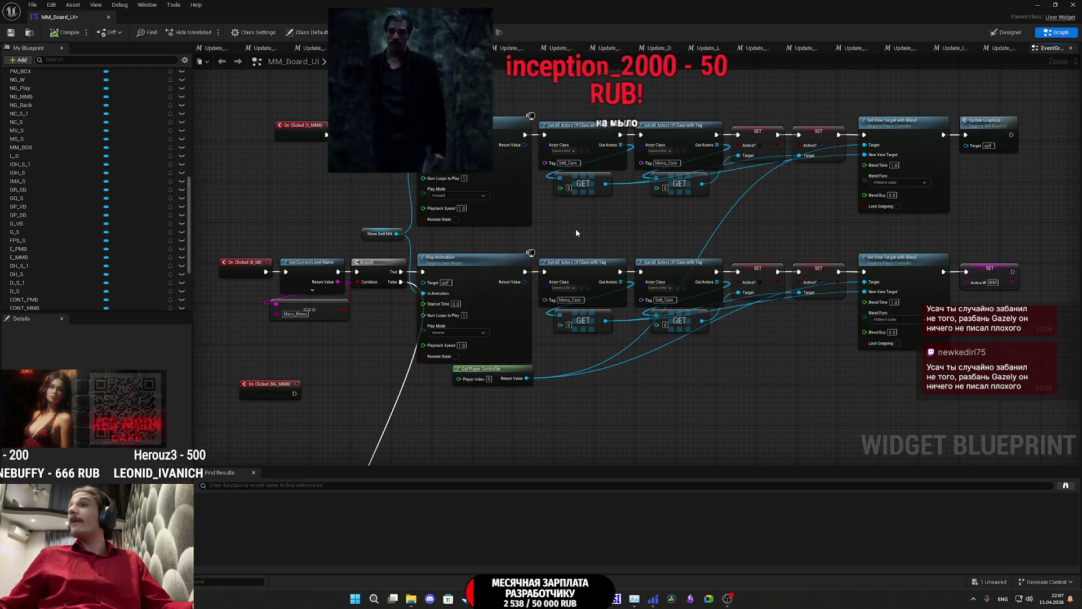
pyautogui.moveTo(590, 222)
pyautogui.mouseDown()
pyautogui.moveTo(610, 185)
pyautogui.moveTo(589, 216)
pyautogui.mouseUp()
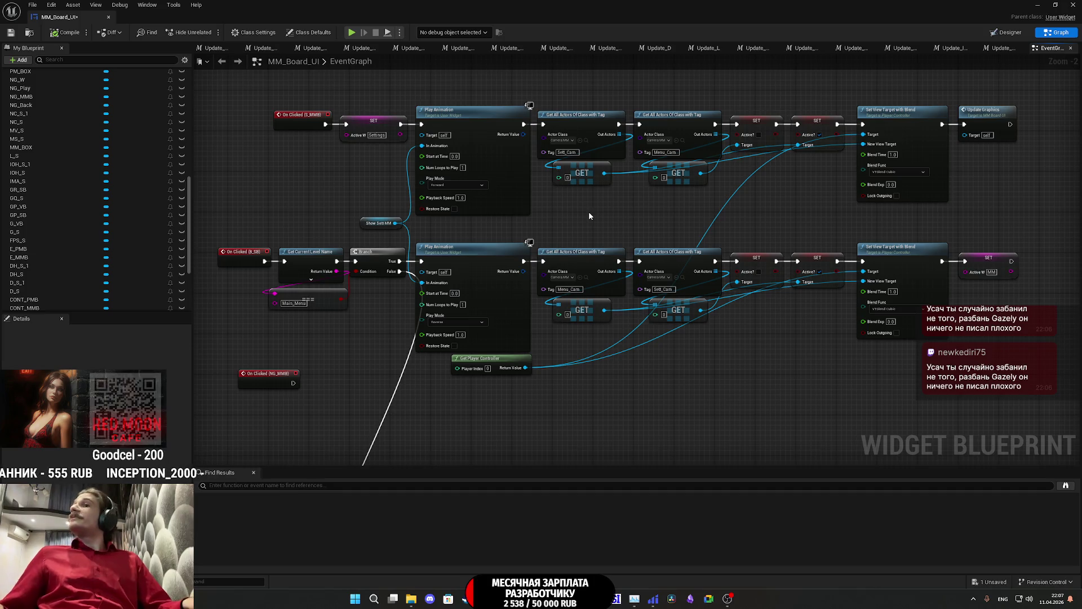
pyautogui.moveTo(587, 228); pyautogui.dragTo(566, 224)
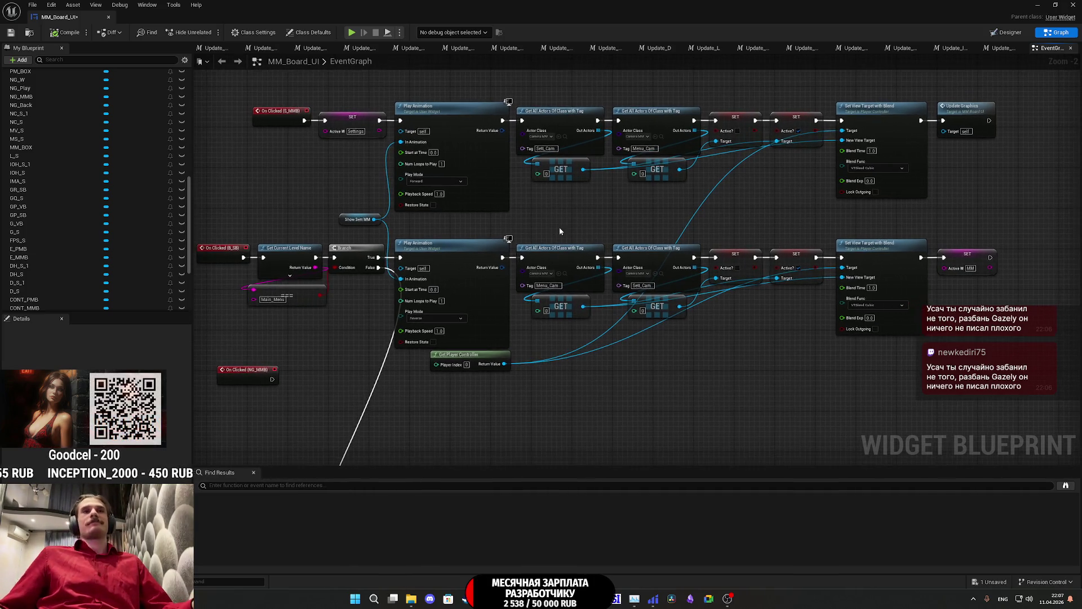
pyautogui.scroll(-4, 599, 226)
pyautogui.moveTo(587, 311)
pyautogui.mouseDown()
pyautogui.moveTo(563, 299)
pyautogui.moveTo(523, 308)
pyautogui.mouseUp()
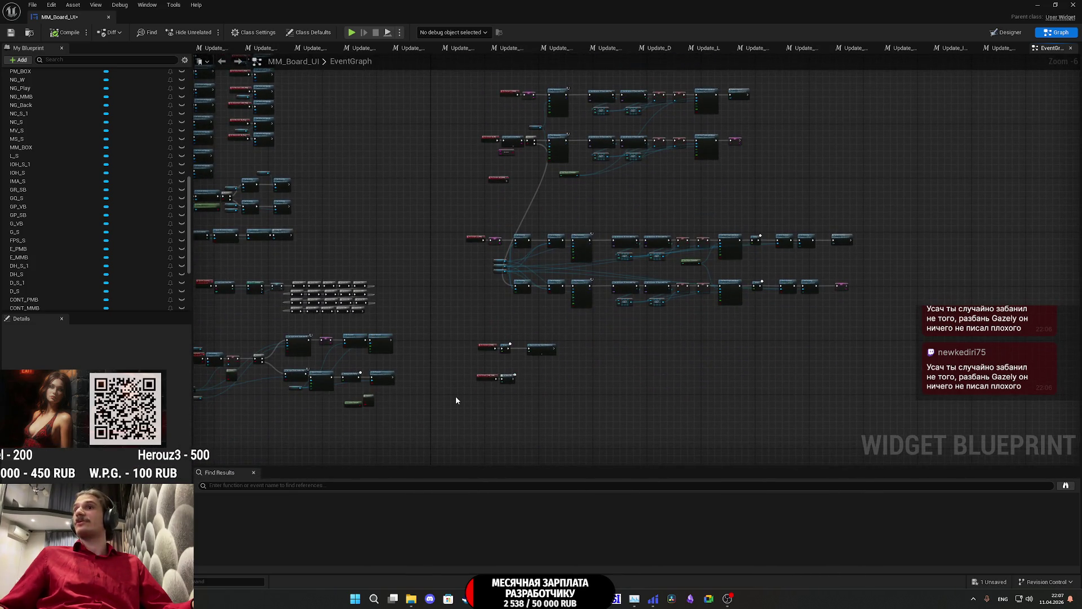
# Step: Move the On Clicked (S_PMB) node row slightly lower
pyautogui.moveTo(444, 410)
pyautogui.mouseDown()
pyautogui.moveTo(641, 314)
pyautogui.moveTo(865, 225)
pyautogui.moveTo(891, 225)
pyautogui.mouseUp()
pyautogui.scroll(4, 558, 225)
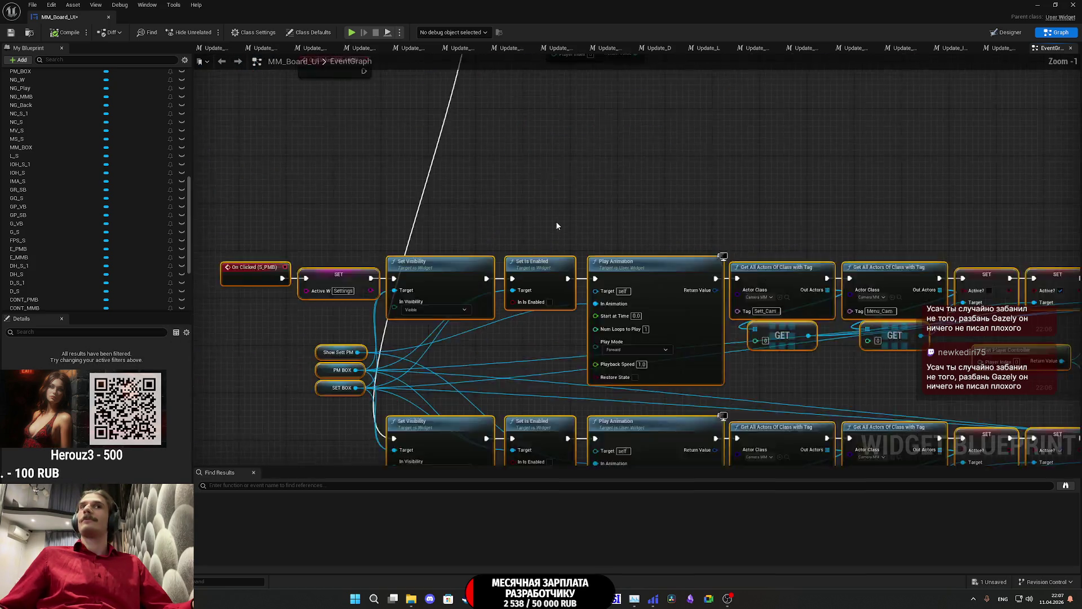
pyautogui.scroll(-1, 657, 313)
pyautogui.moveTo(657, 313); pyautogui.dragTo(656, 349)
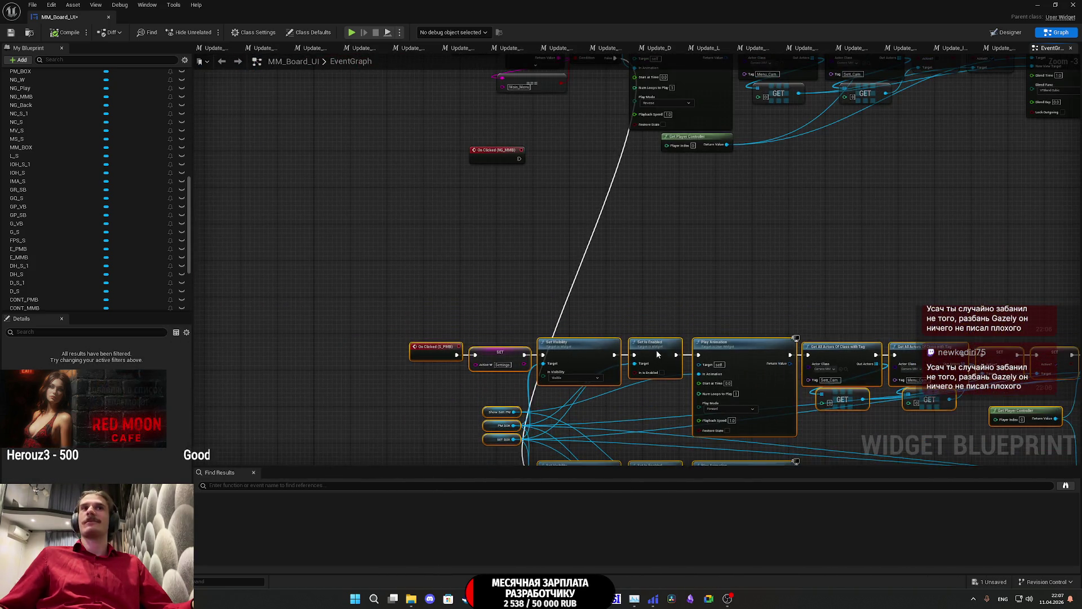
pyautogui.click(690, 269)
# Step: Select the Get All Actors, GET, SET and Set View Target nodes following On Clicked (S_MMB)
pyautogui.moveTo(692, 267)
pyautogui.mouseDown()
pyautogui.moveTo(669, 323)
pyautogui.moveTo(586, 300)
pyautogui.moveTo(570, 388)
pyautogui.mouseUp()
pyautogui.moveTo(503, 375)
pyautogui.mouseDown()
pyautogui.moveTo(514, 381)
pyautogui.moveTo(513, 406)
pyautogui.moveTo(563, 339)
pyautogui.moveTo(546, 308)
pyautogui.mouseUp()
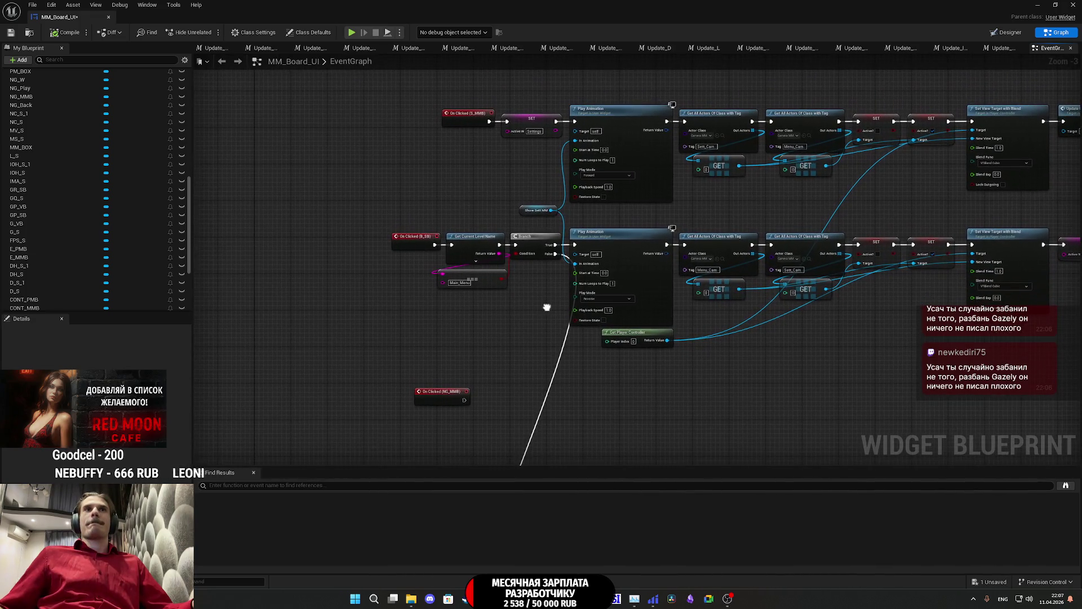
pyautogui.moveTo(738, 183); pyautogui.dragTo(579, 259)
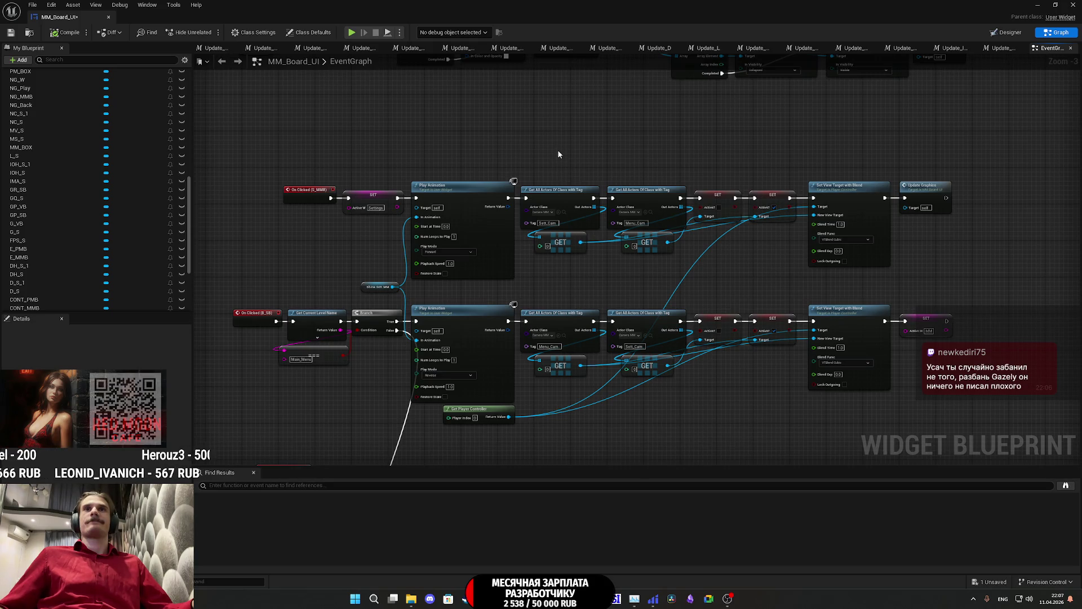
pyautogui.moveTo(559, 151)
pyautogui.mouseDown()
pyautogui.moveTo(732, 253)
pyautogui.moveTo(816, 272)
pyautogui.mouseUp()
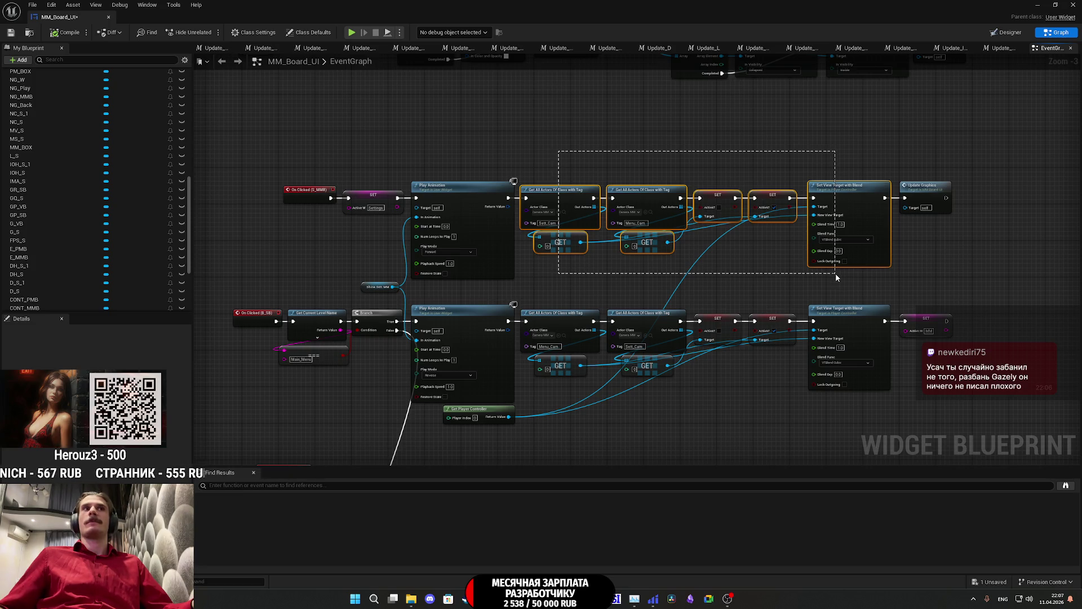
# Step: Paste the camera-switch nodes through Update Graphics beside On Clicked (NG_MMB), lined up with the event
pyautogui.moveTo(835, 273); pyautogui.dragTo(922, 272)
pyautogui.moveTo(726, 367); pyautogui.dragTo(787, 212)
pyautogui.click(613, 347)
pyautogui.hotkey('ctrl', 'v')
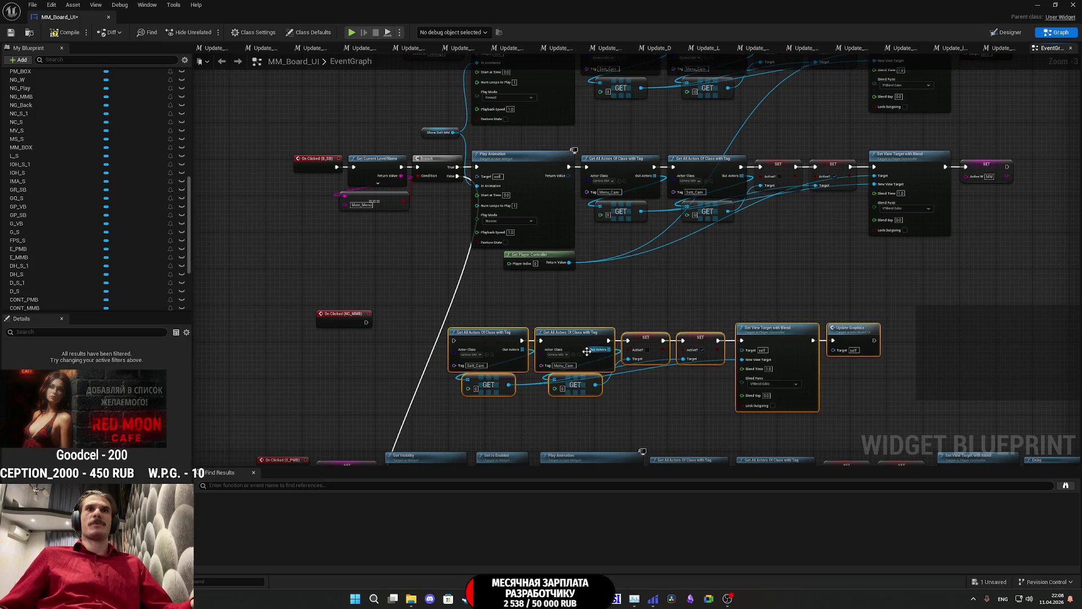
pyautogui.moveTo(573, 327); pyautogui.dragTo(745, 311)
pyautogui.click(670, 294)
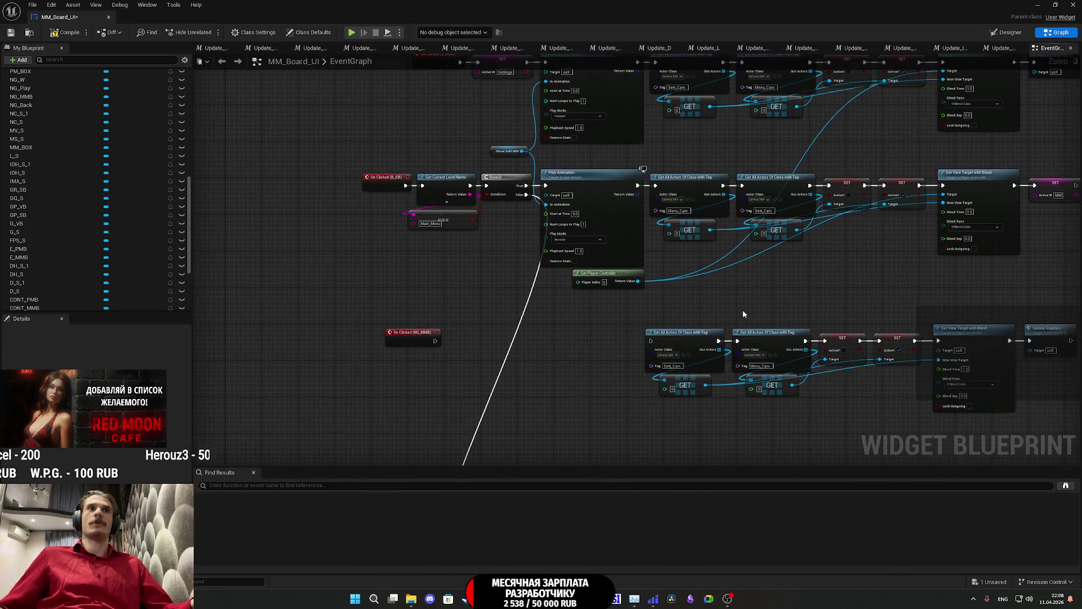
pyautogui.moveTo(474, 343)
pyautogui.mouseDown()
pyautogui.moveTo(487, 411)
pyautogui.moveTo(487, 399)
pyautogui.mouseUp()
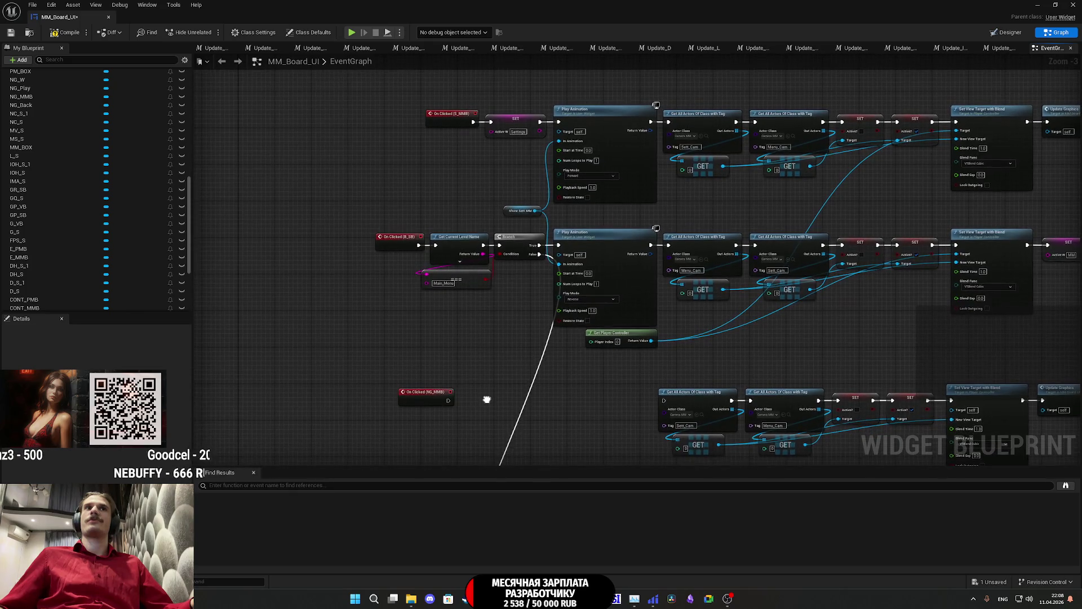
# Step: Paste a SET ActiveW node, wire On Clicked (NG_MMB) into it, and set ActiveW to New_Game
pyautogui.click(500, 130)
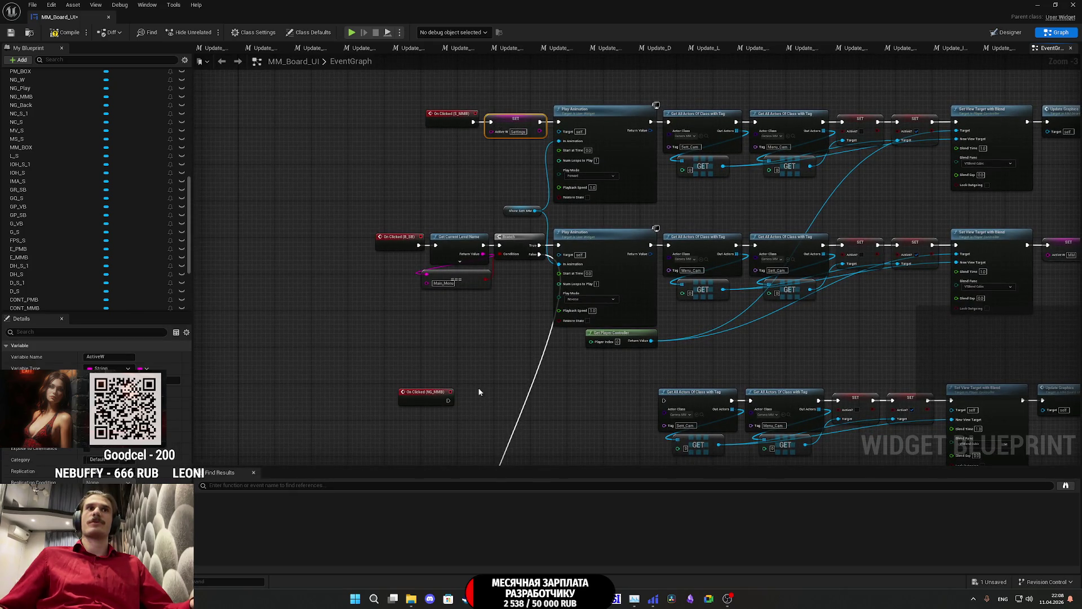
pyautogui.hotkey('ctrl', 'v')
pyautogui.moveTo(448, 400); pyautogui.dragTo(493, 405)
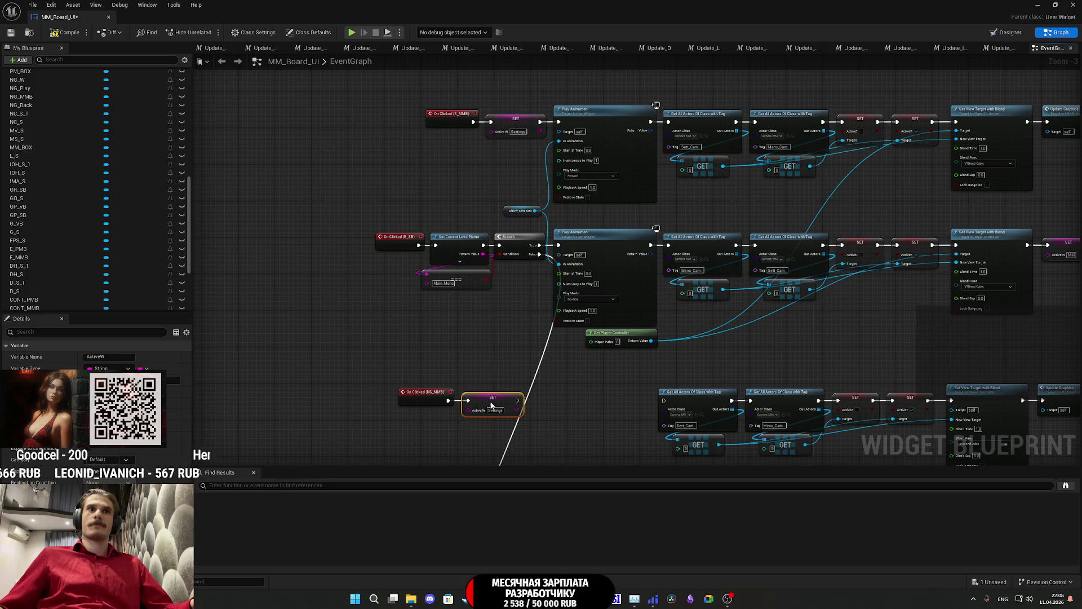
pyautogui.click(496, 410)
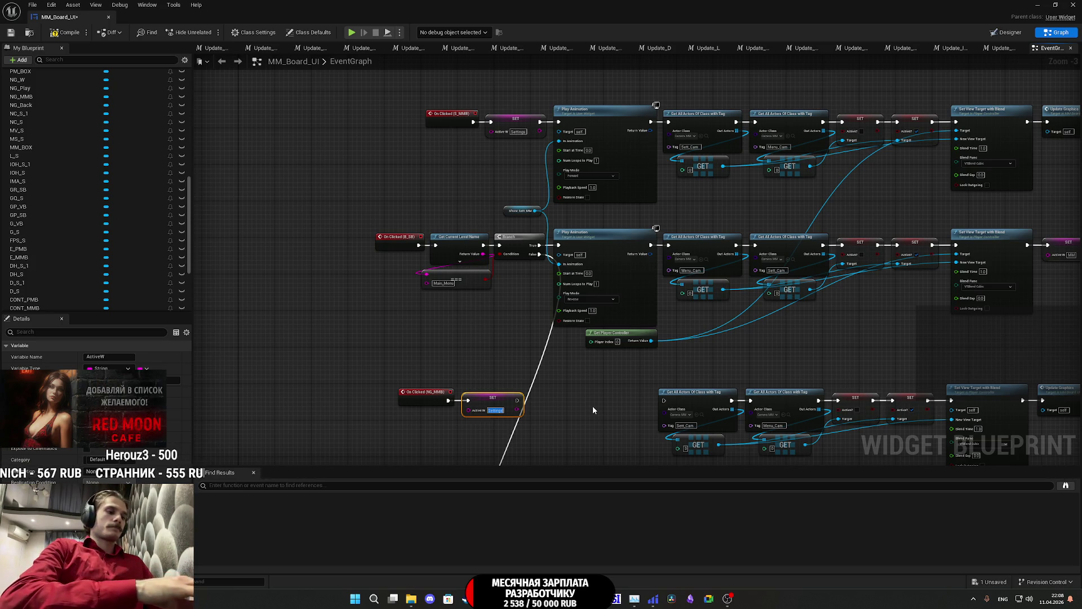
pyautogui.write('NEW')
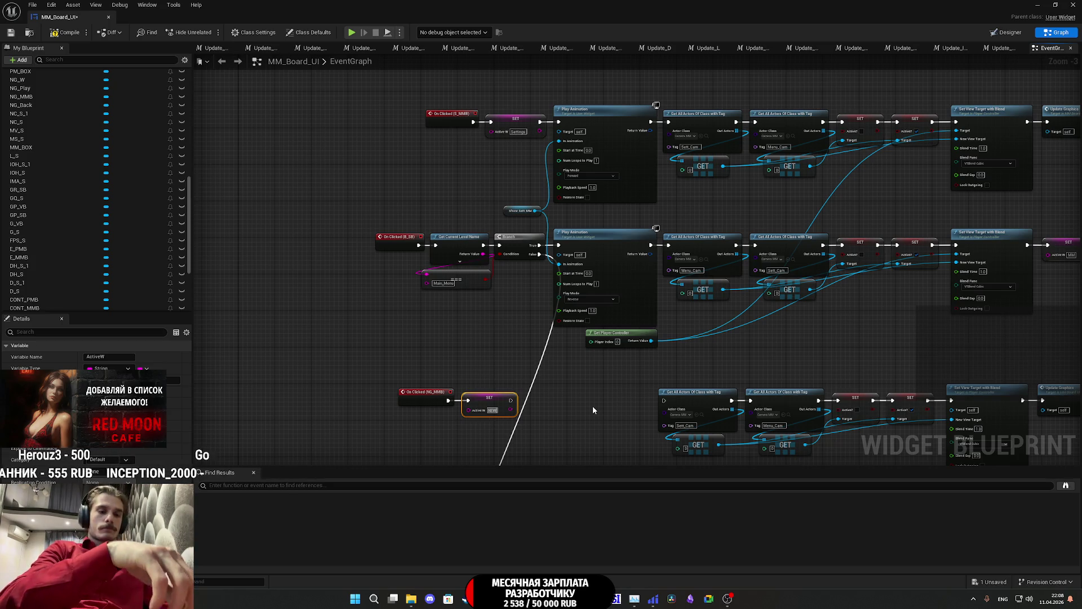
pyautogui.press('BackSpace')
pyautogui.press('BackSpace')
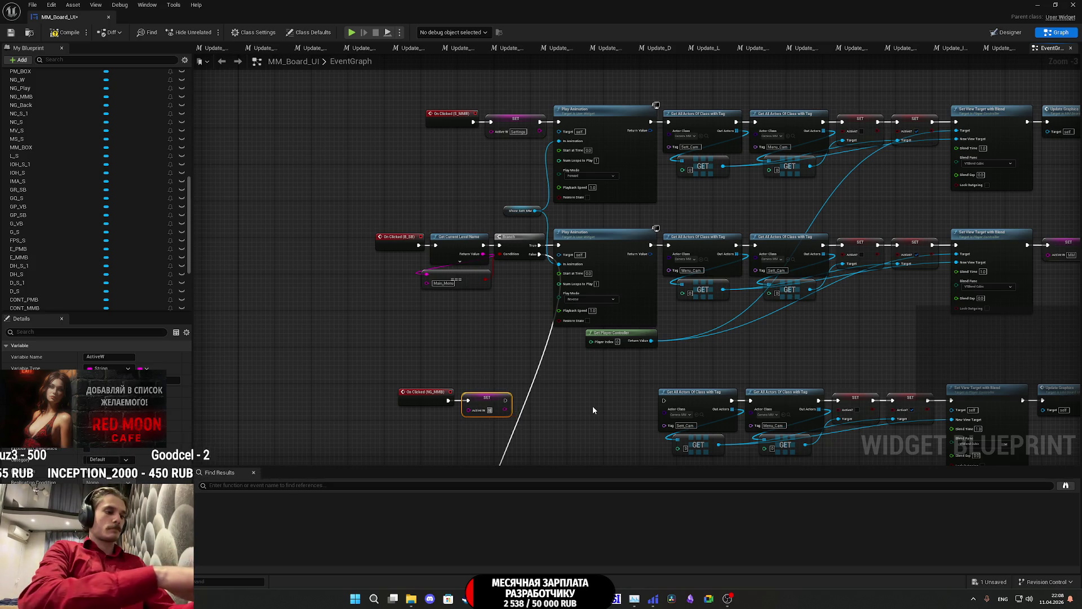
pyautogui.write('ew')
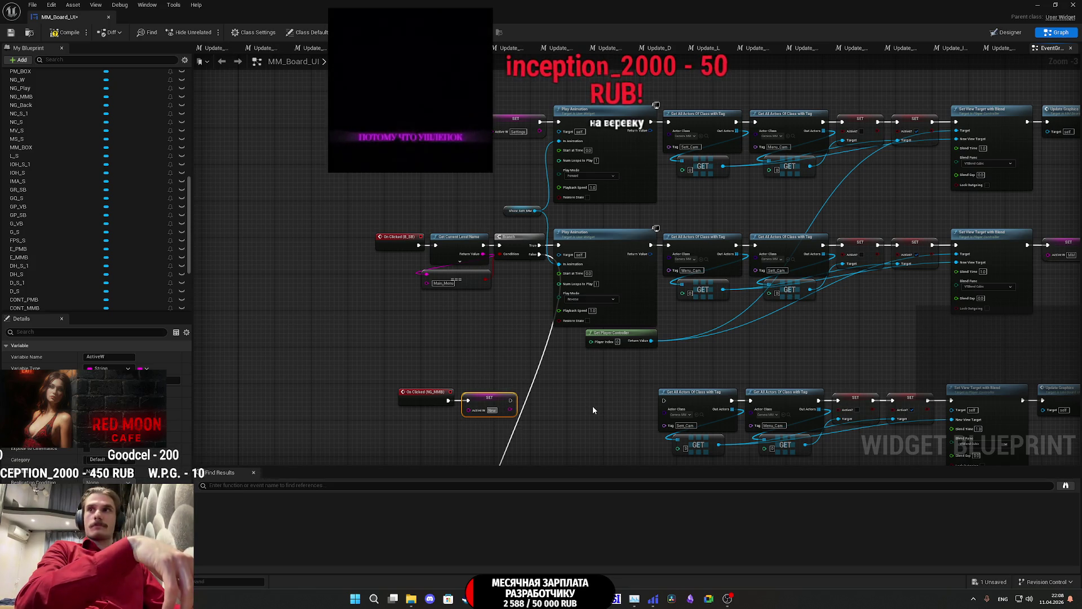
pyautogui.write('_')
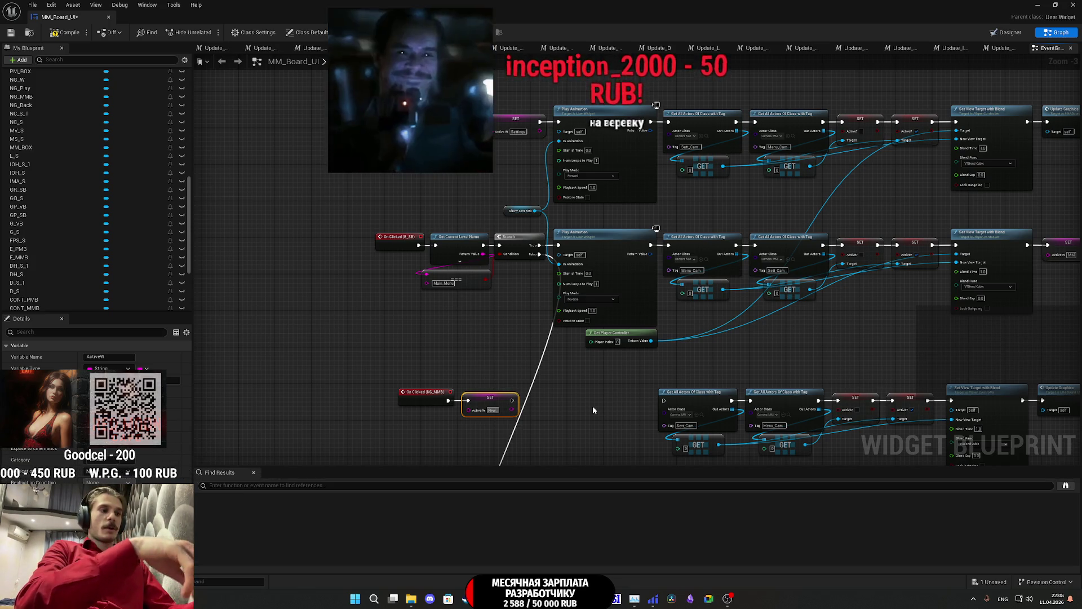
pyautogui.write('Cam')
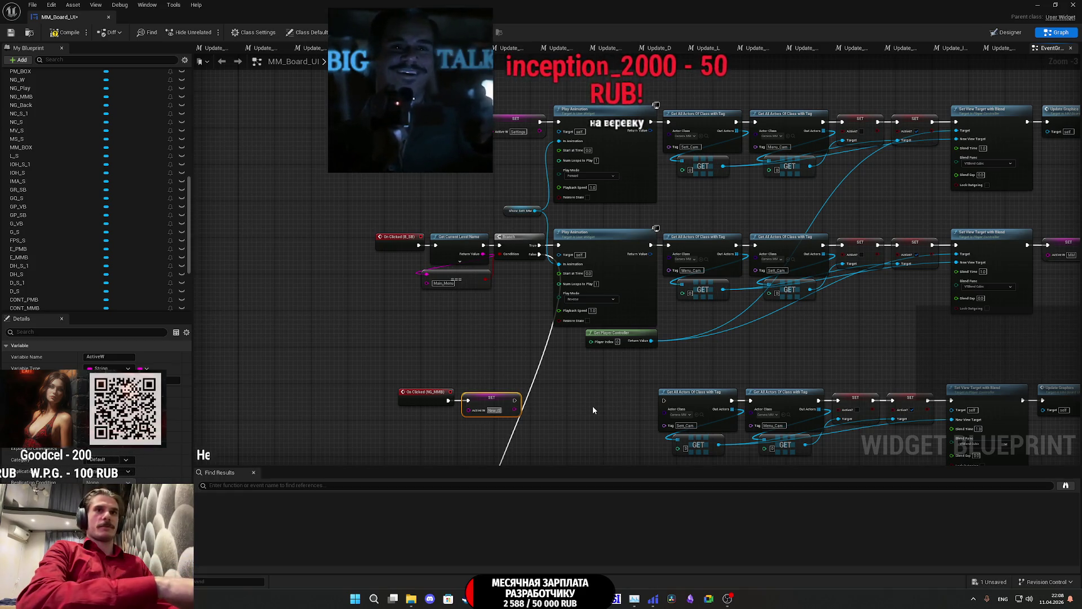
pyautogui.write('e')
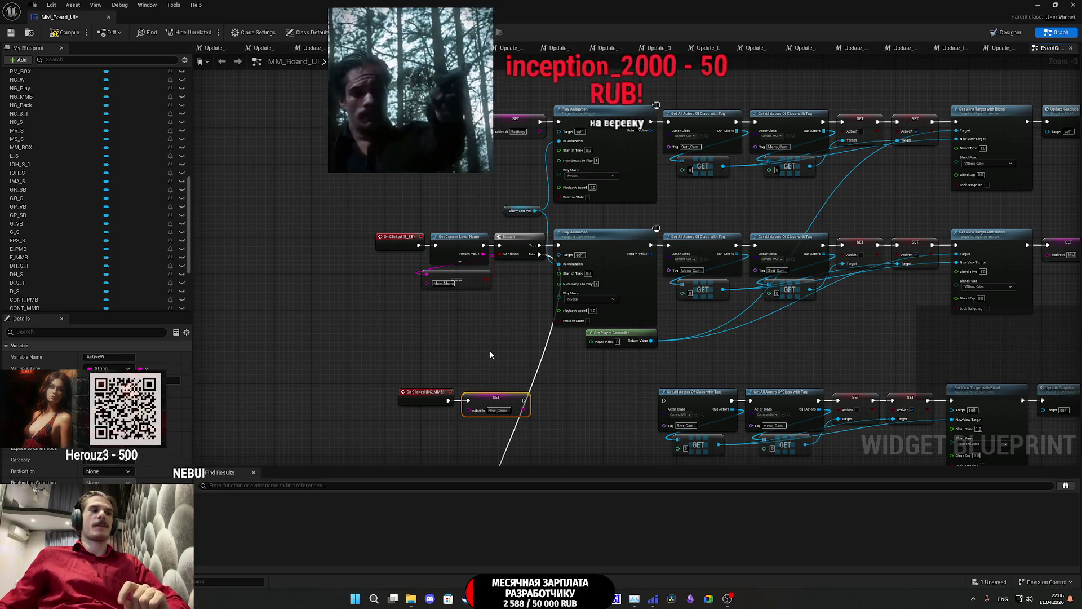
# Step: Shift the pasted camera-switch nodes further right, then return to the widget Designer view
pyautogui.scroll(3, 512, 320)
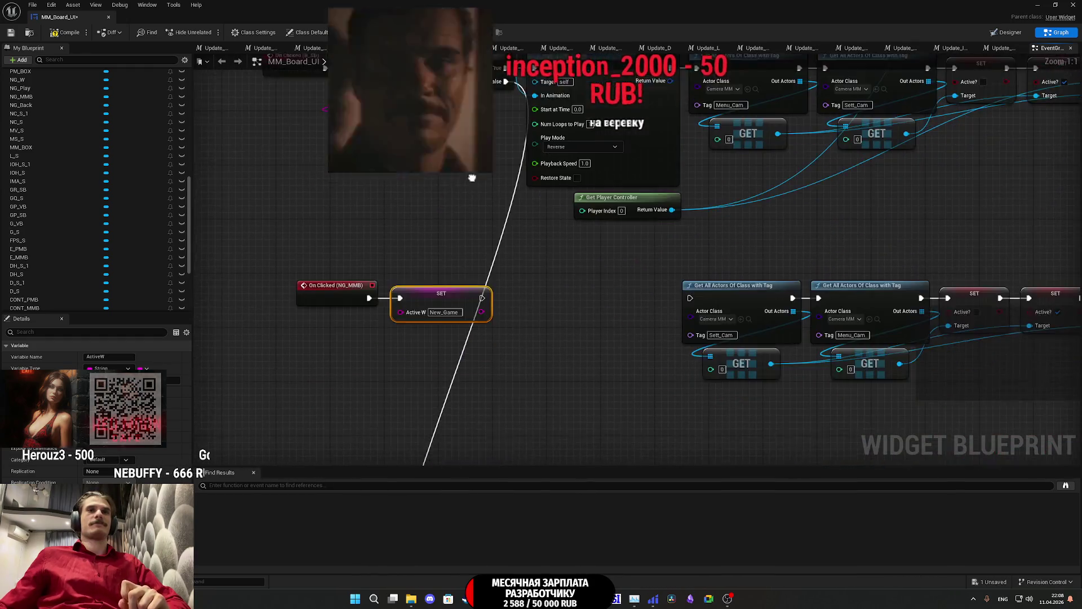
pyautogui.scroll(-5, 571, 360)
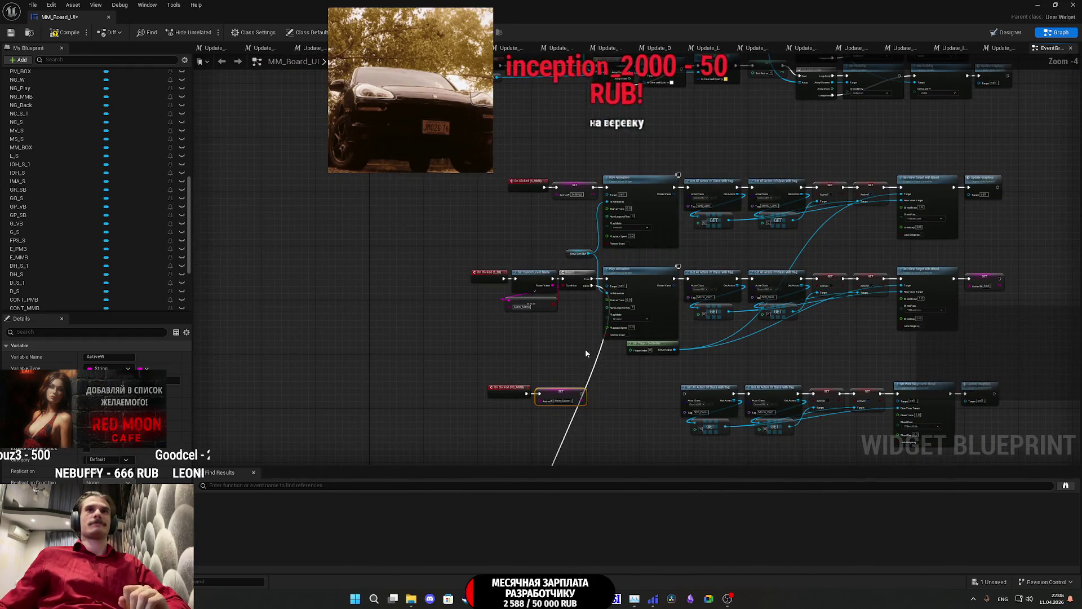
pyautogui.scroll(4, 548, 277)
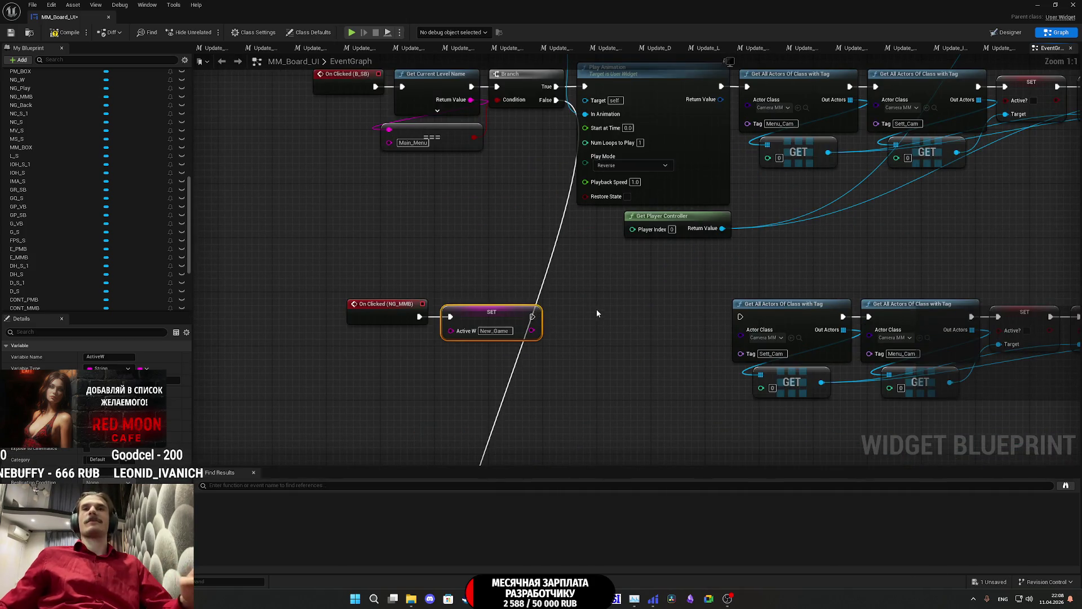
pyautogui.moveTo(492, 262)
pyautogui.mouseDown()
pyautogui.moveTo(564, 343)
pyautogui.moveTo(564, 419)
pyautogui.moveTo(545, 435)
pyautogui.moveTo(563, 411)
pyautogui.moveTo(522, 434)
pyautogui.mouseUp()
pyautogui.moveTo(652, 254)
pyautogui.mouseDown()
pyautogui.moveTo(750, 132)
pyautogui.moveTo(770, 81)
pyautogui.mouseUp()
pyautogui.moveTo(699, 316); pyautogui.dragTo(383, 317)
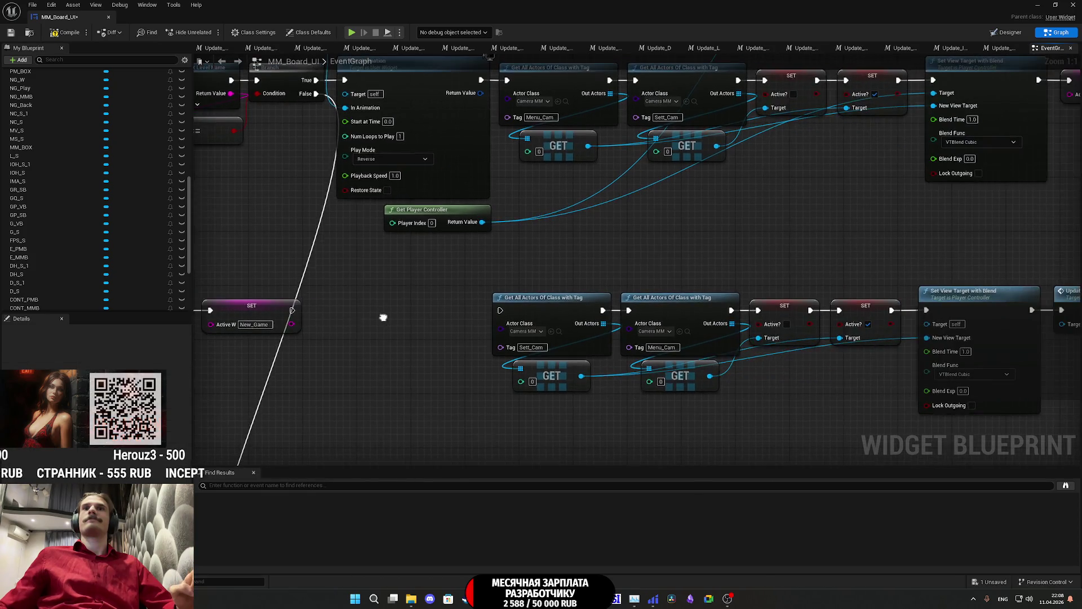
pyautogui.scroll(-3, 454, 326)
pyautogui.moveTo(905, 395)
pyautogui.mouseDown()
pyautogui.moveTo(468, 324)
pyautogui.moveTo(613, 310)
pyautogui.mouseUp()
pyautogui.click(644, 276)
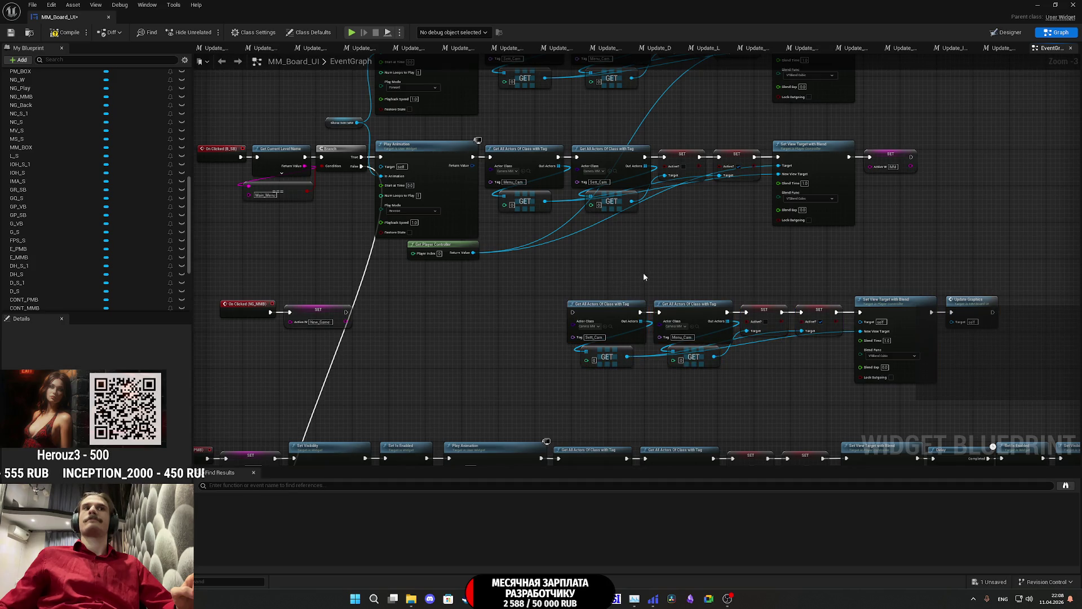
pyautogui.click(1006, 35)
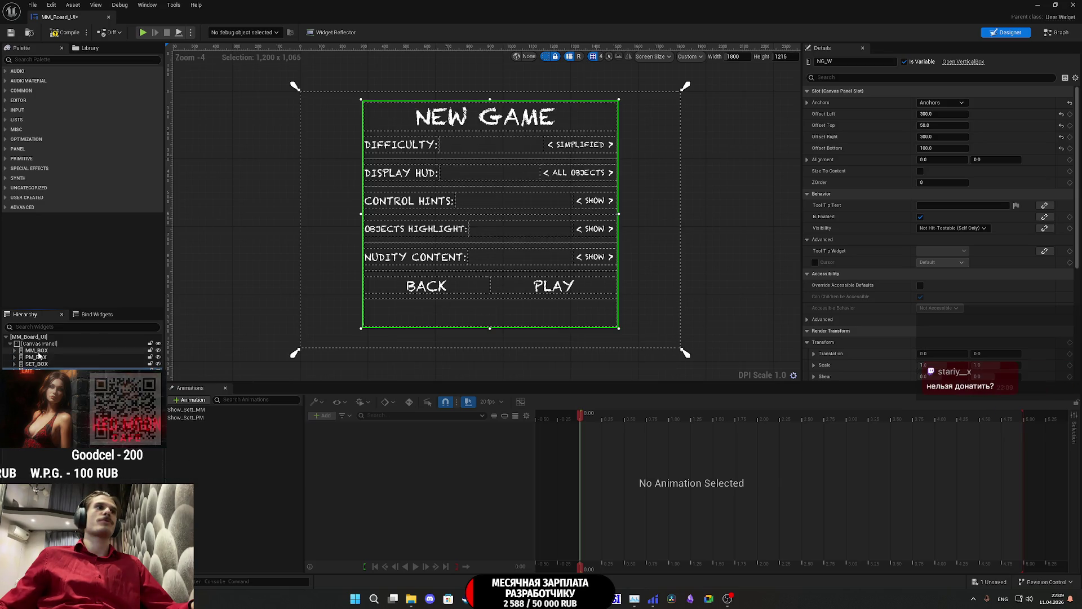
# Step: Add an MM_BOX reference with a Set Visibility node to collapse it in the New Game chain
pyautogui.click(349, 324)
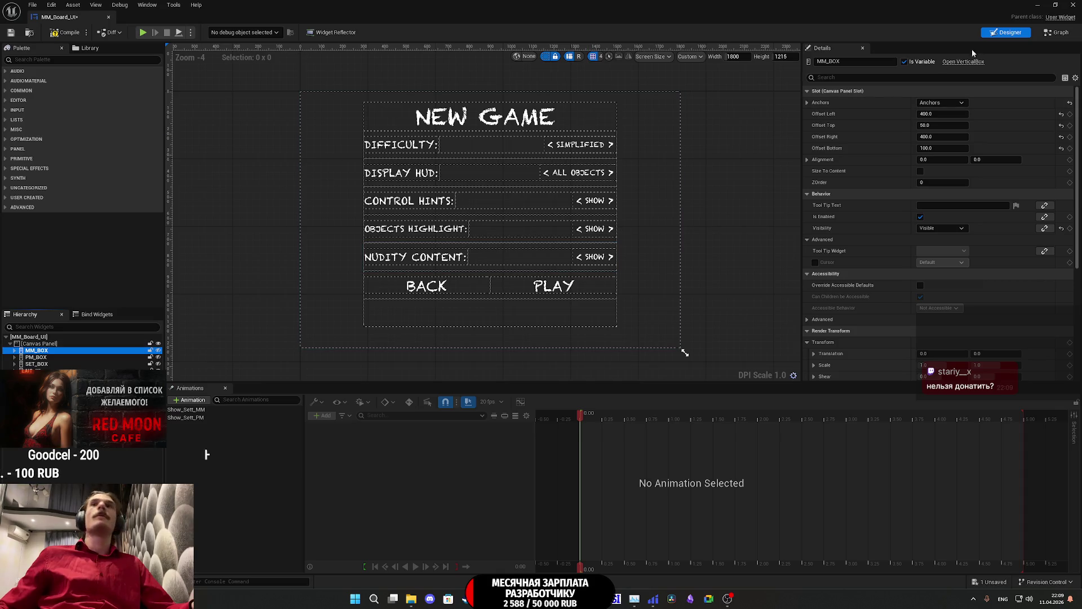
pyautogui.click(1062, 35)
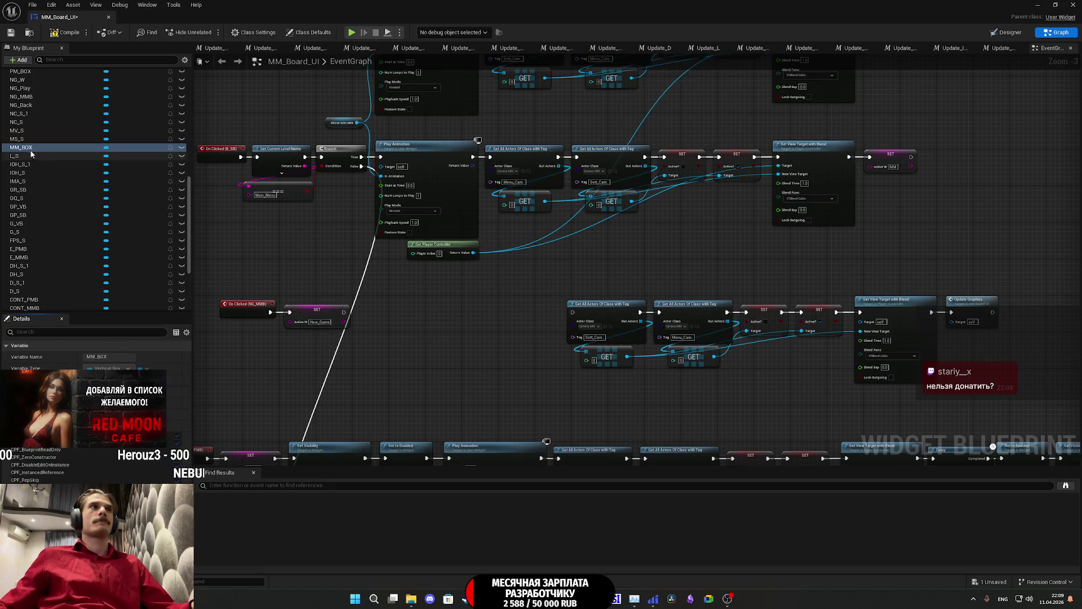
pyautogui.moveTo(22, 147)
pyautogui.mouseDown()
pyautogui.moveTo(300, 296)
pyautogui.moveTo(290, 346)
pyautogui.moveTo(375, 340)
pyautogui.mouseUp()
pyautogui.click(311, 365)
pyautogui.write('set visi')
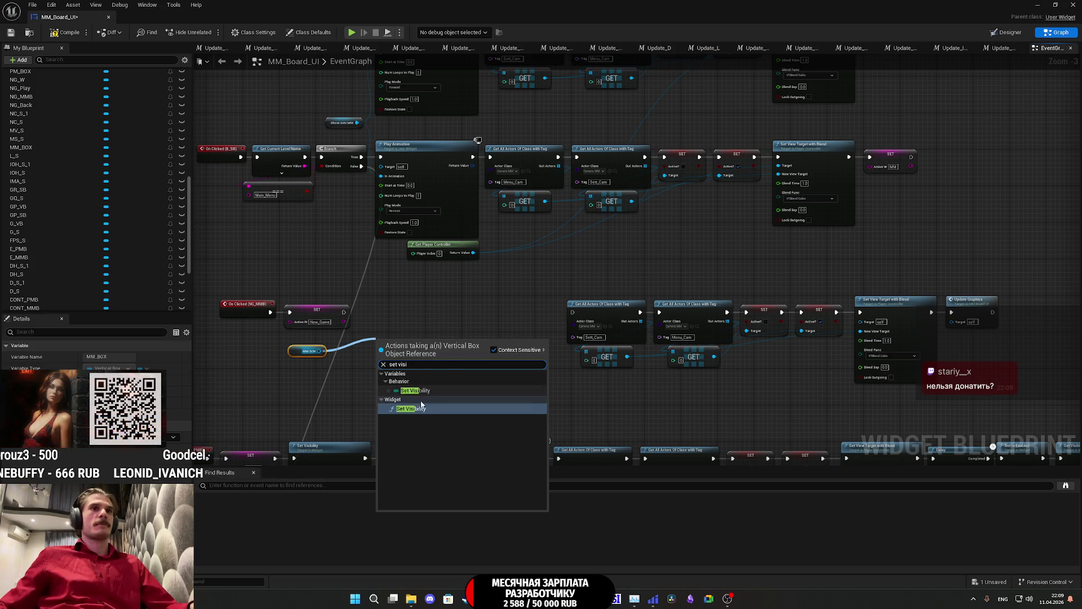
pyautogui.click(411, 408)
pyautogui.scroll(3, 385, 356)
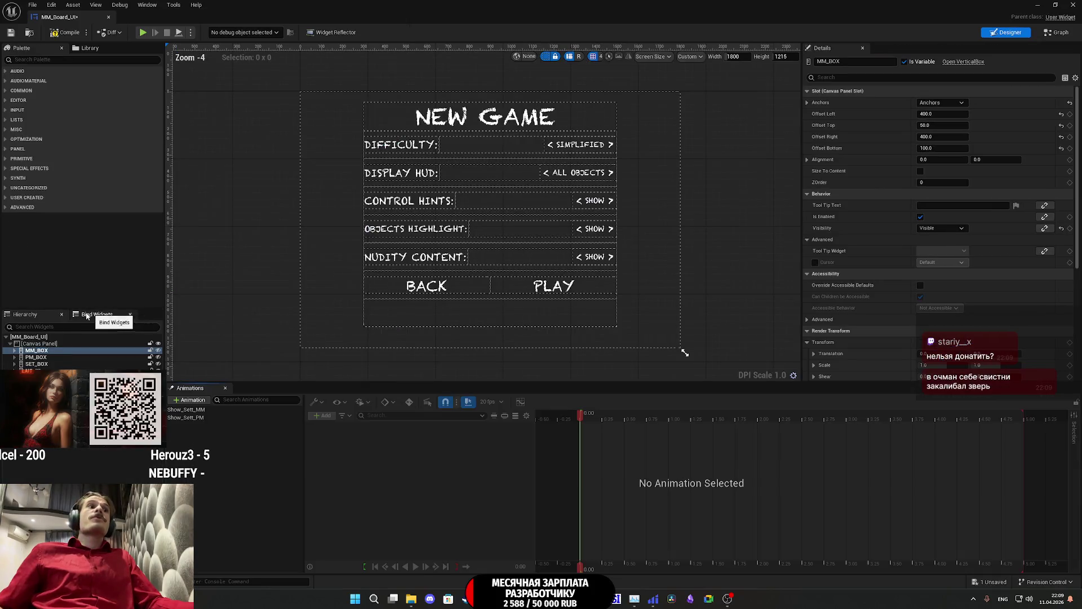
# Step: Place an NG_W reference below the chain and search its setter actions for 'set e'
pyautogui.click(36, 370)
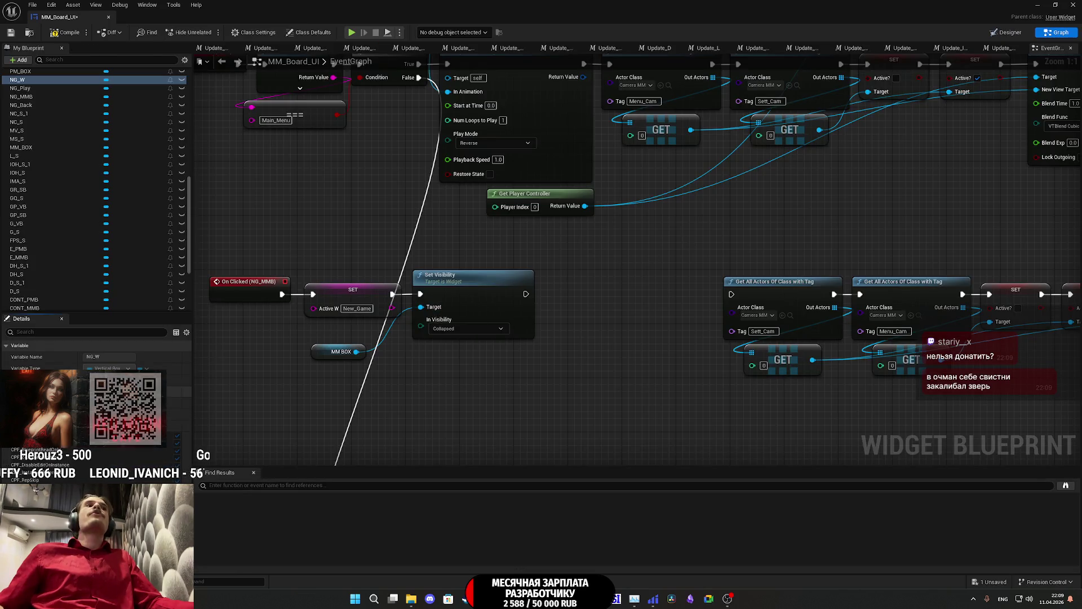
pyautogui.click(39, 82)
pyautogui.moveTo(324, 372)
pyautogui.mouseDown()
pyautogui.moveTo(334, 343)
pyautogui.moveTo(356, 341)
pyautogui.moveTo(407, 382)
pyautogui.moveTo(436, 382)
pyautogui.mouseUp()
pyautogui.click(341, 394)
pyautogui.write('se')
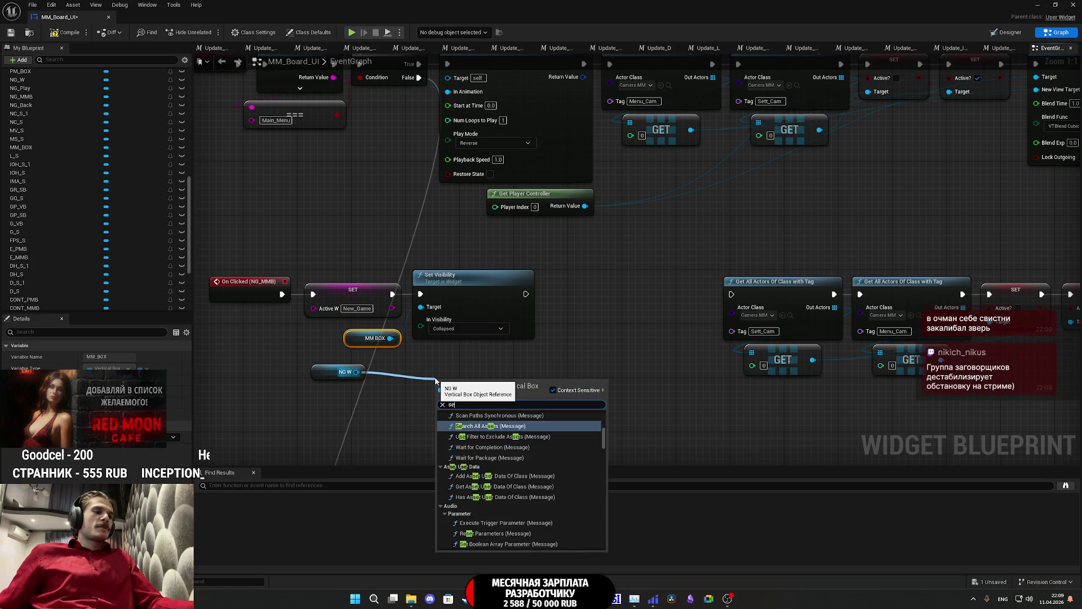
pyautogui.write('t ena')
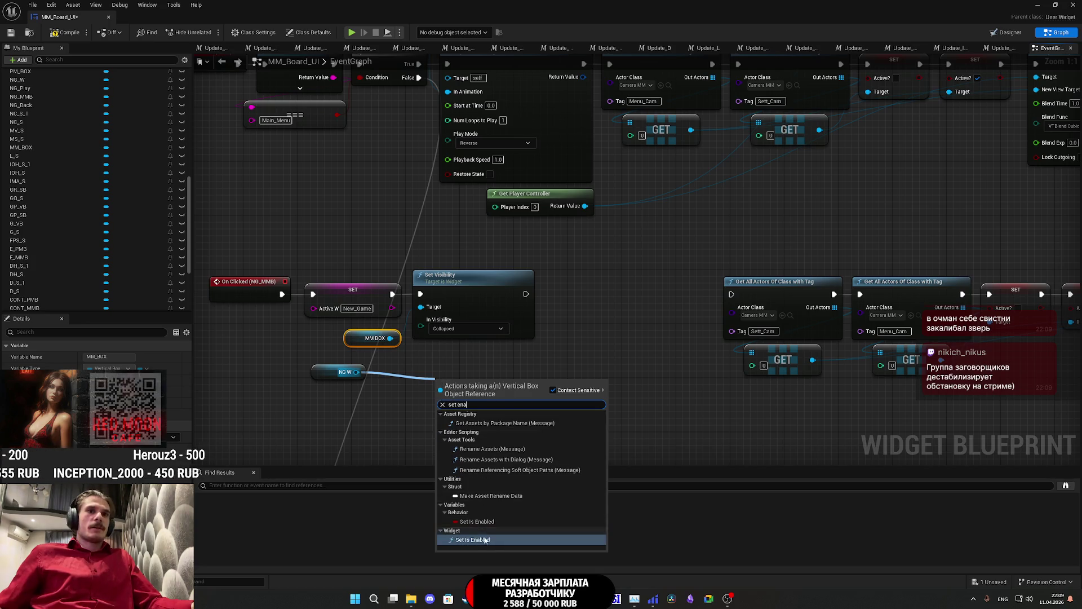
# Step: Wire Set Is Enabled and Set Visibility nodes for NG W after collapsing MM BOX
pyautogui.click(458, 430)
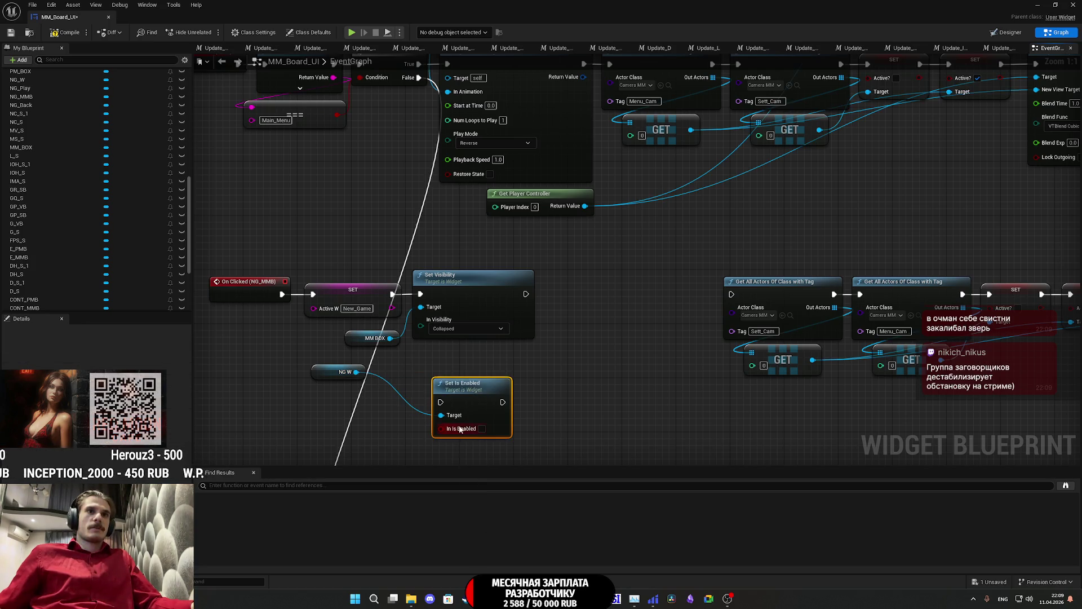
pyautogui.moveTo(441, 402); pyautogui.dragTo(525, 293)
pyautogui.moveTo(356, 371); pyautogui.dragTo(560, 402)
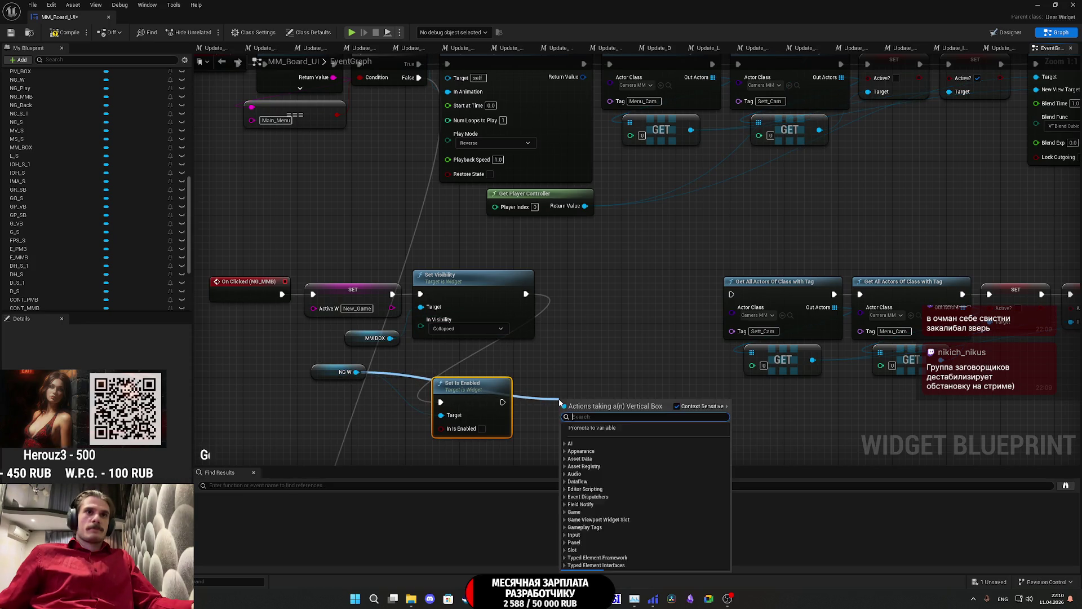
pyautogui.write('set vis')
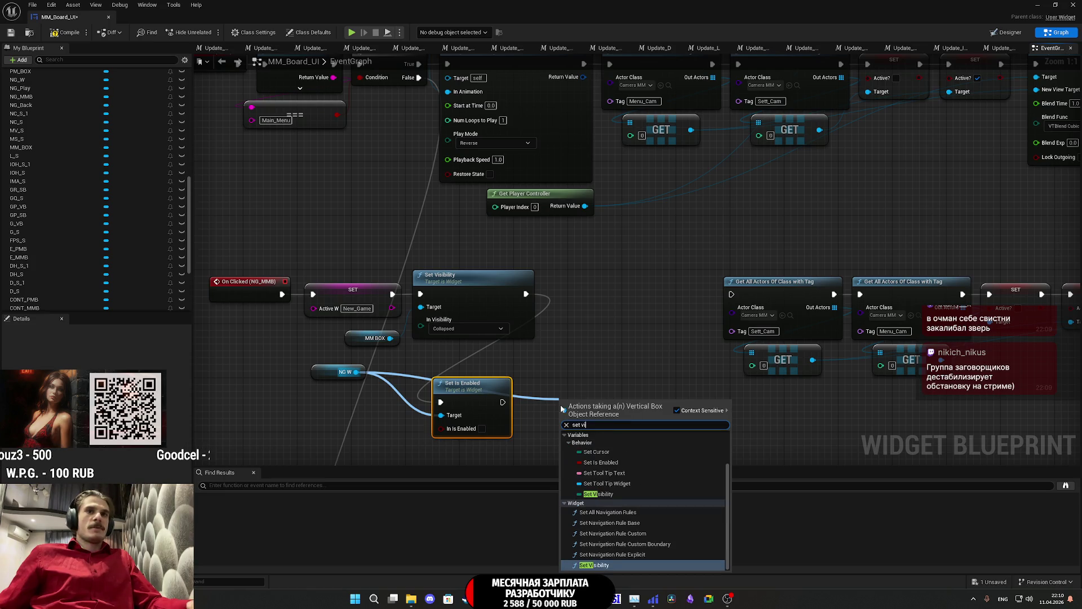
pyautogui.press('Return')
# Step: Insert a Delay of 1.0 second before NG W is made Visible
pyautogui.moveTo(563, 422)
pyautogui.mouseDown()
pyautogui.moveTo(530, 388)
pyautogui.moveTo(502, 402)
pyautogui.moveTo(608, 300)
pyautogui.moveTo(594, 298)
pyautogui.moveTo(643, 333)
pyautogui.mouseUp()
pyautogui.write('lay')
pyautogui.click(674, 373)
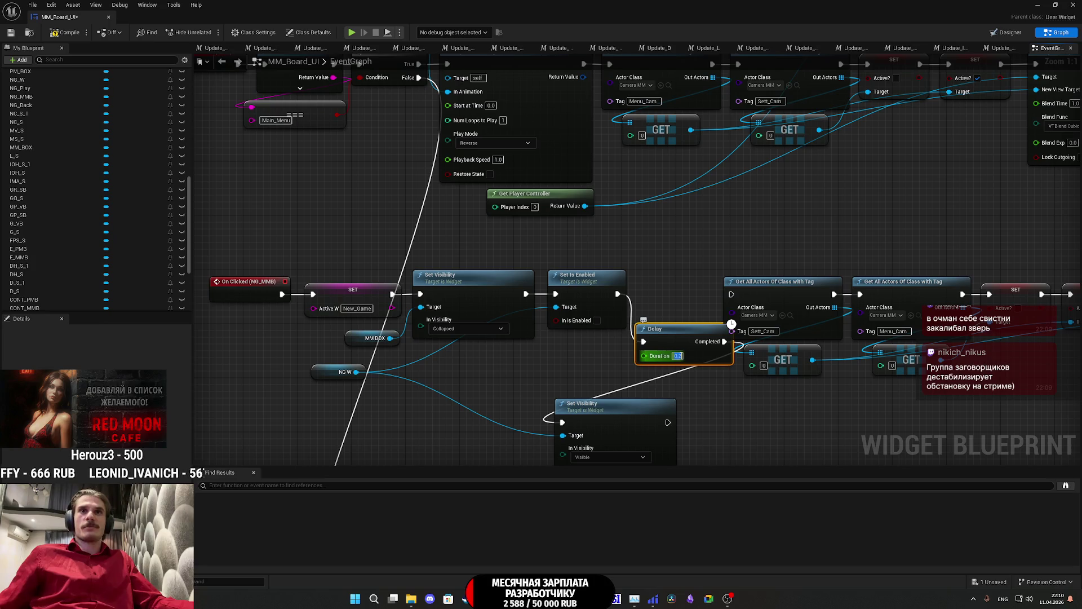
pyautogui.write('1')
pyautogui.press('Return')
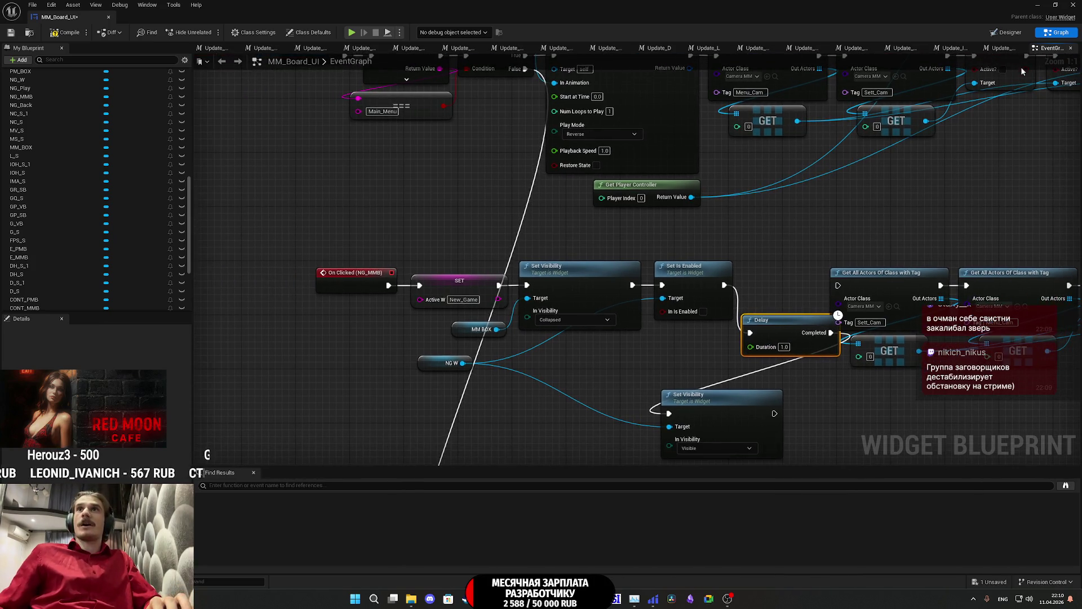
pyautogui.click(1006, 32)
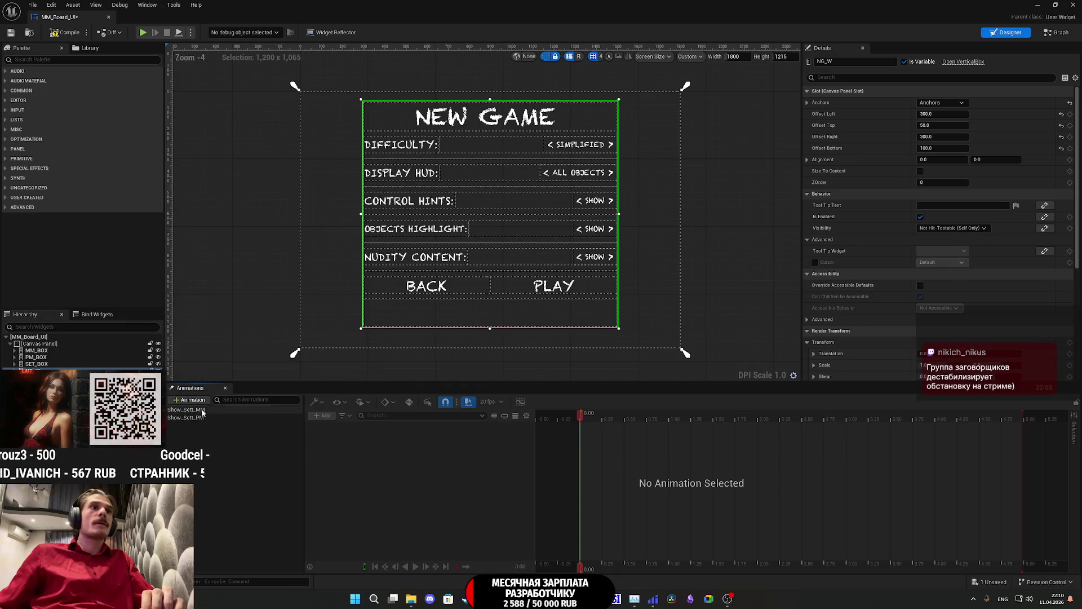
pyautogui.click(186, 410)
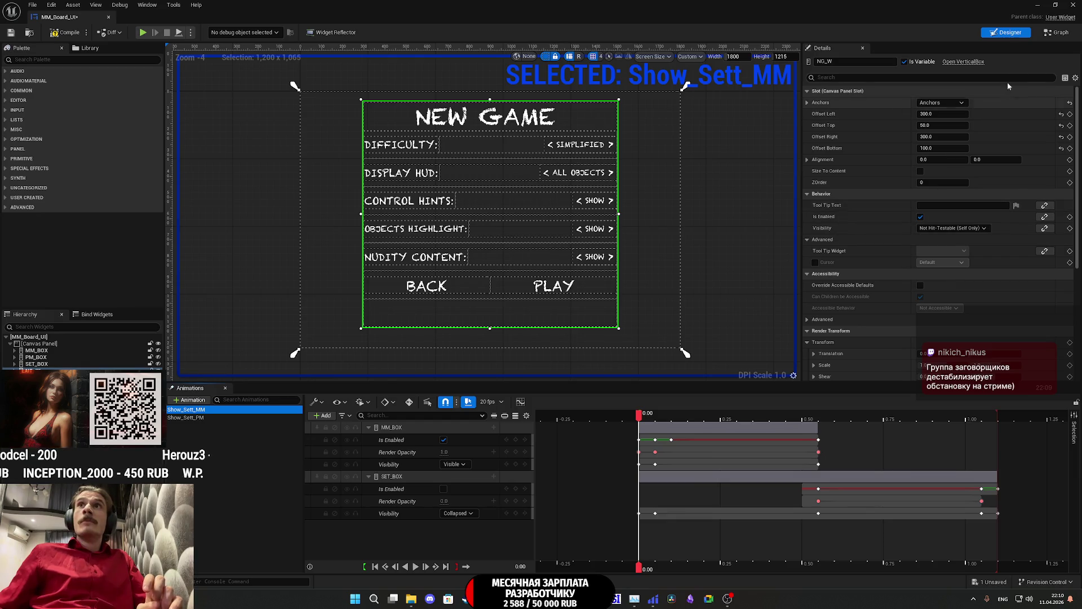
pyautogui.click(1058, 33)
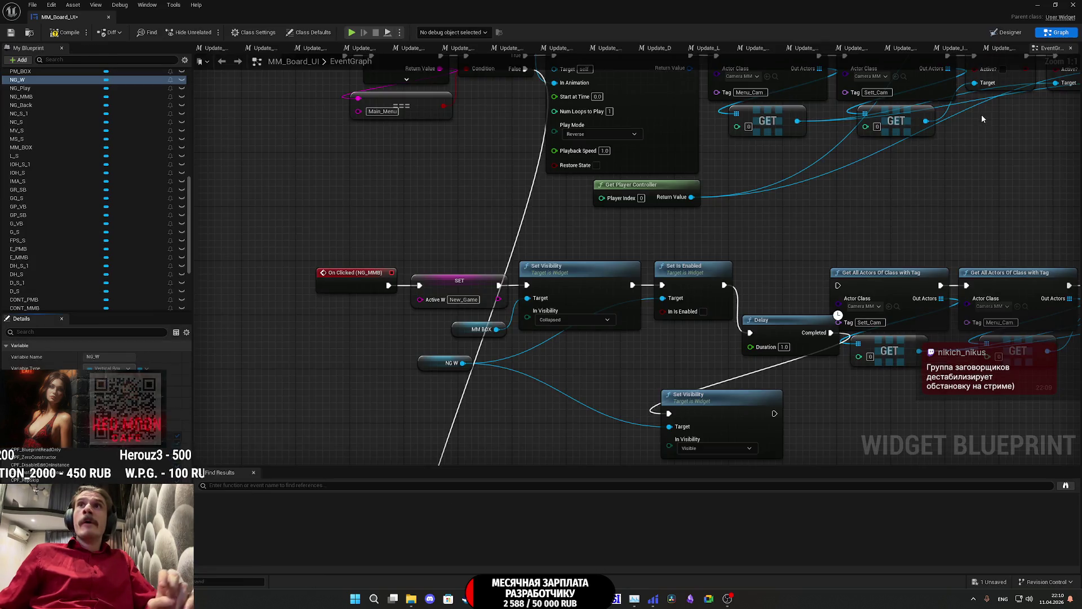
# Step: Shift the New Game chain left and link NG W's visibility node to the camera lookup
pyautogui.moveTo(645, 356)
pyautogui.mouseDown()
pyautogui.moveTo(538, 337)
pyautogui.moveTo(725, 346)
pyautogui.mouseUp()
pyautogui.moveTo(660, 322); pyautogui.dragTo(419, 257)
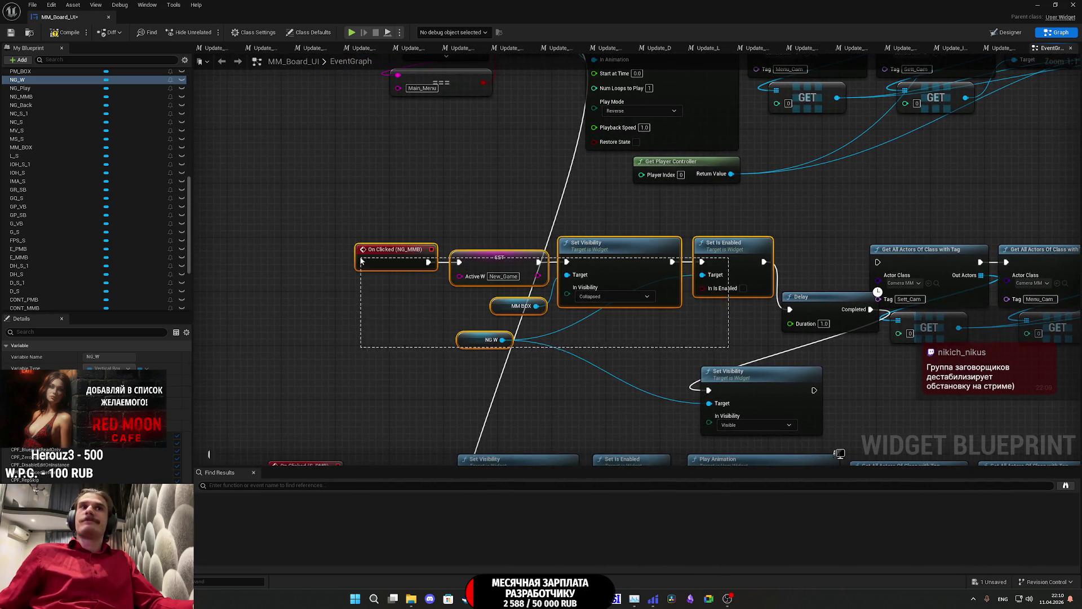
pyautogui.moveTo(730, 248); pyautogui.dragTo(628, 254)
pyautogui.moveTo(821, 311); pyautogui.dragTo(718, 262)
pyautogui.moveTo(745, 373); pyautogui.dragTo(846, 363)
pyautogui.moveTo(792, 225); pyautogui.dragTo(353, 356)
pyautogui.moveTo(787, 256); pyautogui.dragTo(694, 263)
pyautogui.moveTo(847, 378)
pyautogui.mouseDown()
pyautogui.moveTo(862, 324)
pyautogui.moveTo(840, 259)
pyautogui.mouseUp()
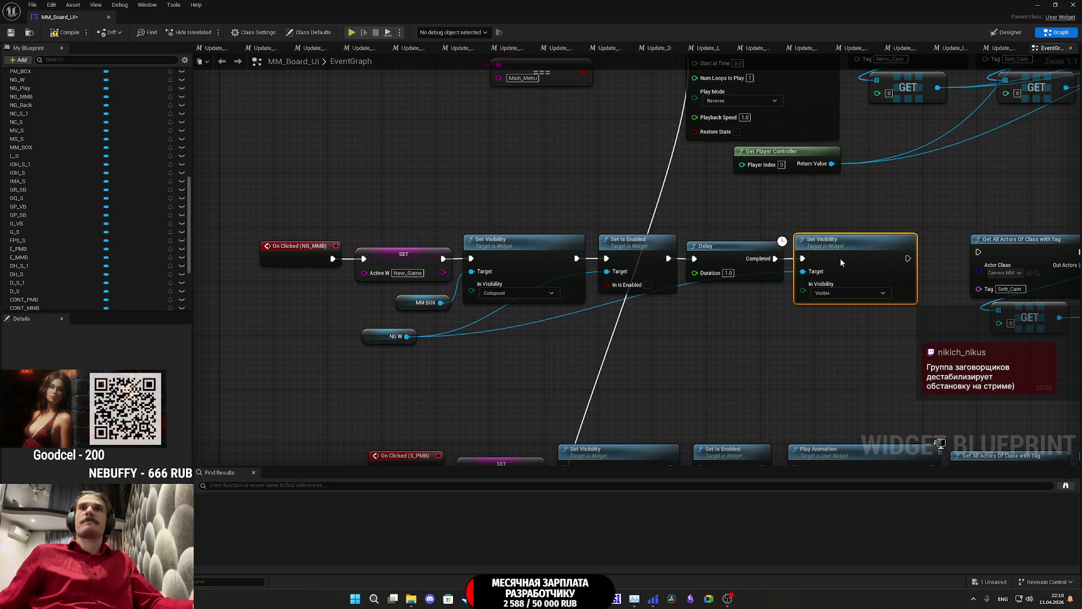
pyautogui.moveTo(908, 258); pyautogui.dragTo(980, 253)
pyautogui.moveTo(938, 349)
pyautogui.mouseDown()
pyautogui.moveTo(652, 338)
pyautogui.moveTo(253, 228)
pyautogui.mouseUp()
pyautogui.moveTo(609, 398)
pyautogui.mouseDown()
pyautogui.moveTo(134, 389)
pyautogui.moveTo(262, 384)
pyautogui.moveTo(580, 322)
pyautogui.mouseUp()
pyautogui.click(581, 322)
pyautogui.moveTo(641, 299); pyautogui.dragTo(595, 310)
# Step: Detach the Delay and wire Set Is Enabled straight into NG W's Set Visibility node
pyautogui.keyDown('alt'); pyautogui.click(523, 252); pyautogui.keyUp('alt')
pyautogui.keyDown('alt'); pyautogui.click(736, 250); pyautogui.keyUp('alt')
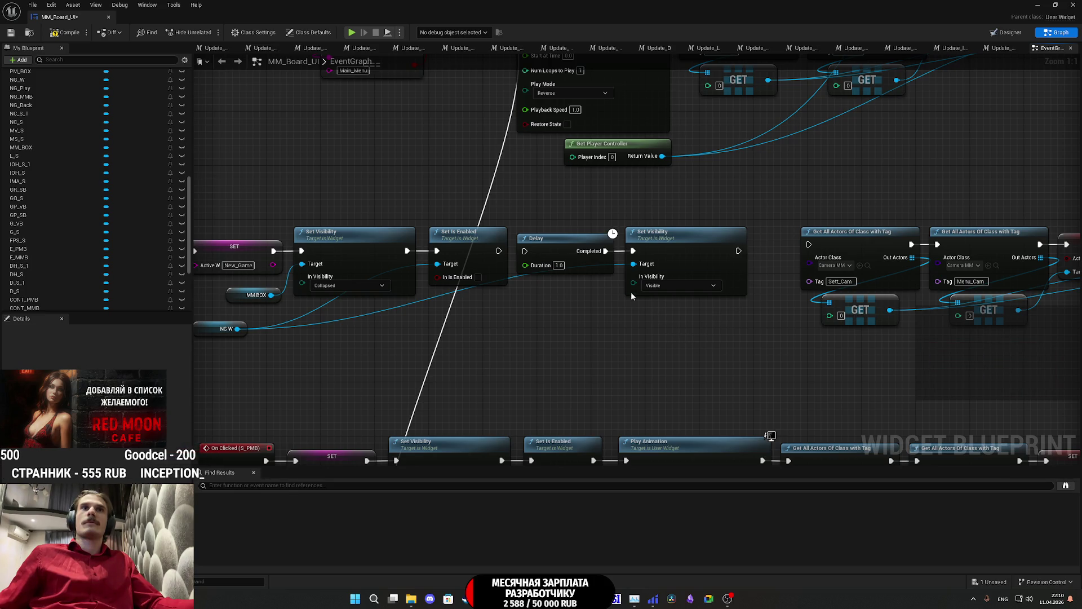
pyautogui.moveTo(562, 249); pyautogui.dragTo(603, 359)
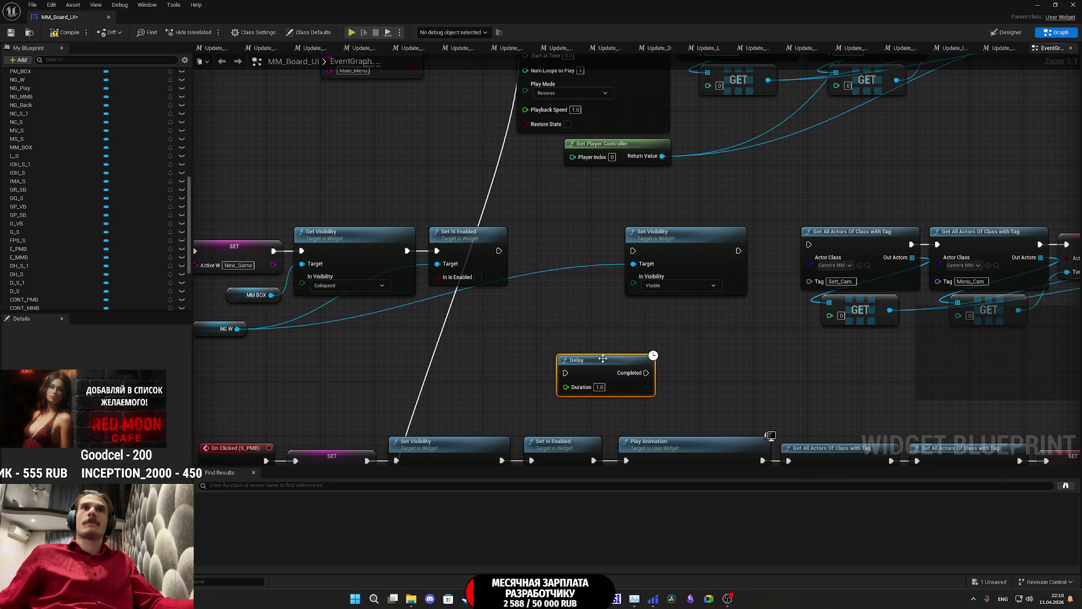
pyautogui.moveTo(635, 250); pyautogui.dragTo(499, 251)
pyautogui.moveTo(670, 251); pyautogui.dragTo(567, 252)
pyautogui.moveTo(722, 343)
pyautogui.mouseDown()
pyautogui.moveTo(521, 337)
pyautogui.moveTo(544, 336)
pyautogui.mouseUp()
pyautogui.scroll(-1, 544, 336)
pyautogui.scroll(-1, 544, 336)
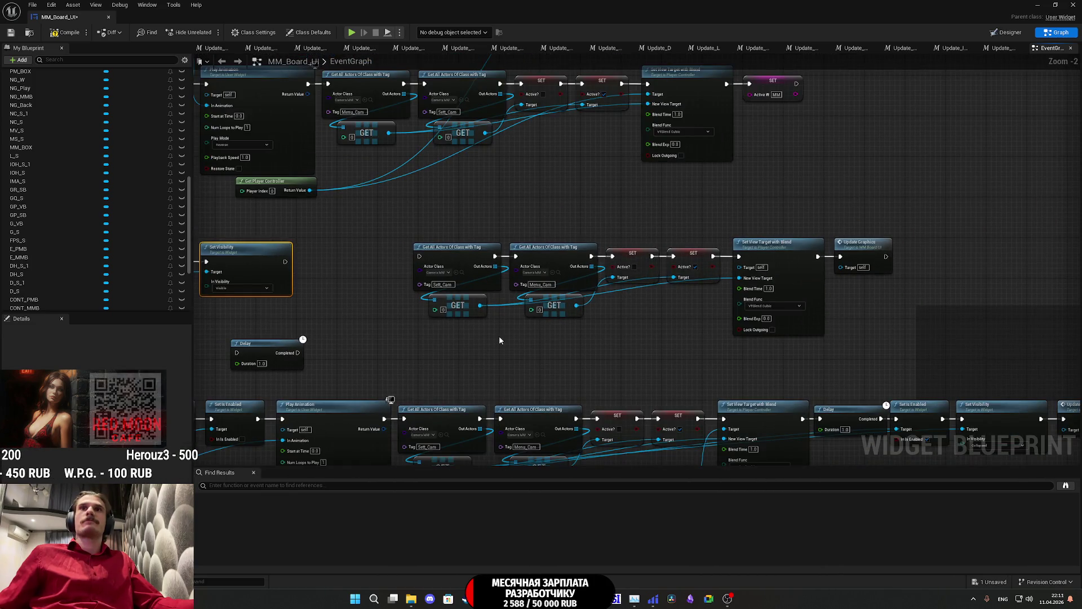
# Step: Move the 1-second Delay to follow Update Graphics at the chain's end
pyautogui.moveTo(253, 356)
pyautogui.mouseDown()
pyautogui.moveTo(850, 306)
pyautogui.moveTo(925, 251)
pyautogui.moveTo(978, 246)
pyautogui.mouseUp()
pyautogui.moveTo(998, 344)
pyautogui.mouseDown()
pyautogui.moveTo(523, 241)
pyautogui.moveTo(409, 246)
pyautogui.mouseUp()
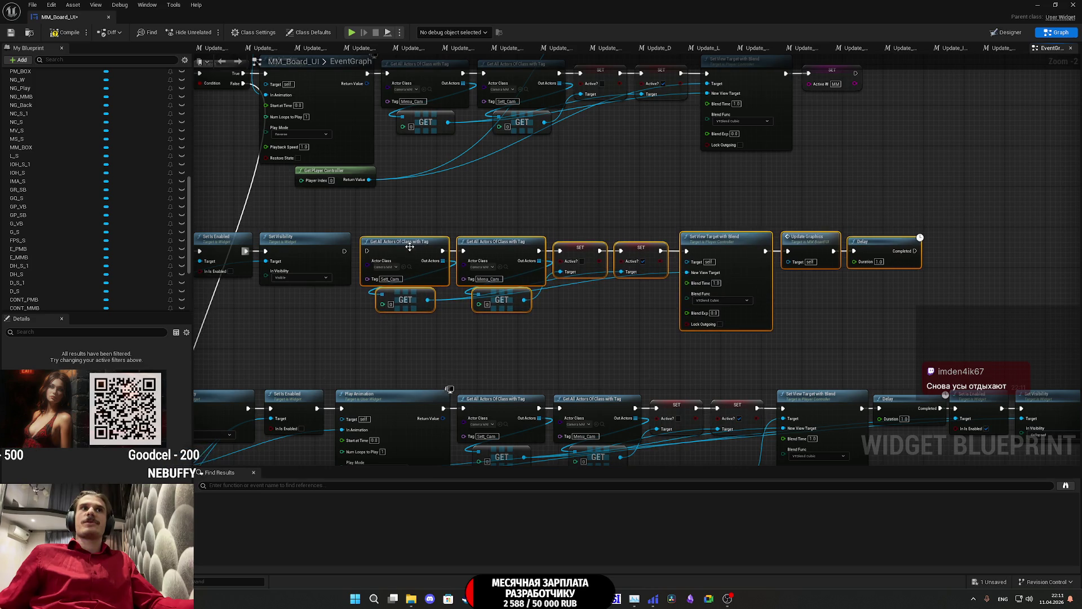
pyautogui.click(454, 215)
pyautogui.moveTo(455, 214); pyautogui.dragTo(606, 204)
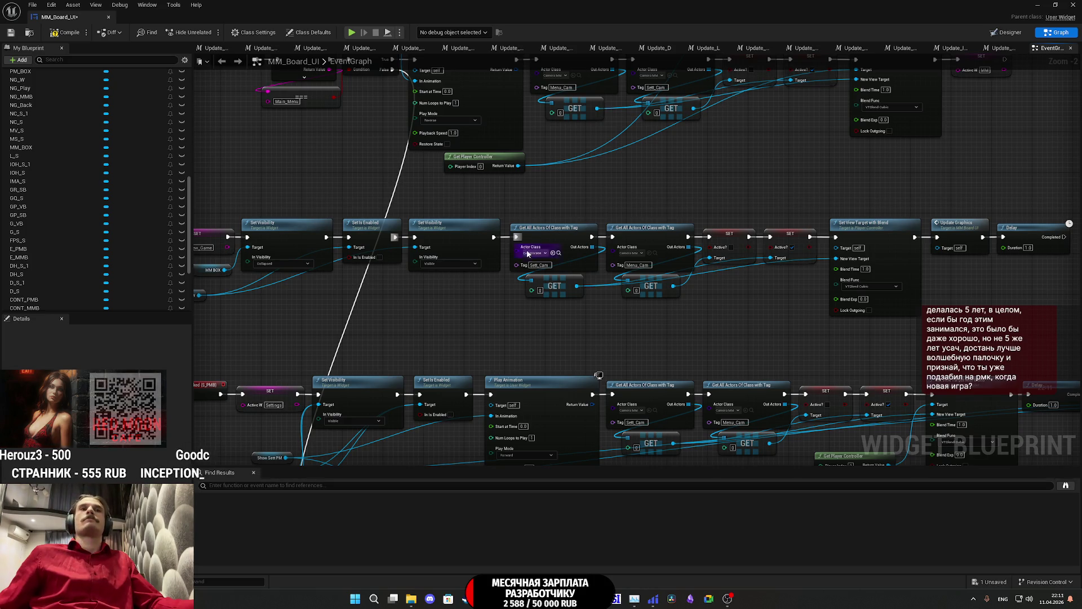
# Step: Move the NG W reference closer to its Set Is Enabled and Set Visibility nodes
pyautogui.moveTo(717, 313); pyautogui.dragTo(919, 350)
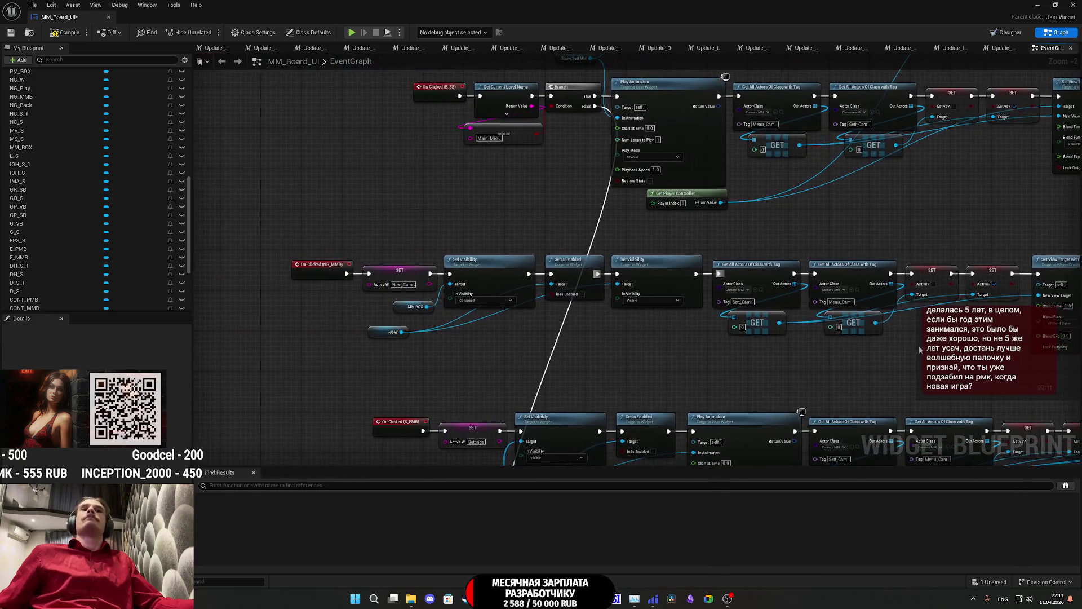
pyautogui.moveTo(394, 335); pyautogui.dragTo(515, 319)
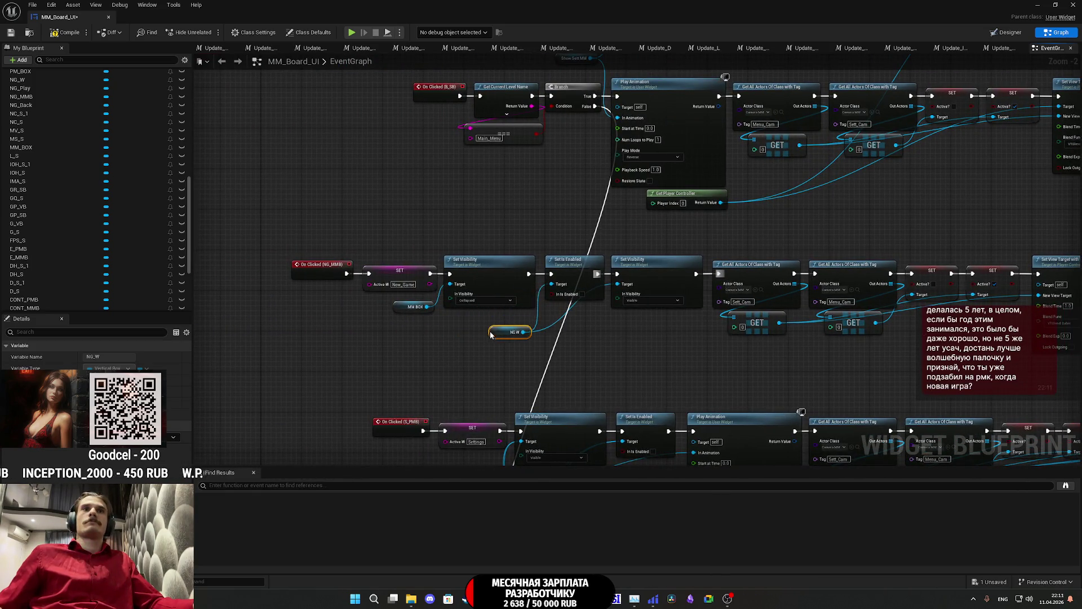
pyautogui.click(483, 343)
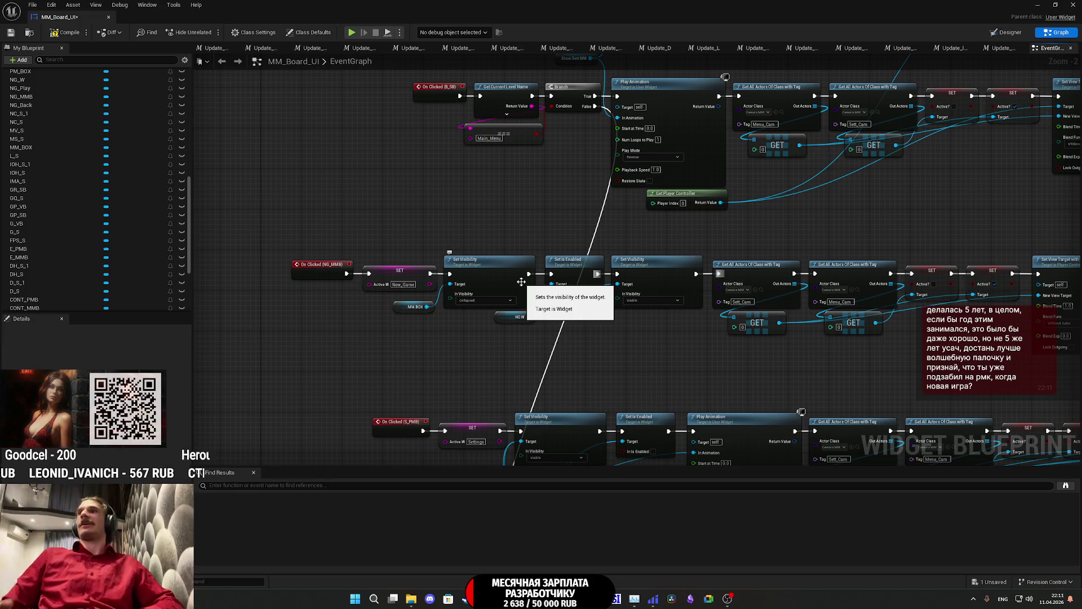
pyautogui.click(484, 598)
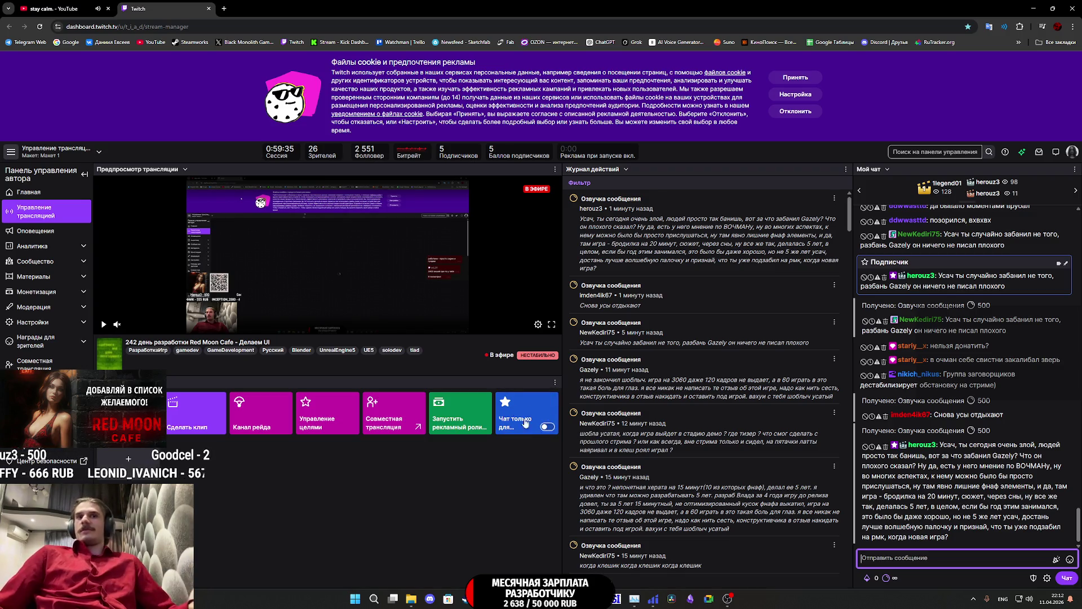
pyautogui.click(547, 560)
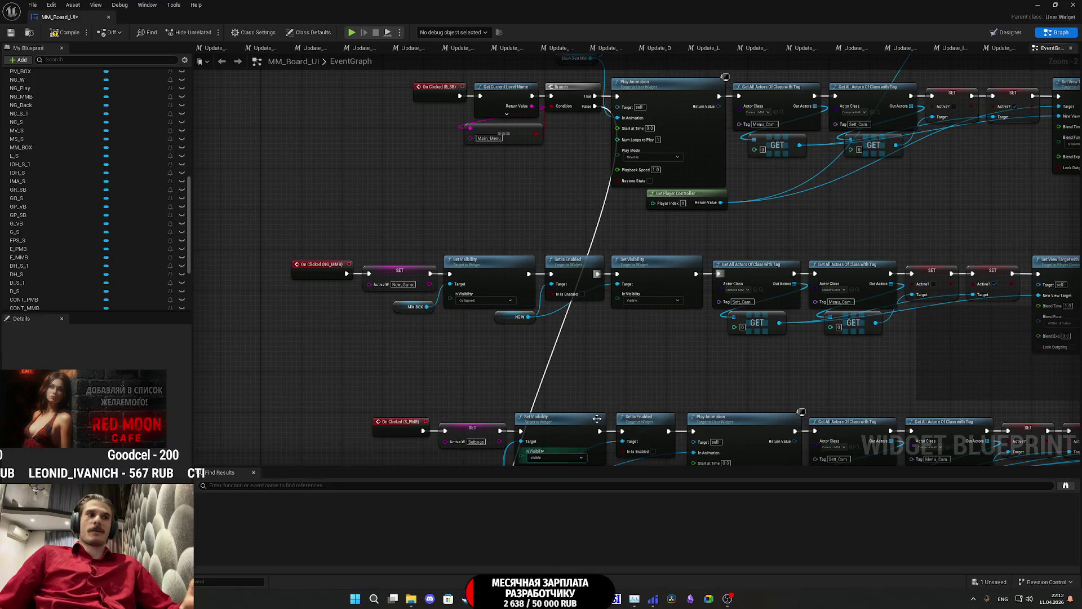
# Step: Move the two bottom node chains, E_PMB and CONT_PMB, lower in the graph
pyautogui.moveTo(658, 365); pyautogui.dragTo(548, 324)
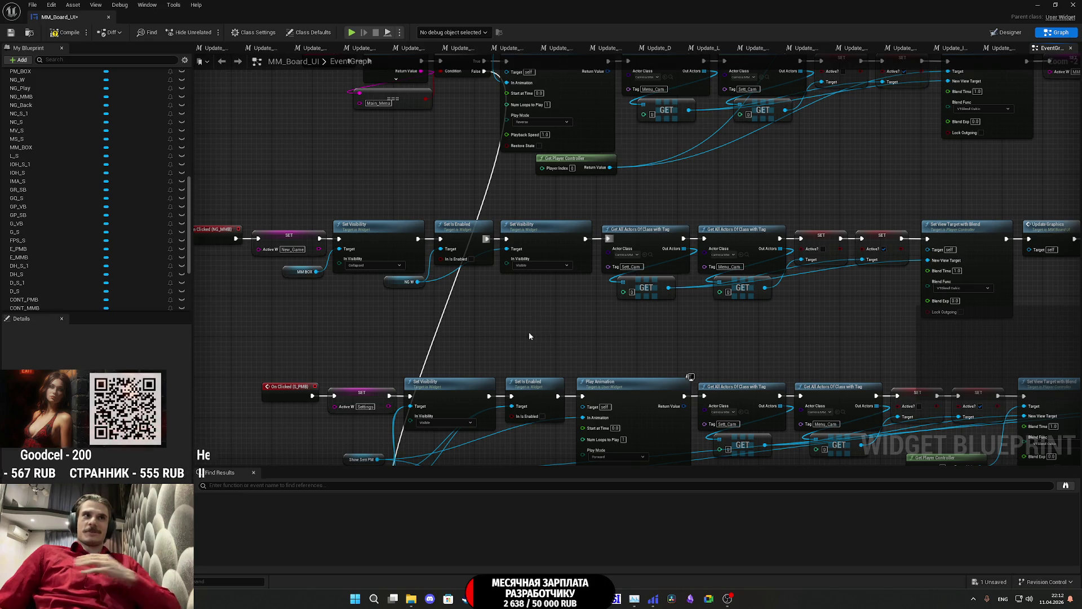
pyautogui.scroll(-3, 529, 330)
pyautogui.scroll(5, 452, 263)
pyautogui.scroll(-5, 452, 263)
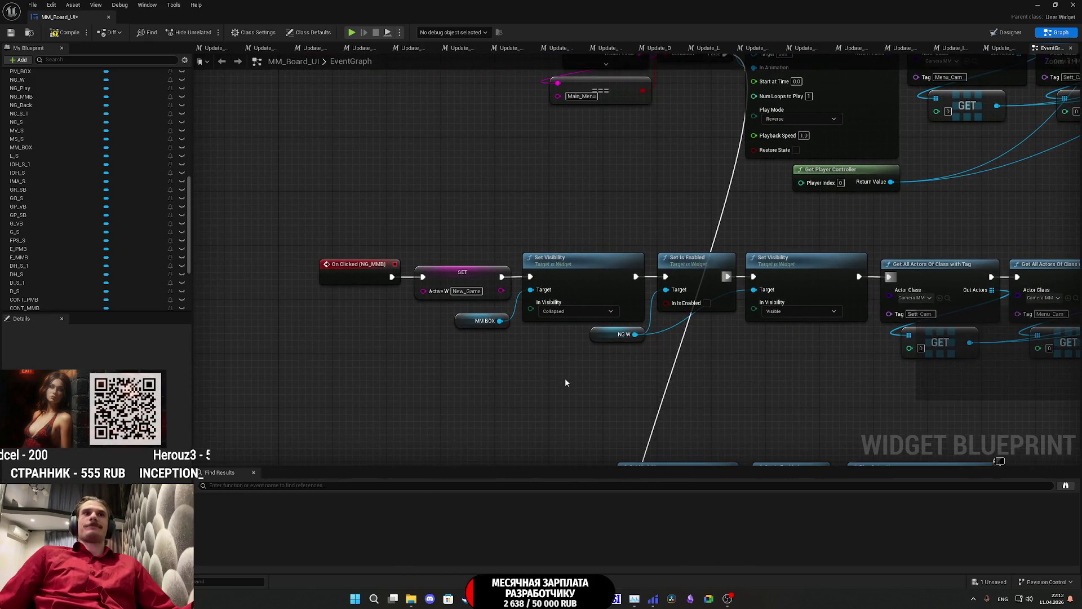
pyautogui.moveTo(487, 323); pyautogui.dragTo(473, 285)
pyautogui.scroll(-2, 545, 310)
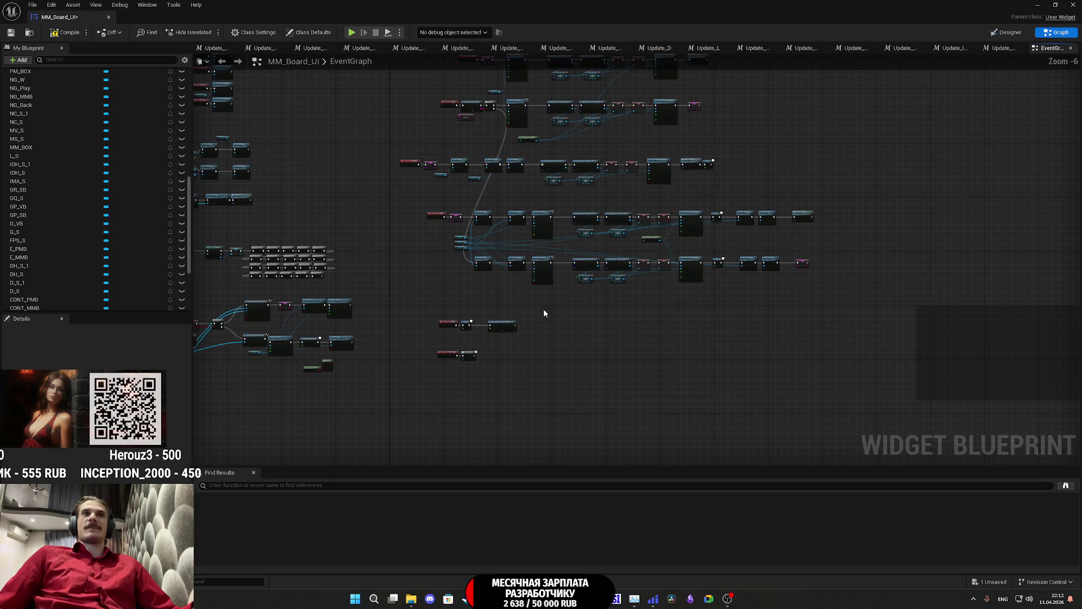
pyautogui.scroll(4, 442, 321)
pyautogui.moveTo(416, 400); pyautogui.dragTo(624, 233)
pyautogui.click(428, 277)
pyautogui.scroll(1, 404, 337)
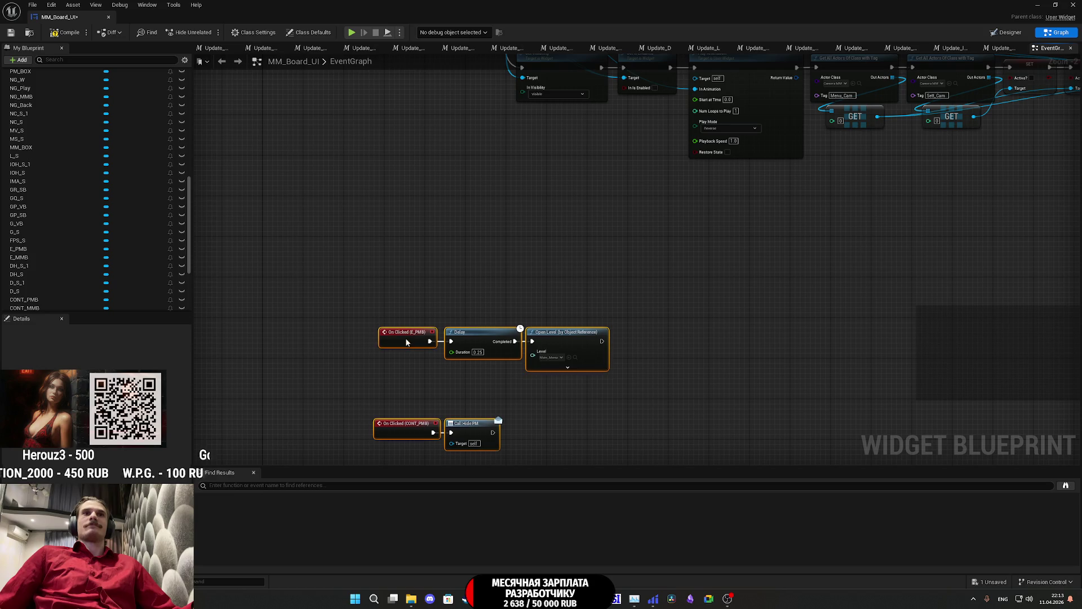
pyautogui.scroll(1, 534, 383)
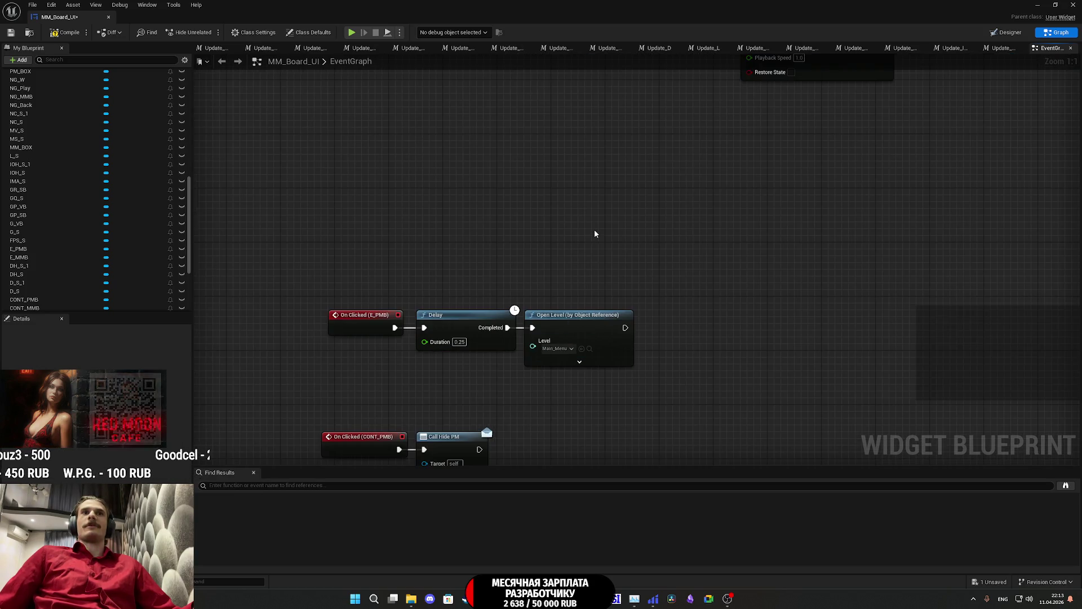
pyautogui.scroll(-5, 581, 192)
pyautogui.scroll(-4, 619, 338)
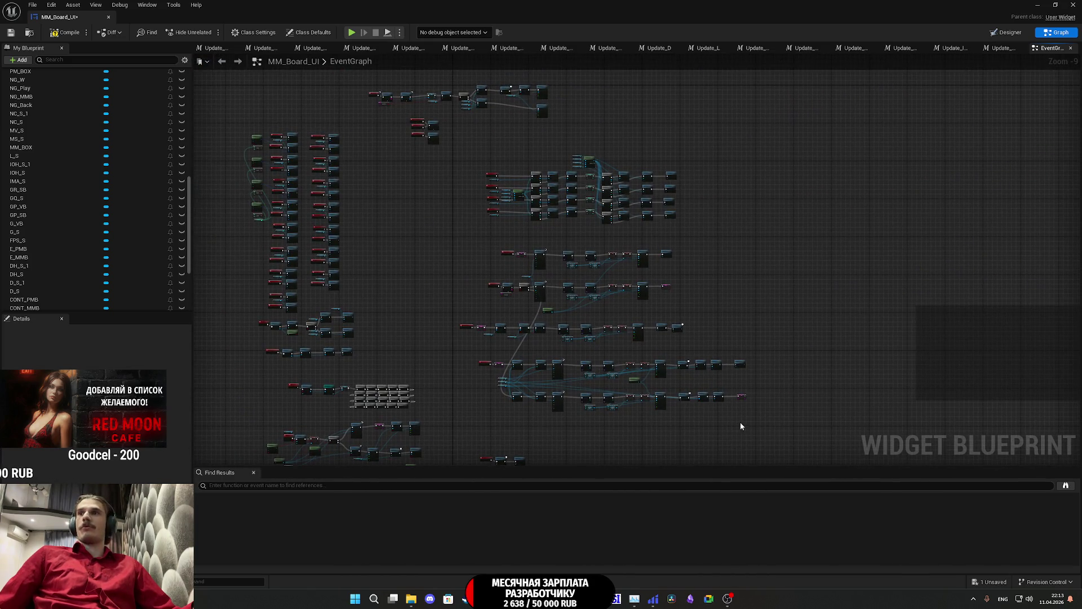
pyautogui.scroll(2, 739, 422)
pyautogui.scroll(4, 799, 377)
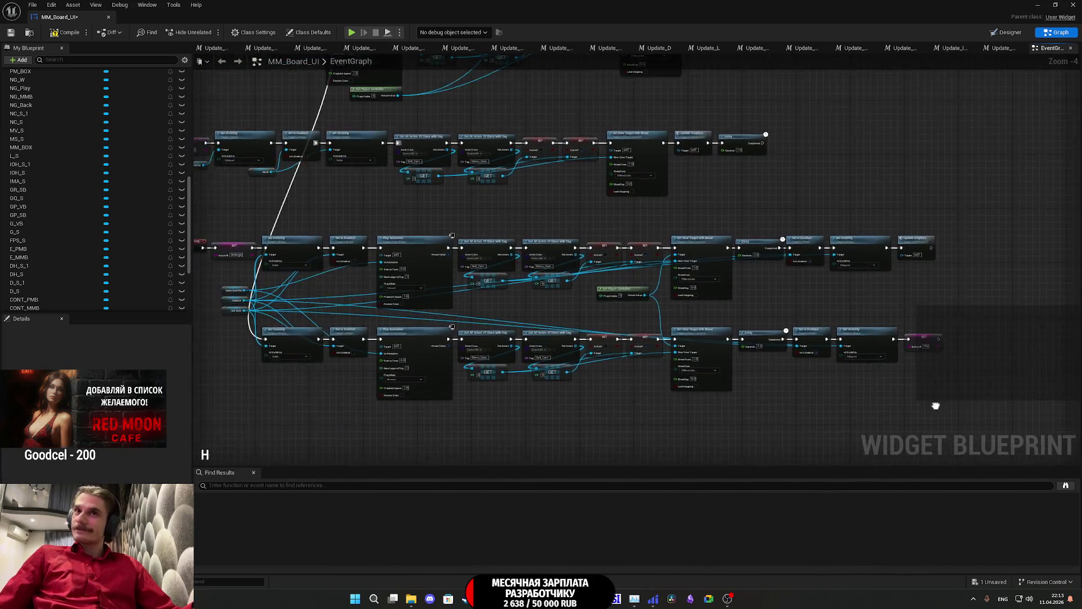
pyautogui.scroll(-3, 884, 400)
pyautogui.moveTo(927, 434)
pyautogui.mouseDown()
pyautogui.moveTo(721, 375)
pyautogui.moveTo(459, 354)
pyautogui.mouseUp()
pyautogui.scroll(5, 545, 356)
pyautogui.click(489, 289)
# Step: Drag the S_PMB settings click chains lower, opening space below the New Game chain
pyautogui.moveTo(489, 289); pyautogui.dragTo(423, 350)
pyautogui.scroll(-5, 630, 382)
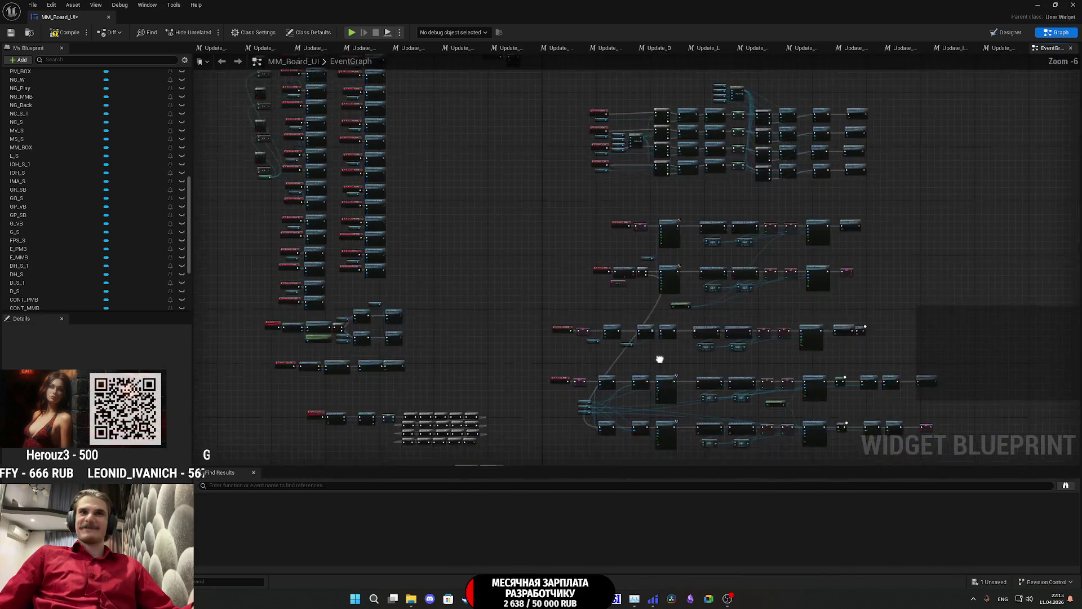
pyautogui.moveTo(896, 337); pyautogui.dragTo(488, 239)
pyautogui.scroll(5, 495, 244)
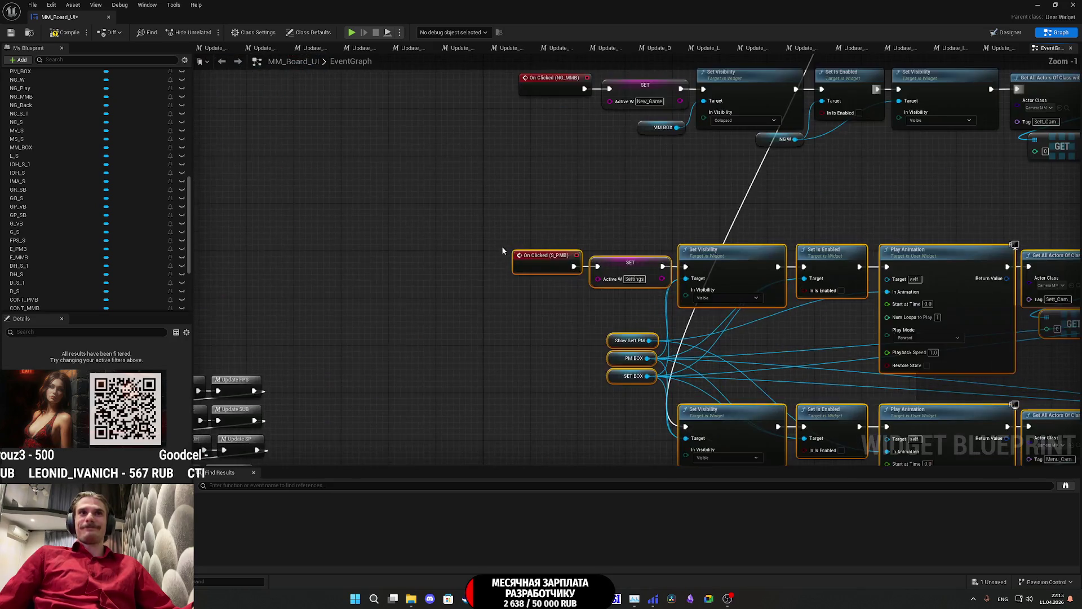
pyautogui.moveTo(563, 269); pyautogui.dragTo(550, 329)
pyautogui.click(657, 257)
pyautogui.moveTo(658, 257)
pyautogui.mouseDown()
pyautogui.moveTo(642, 277)
pyautogui.moveTo(512, 280)
pyautogui.moveTo(512, 299)
pyautogui.moveTo(496, 223)
pyautogui.moveTo(451, 235)
pyautogui.moveTo(220, 237)
pyautogui.moveTo(285, 212)
pyautogui.moveTo(511, 229)
pyautogui.moveTo(243, 242)
pyautogui.moveTo(431, 259)
pyautogui.mouseUp()
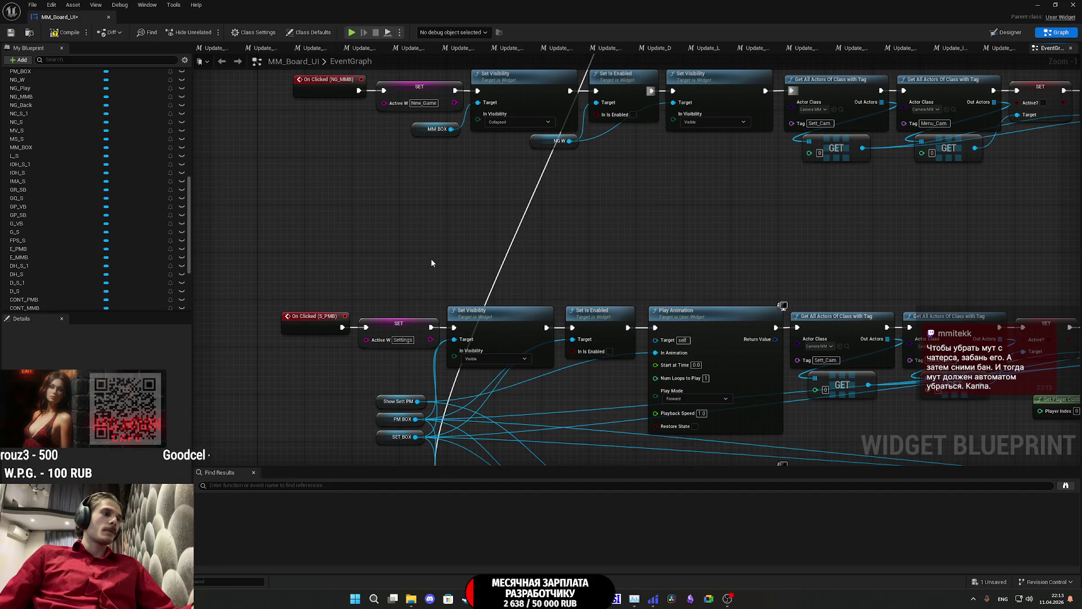
pyautogui.moveTo(475, 252); pyautogui.dragTo(464, 338)
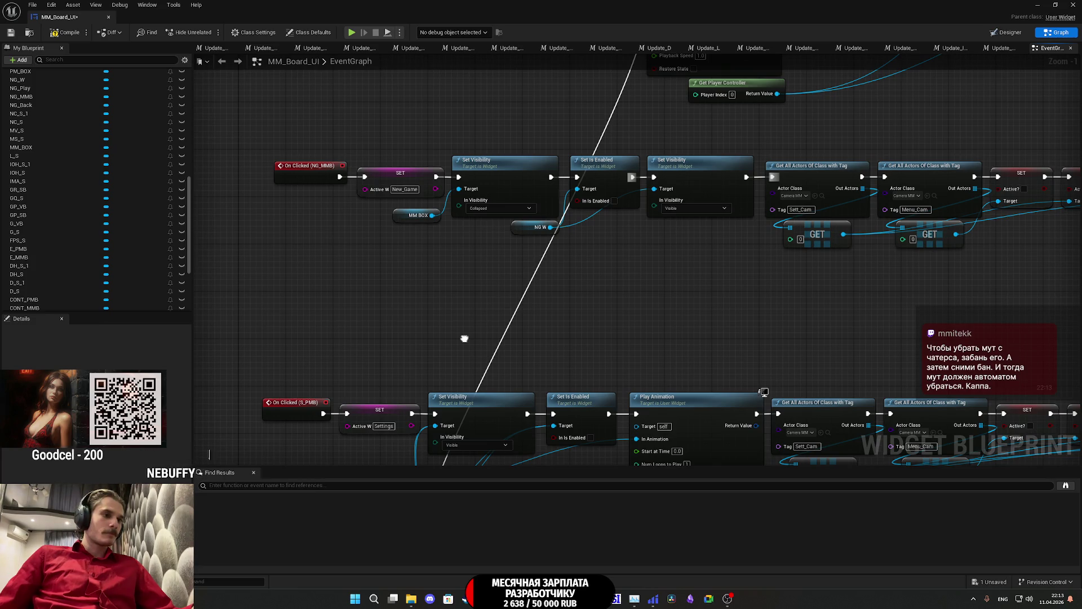
pyautogui.moveTo(465, 338); pyautogui.dragTo(469, 334)
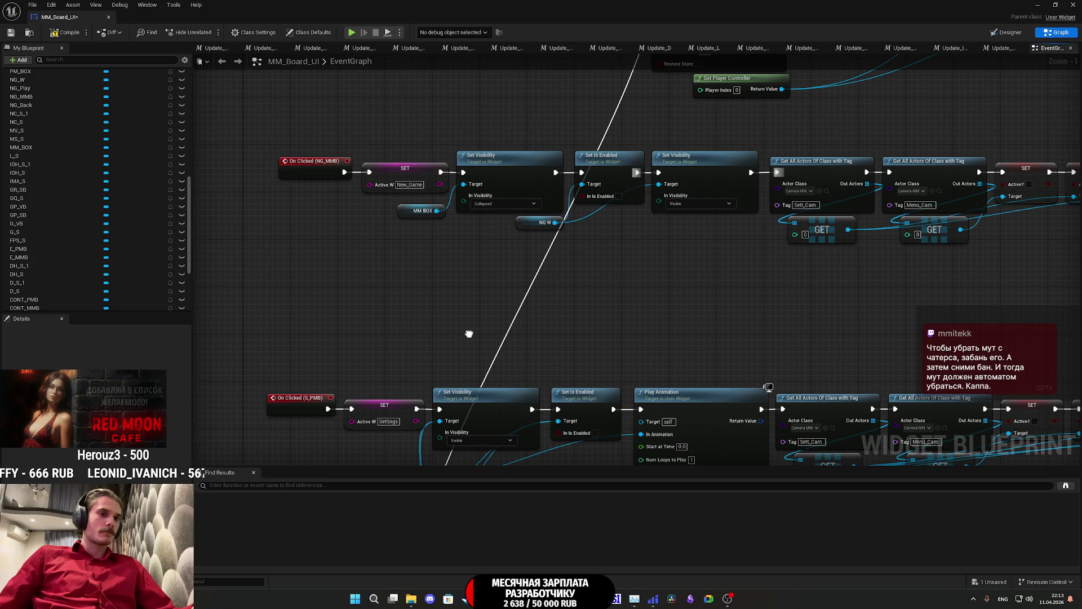
pyautogui.moveTo(469, 334)
pyautogui.mouseDown()
pyautogui.moveTo(485, 321)
pyautogui.moveTo(519, 333)
pyautogui.moveTo(537, 357)
pyautogui.moveTo(539, 348)
pyautogui.mouseUp()
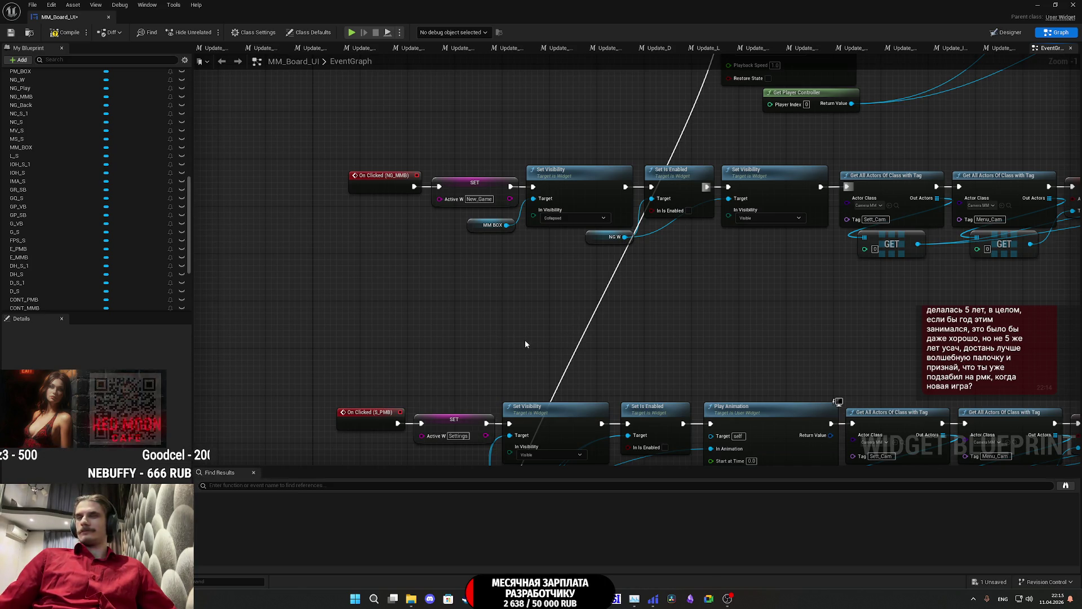
pyautogui.moveTo(673, 294); pyautogui.dragTo(609, 347)
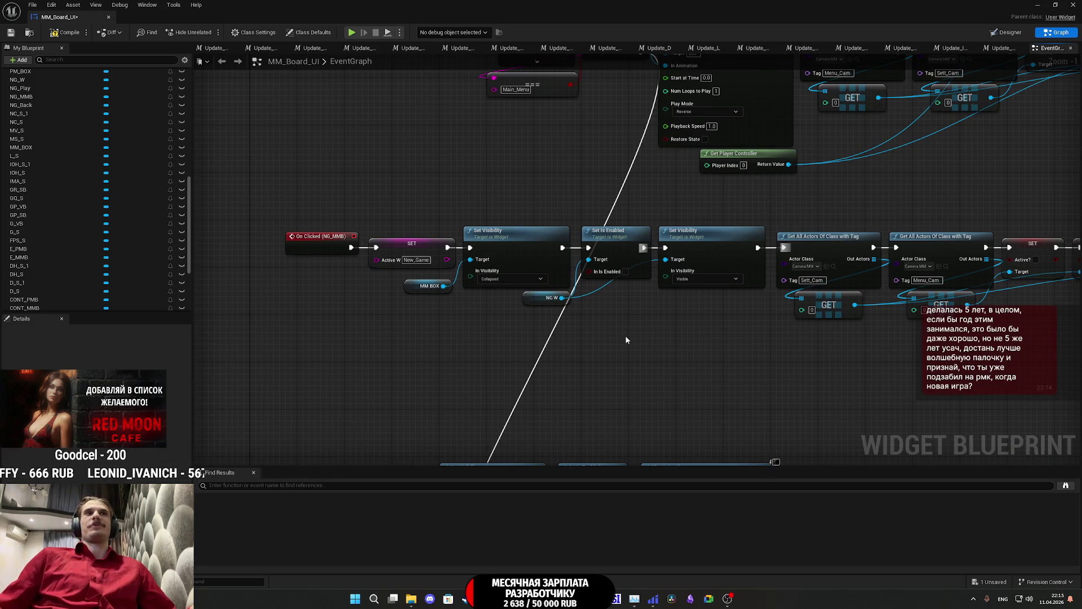
pyautogui.moveTo(625, 338); pyautogui.dragTo(612, 386)
pyautogui.moveTo(444, 249)
pyautogui.mouseDown()
pyautogui.moveTo(464, 244)
pyautogui.moveTo(417, 227)
pyautogui.mouseUp()
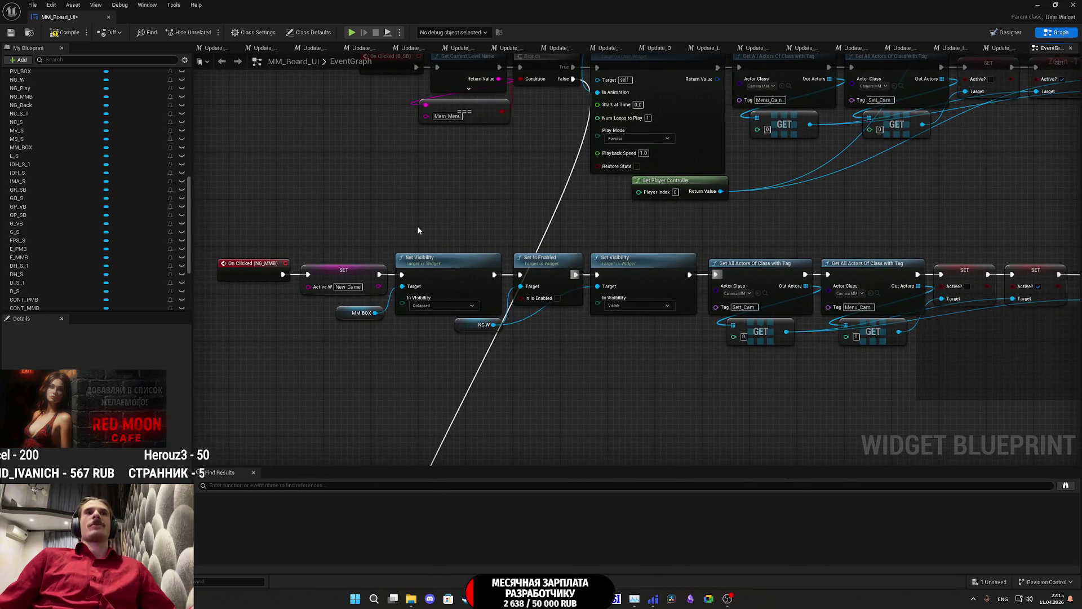
pyautogui.moveTo(458, 325)
pyautogui.mouseDown()
pyautogui.moveTo(504, 331)
pyautogui.moveTo(451, 331)
pyautogui.mouseUp()
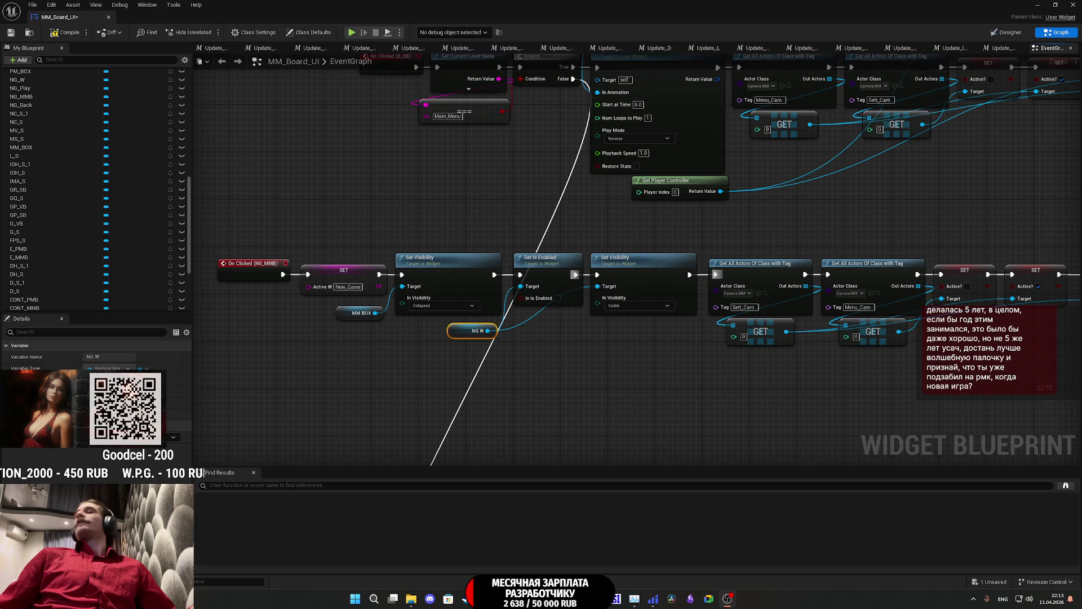
pyautogui.moveTo(604, 362); pyautogui.dragTo(581, 380)
pyautogui.click(600, 380)
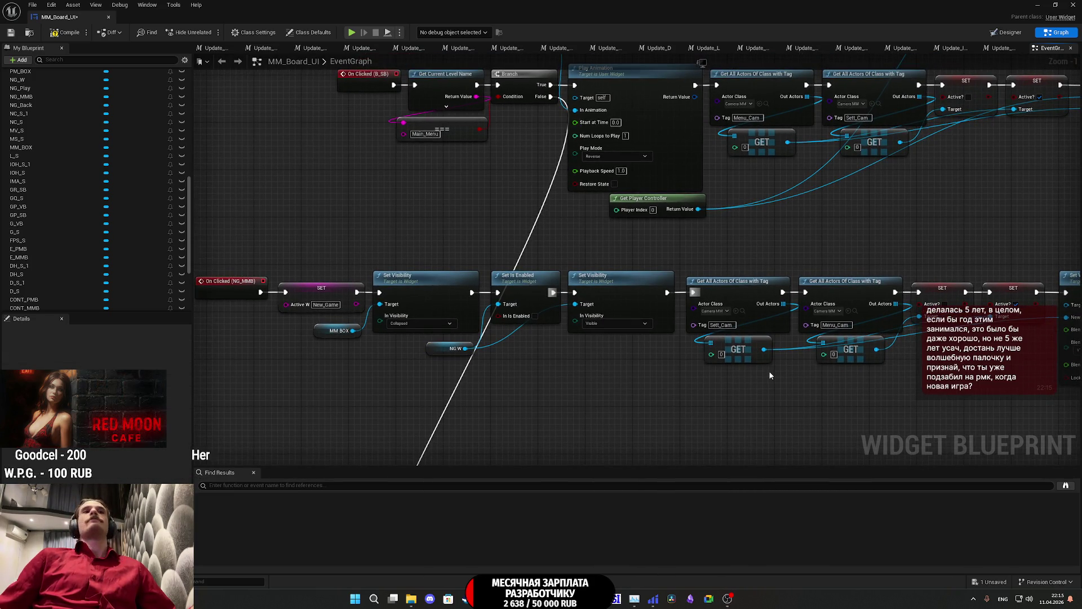
pyautogui.moveTo(519, 366); pyautogui.dragTo(490, 391)
pyautogui.scroll(-2, 604, 402)
pyautogui.moveTo(604, 402); pyautogui.dragTo(591, 316)
pyautogui.scroll(-3, 591, 320)
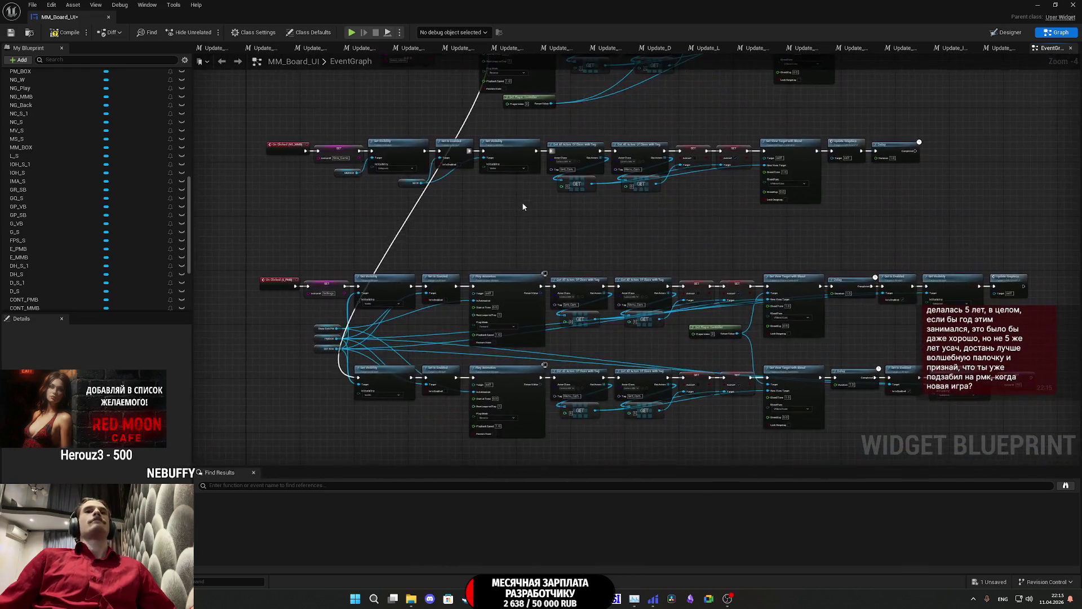
pyautogui.moveTo(823, 435)
pyautogui.mouseDown()
pyautogui.moveTo(436, 249)
pyautogui.moveTo(380, 235)
pyautogui.mouseUp()
pyautogui.scroll(6, 431, 269)
pyautogui.moveTo(432, 270); pyautogui.dragTo(437, 322)
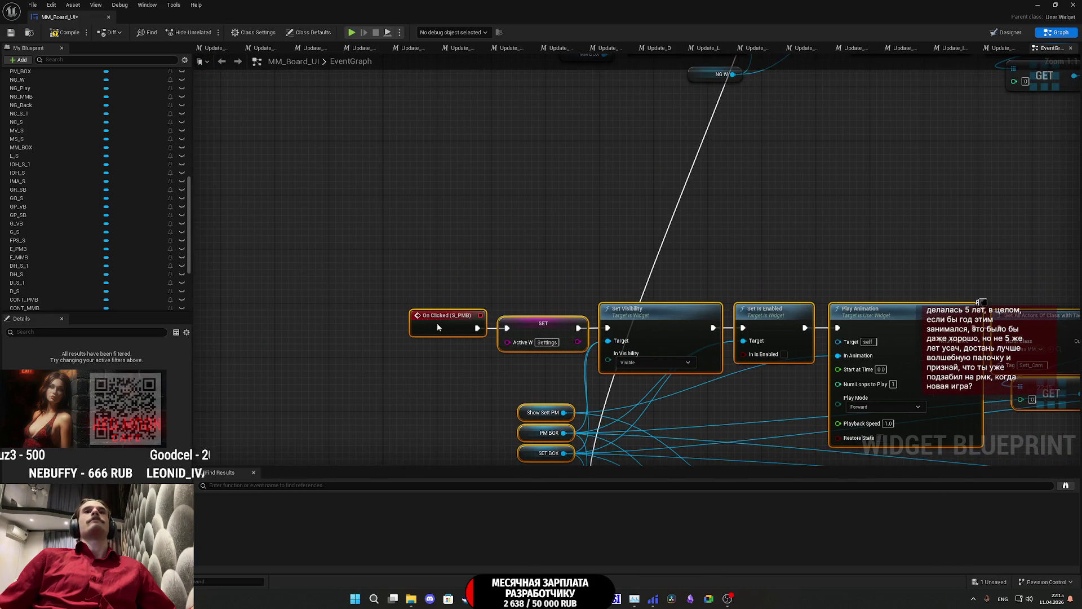
pyautogui.moveTo(542, 201)
pyautogui.mouseDown()
pyautogui.moveTo(447, 336)
pyautogui.moveTo(503, 286)
pyautogui.mouseUp()
pyautogui.scroll(-1, 503, 286)
pyautogui.moveTo(420, 343)
pyautogui.mouseDown()
pyautogui.moveTo(377, 366)
pyautogui.moveTo(649, 387)
pyautogui.moveTo(433, 378)
pyautogui.mouseUp()
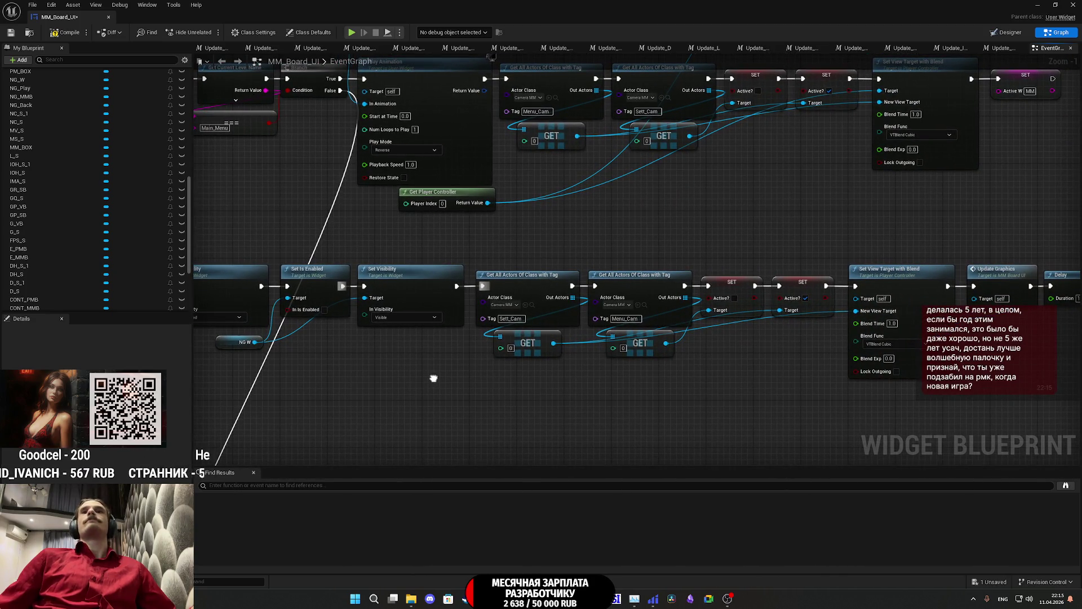
pyautogui.moveTo(434, 378)
pyautogui.mouseDown()
pyautogui.moveTo(788, 328)
pyautogui.moveTo(777, 319)
pyautogui.mouseUp()
pyautogui.scroll(-4, 708, 321)
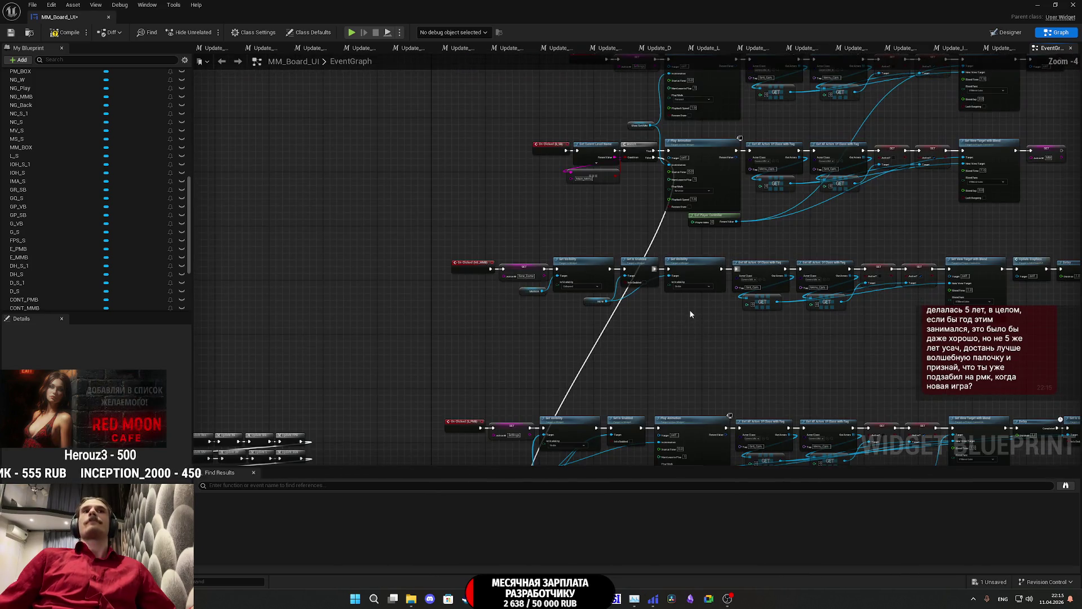
pyautogui.scroll(1, 588, 307)
pyautogui.scroll(1, 563, 280)
pyautogui.scroll(2, 572, 292)
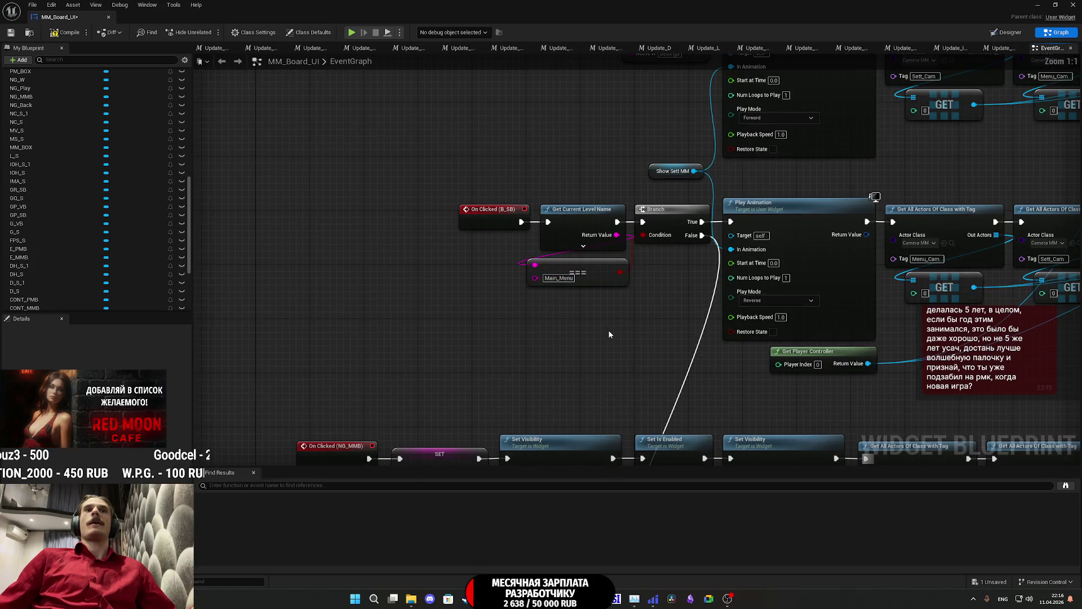
pyautogui.moveTo(608, 334); pyautogui.dragTo(551, 302)
pyautogui.moveTo(535, 286)
pyautogui.mouseDown()
pyautogui.moveTo(541, 249)
pyautogui.moveTo(521, 256)
pyautogui.mouseUp()
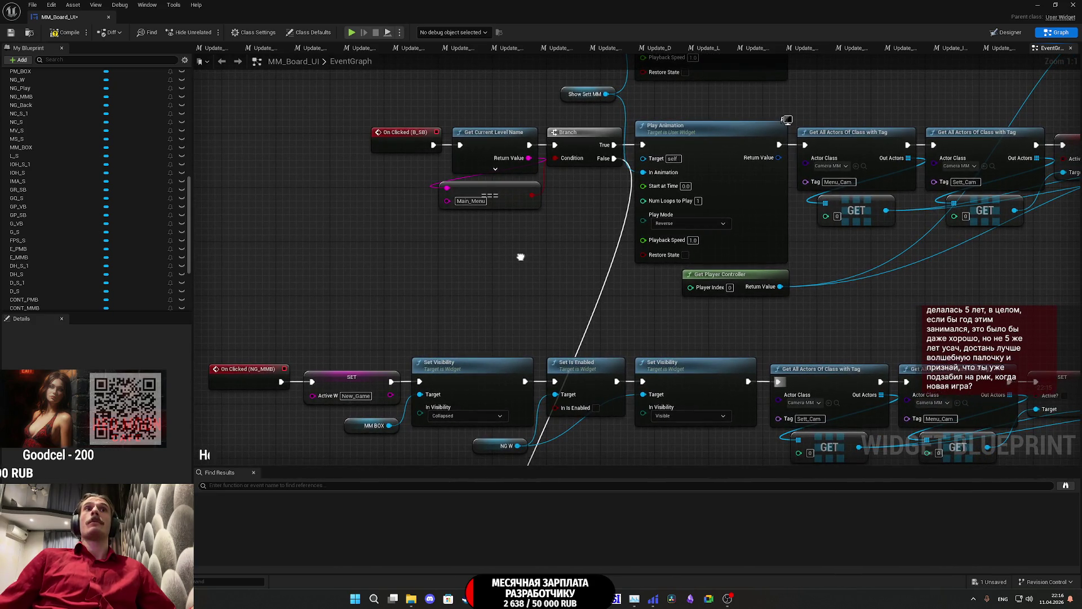
pyautogui.moveTo(466, 266)
pyautogui.mouseDown()
pyautogui.moveTo(285, 304)
pyautogui.moveTo(256, 300)
pyautogui.mouseUp()
pyautogui.moveTo(663, 283); pyautogui.dragTo(538, 297)
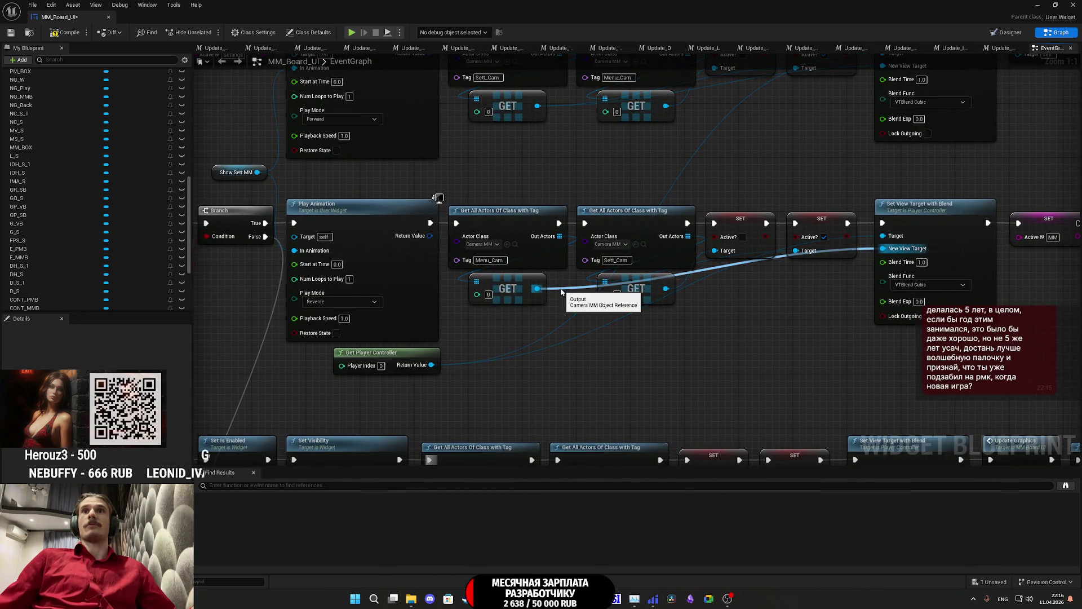
pyautogui.moveTo(541, 311)
pyautogui.mouseDown()
pyautogui.moveTo(669, 257)
pyautogui.moveTo(729, 185)
pyautogui.moveTo(623, 66)
pyautogui.moveTo(618, 134)
pyautogui.mouseUp()
pyautogui.moveTo(761, 293); pyautogui.dragTo(647, 325)
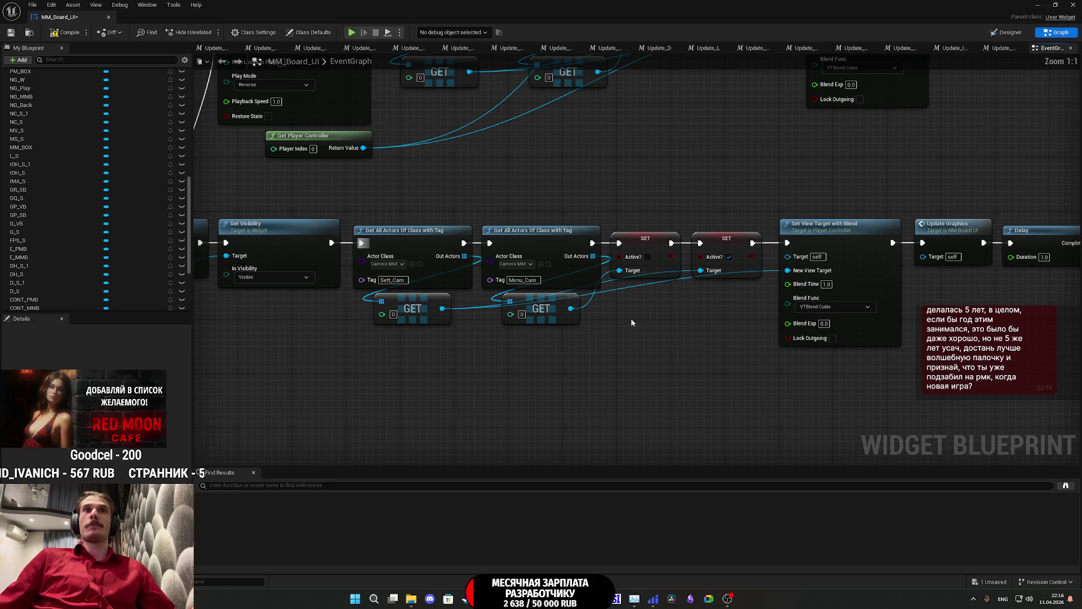
# Step: Move both camera GET nodes lower, break their old links, and wire one to the first SET's Target
pyautogui.moveTo(562, 309); pyautogui.dragTo(561, 363)
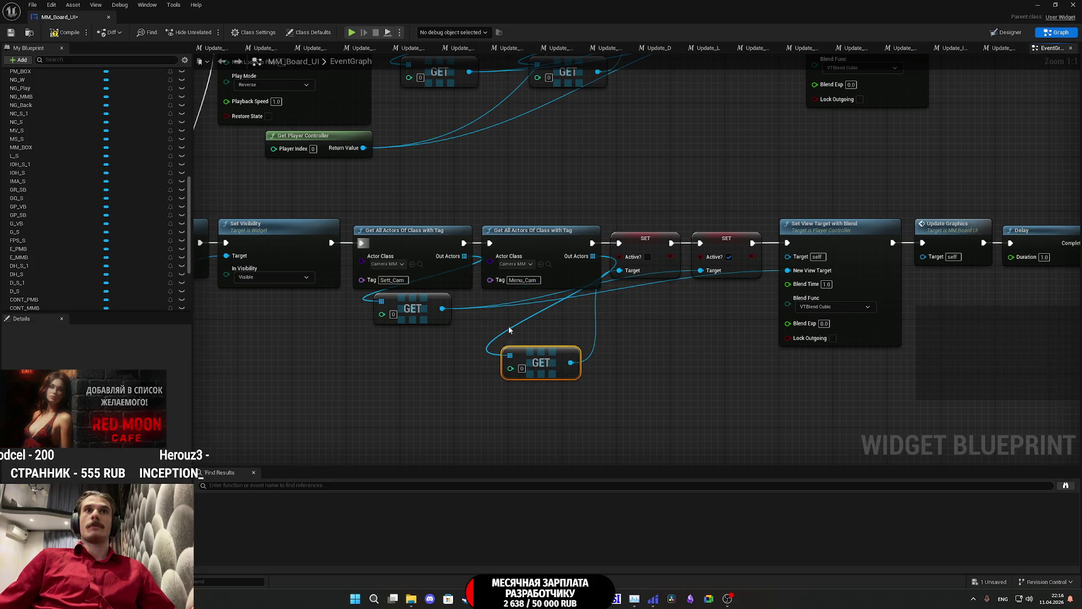
pyautogui.moveTo(440, 311); pyautogui.dragTo(434, 359)
pyautogui.keyDown('alt'); pyautogui.click(435, 356); pyautogui.keyUp('alt')
pyautogui.keyDown('alt'); pyautogui.click(570, 362); pyautogui.keyUp('alt')
pyautogui.moveTo(571, 363); pyautogui.dragTo(570, 364)
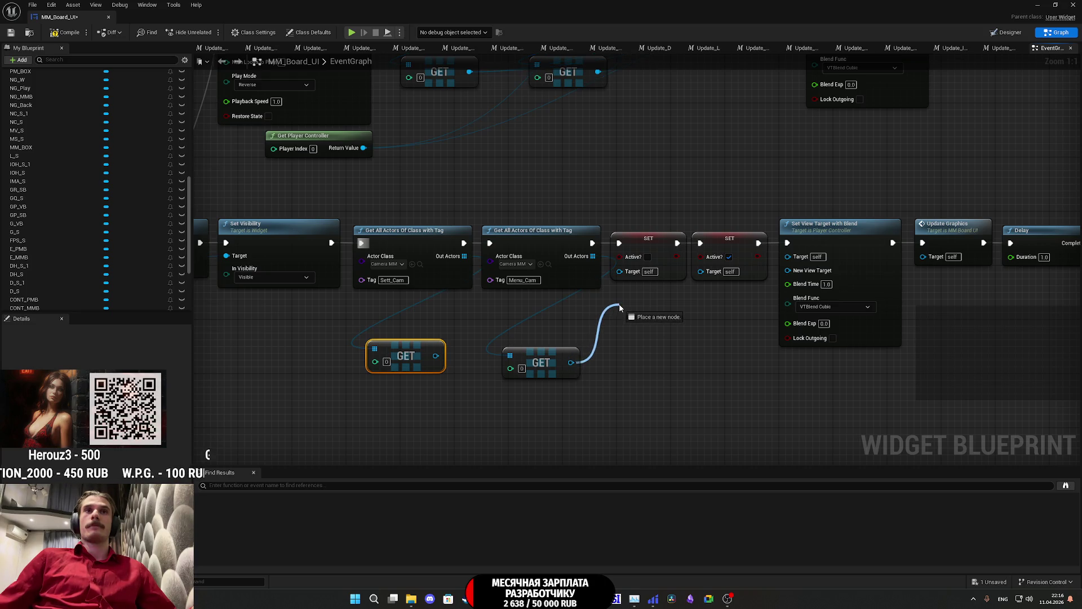
pyautogui.moveTo(625, 287); pyautogui.dragTo(631, 274)
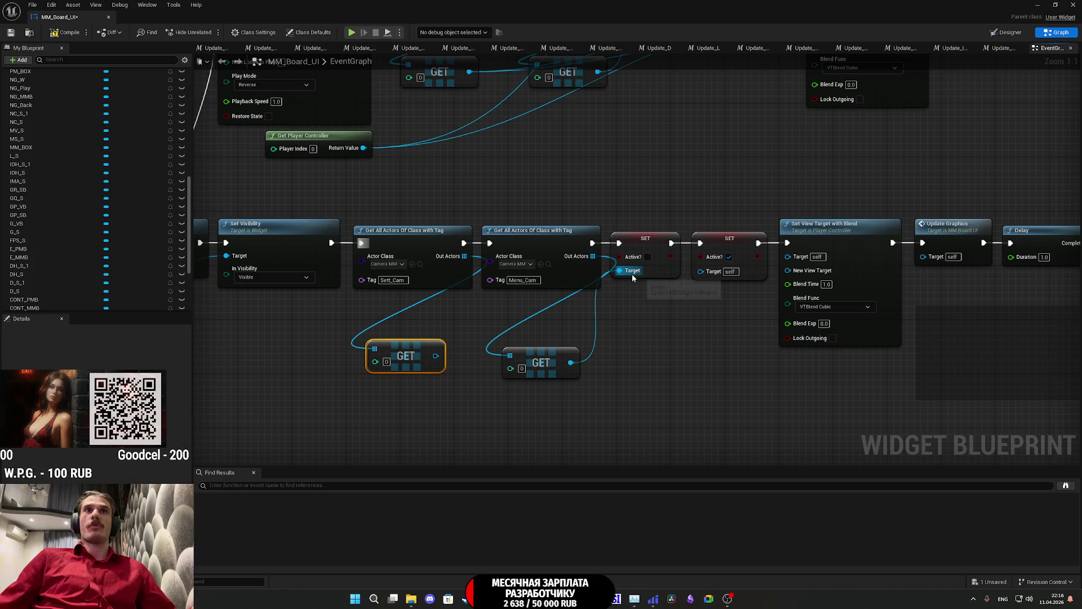
pyautogui.moveTo(546, 363); pyautogui.dragTo(559, 309)
# Step: Wire the lower camera GET to the second SET's Target and to New View Target
pyautogui.moveTo(444, 354)
pyautogui.mouseDown()
pyautogui.moveTo(435, 360)
pyautogui.moveTo(701, 271)
pyautogui.mouseUp()
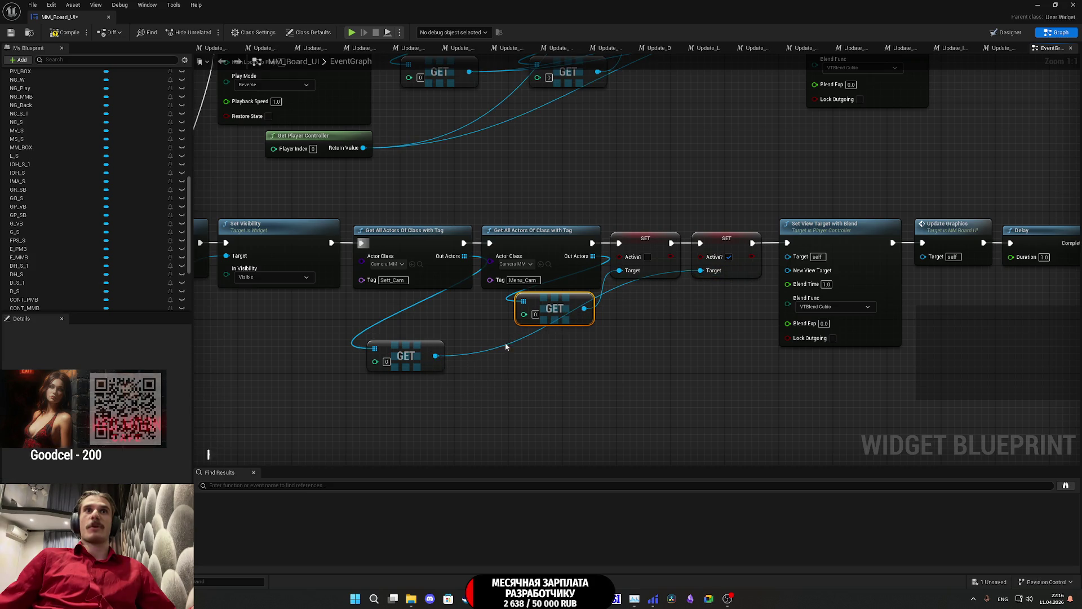
pyautogui.moveTo(435, 356)
pyautogui.mouseDown()
pyautogui.moveTo(783, 276)
pyautogui.moveTo(786, 256)
pyautogui.moveTo(821, 262)
pyautogui.mouseUp()
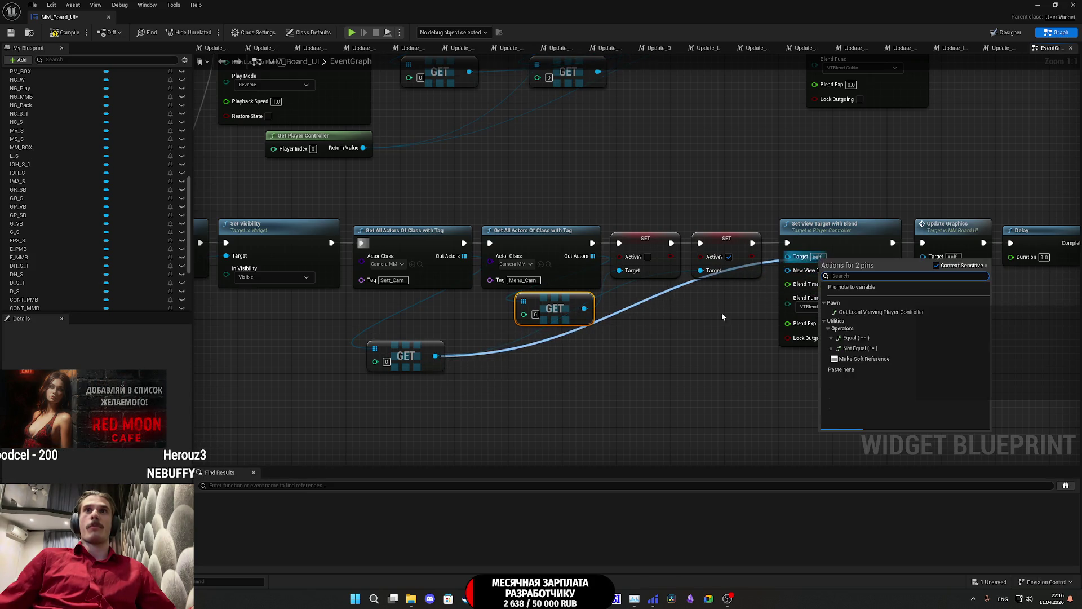
pyautogui.click(692, 346)
pyautogui.moveTo(435, 356)
pyautogui.mouseDown()
pyautogui.moveTo(695, 312)
pyautogui.moveTo(787, 271)
pyautogui.mouseUp()
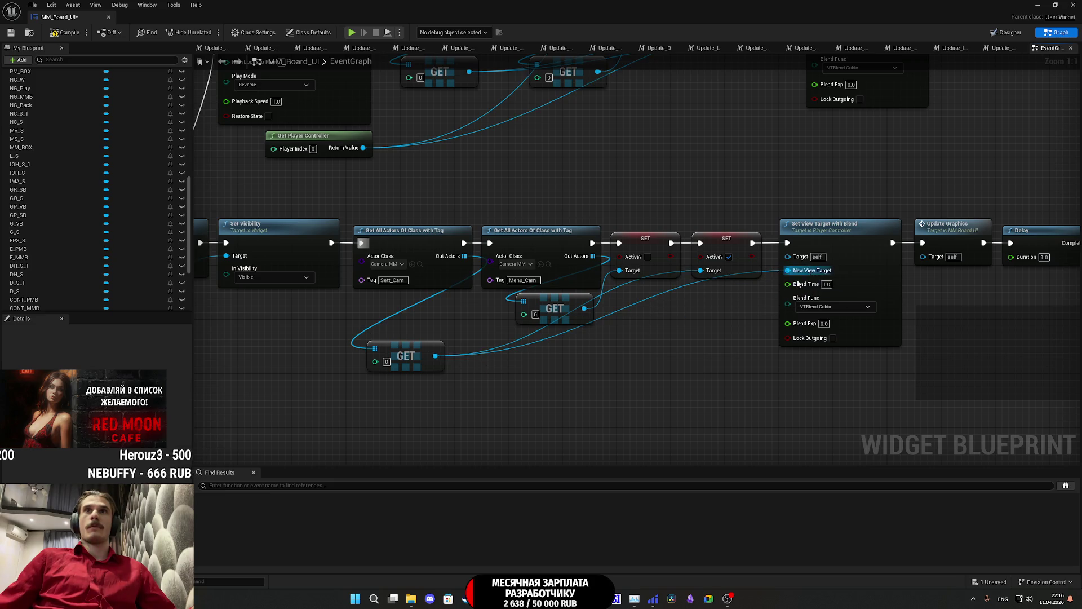
# Step: Connect Get Player Controller to the view blend's Target and place the two GET nodes side by side
pyautogui.moveTo(642, 367); pyautogui.dragTo(734, 181)
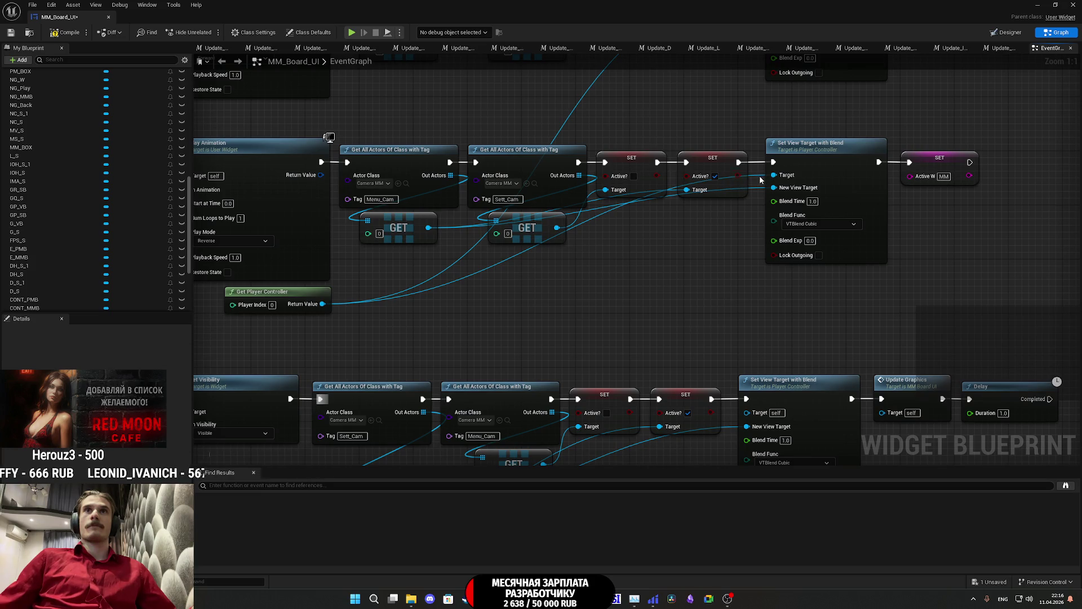
pyautogui.moveTo(328, 304)
pyautogui.mouseDown()
pyautogui.moveTo(514, 175)
pyautogui.moveTo(857, 285)
pyautogui.moveTo(933, 283)
pyautogui.mouseUp()
pyautogui.moveTo(811, 186)
pyautogui.mouseDown()
pyautogui.moveTo(762, 218)
pyautogui.moveTo(664, 316)
pyautogui.moveTo(729, 186)
pyautogui.moveTo(703, 192)
pyautogui.mouseUp()
pyautogui.moveTo(451, 383)
pyautogui.mouseDown()
pyautogui.moveTo(729, 348)
pyautogui.moveTo(703, 339)
pyautogui.moveTo(649, 367)
pyautogui.moveTo(607, 336)
pyautogui.moveTo(510, 333)
pyautogui.moveTo(506, 344)
pyautogui.mouseUp()
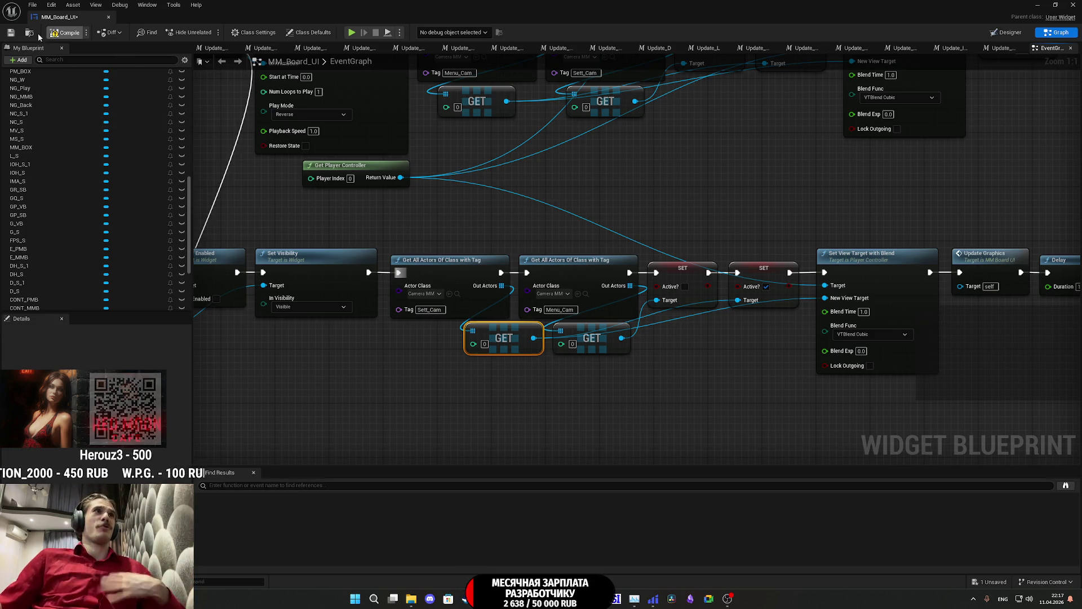
# Step: Switch to Chrome and bring up the YouTube music video tab
pyautogui.moveTo(485, 598)
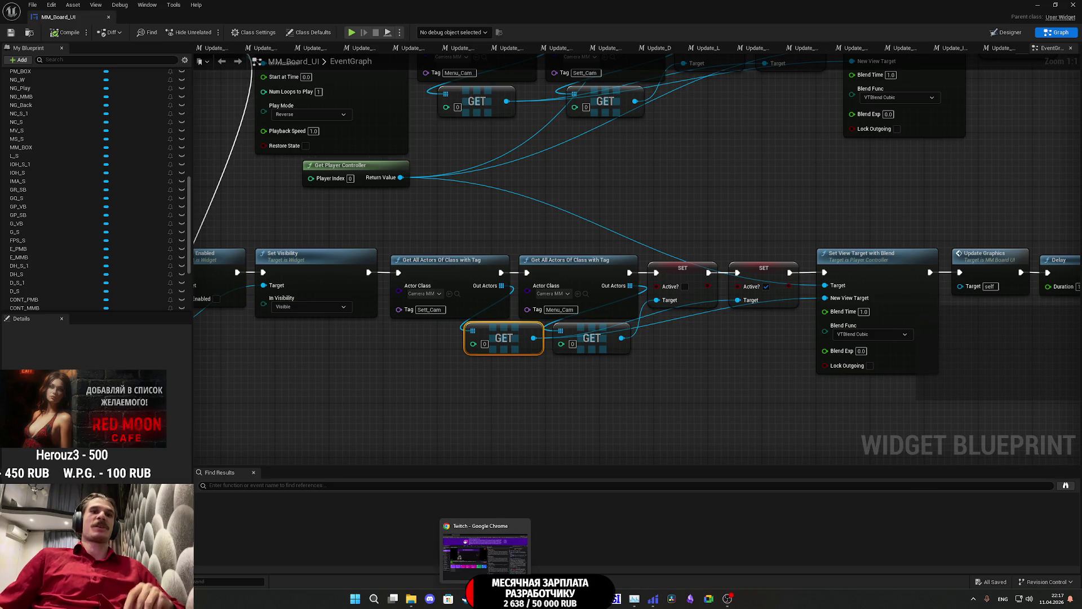
pyautogui.click(485, 546)
pyautogui.click(67, 8)
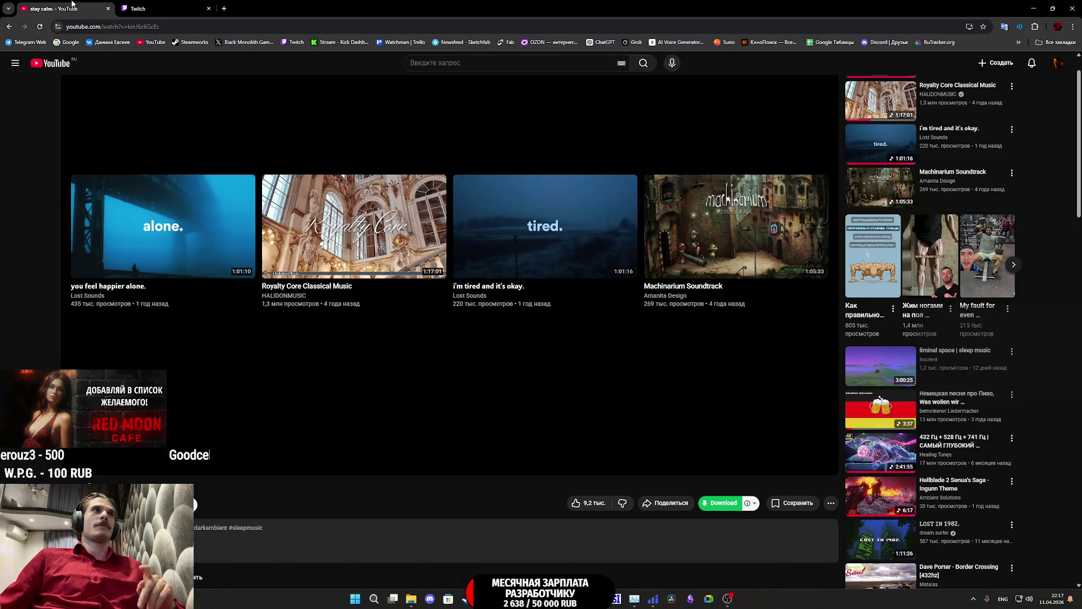
# Step: Play the Royalty Core Classical Music video, scroll the Twitch chat, and return to the MM_Board_UI graph
pyautogui.click(377, 247)
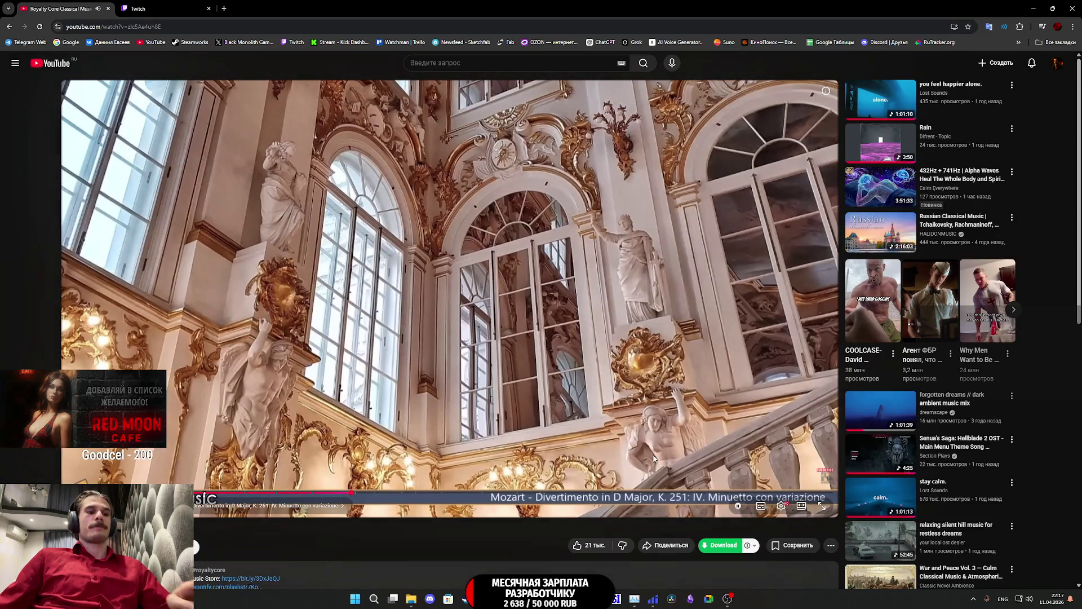
pyautogui.click(148, 8)
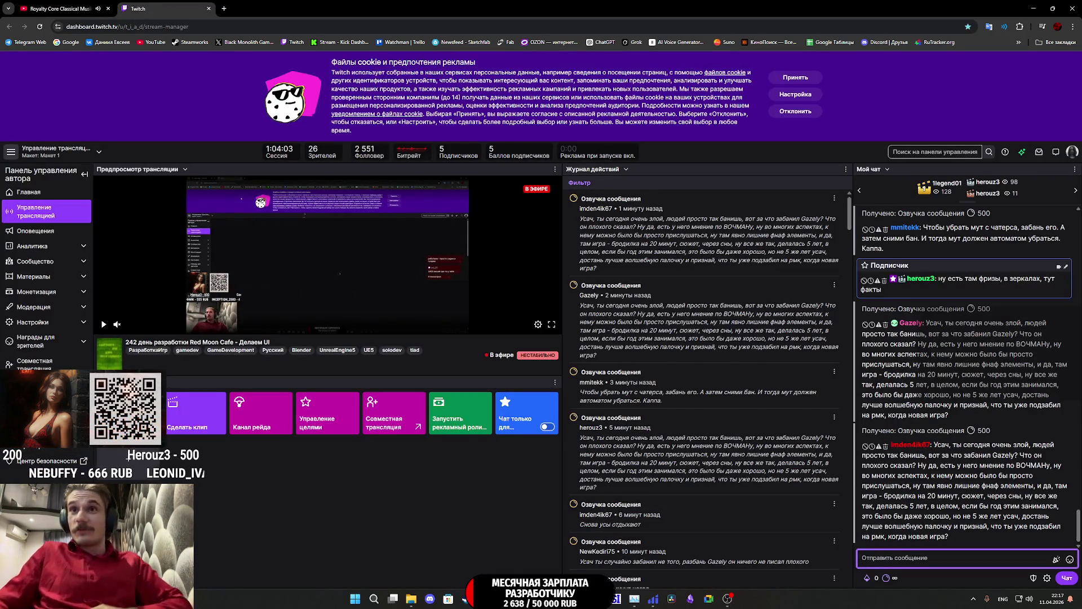
pyautogui.scroll(3, 907, 445)
pyautogui.scroll(-5, 907, 445)
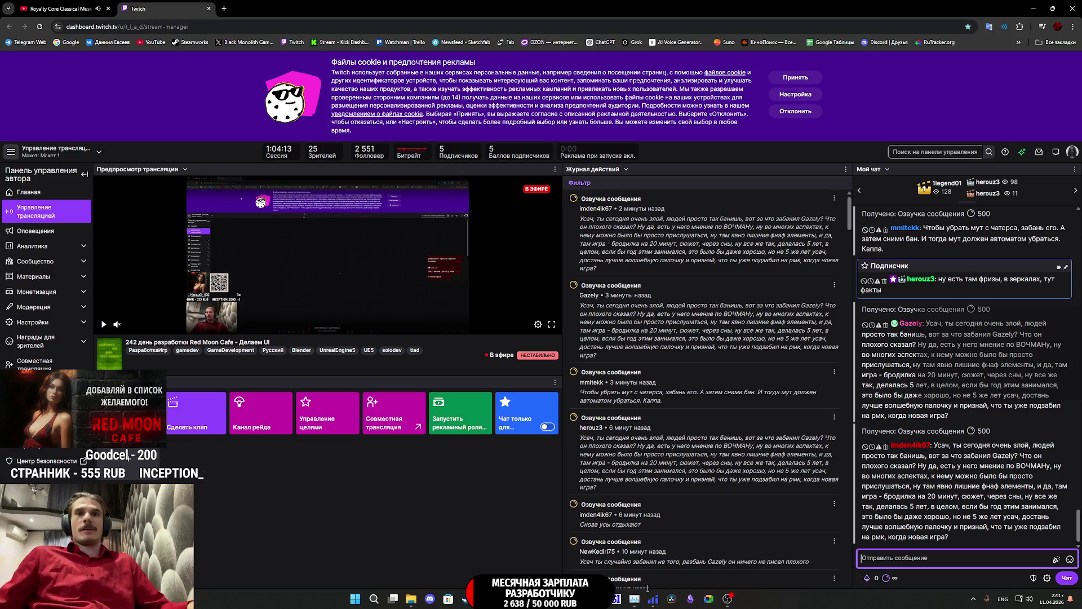
pyautogui.moveTo(523, 598)
pyautogui.click(536, 552)
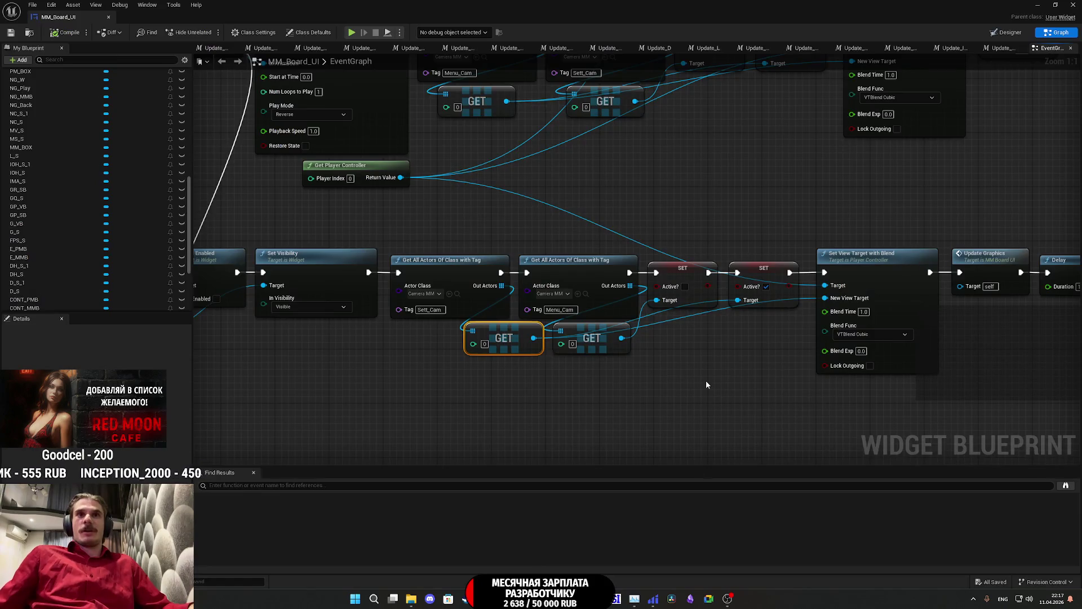
# Step: Duplicate the Set Is Enabled node and make NG W the copy's Target
pyautogui.moveTo(707, 379); pyautogui.dragTo(611, 401)
pyautogui.moveTo(937, 401)
pyautogui.mouseDown()
pyautogui.moveTo(832, 394)
pyautogui.moveTo(908, 407)
pyautogui.moveTo(987, 383)
pyautogui.mouseUp()
pyautogui.scroll(-2, 902, 405)
pyautogui.scroll(-2, 898, 387)
pyautogui.scroll(2, 667, 403)
pyautogui.moveTo(668, 403); pyautogui.dragTo(580, 388)
pyautogui.scroll(2, 507, 375)
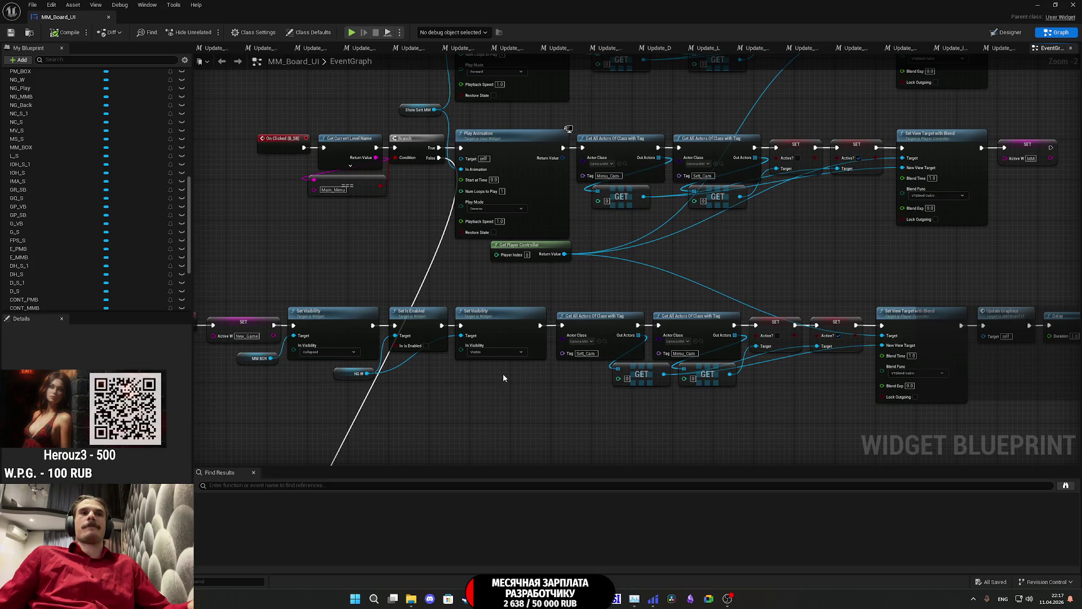
pyautogui.click(383, 319)
pyautogui.hotkey('ctrl', 'c')
pyautogui.hotkey('ctrl', 'v')
pyautogui.moveTo(323, 373)
pyautogui.mouseDown()
pyautogui.moveTo(407, 426)
pyautogui.moveTo(1076, 445)
pyautogui.moveTo(1002, 338)
pyautogui.moveTo(807, 308)
pyautogui.mouseUp()
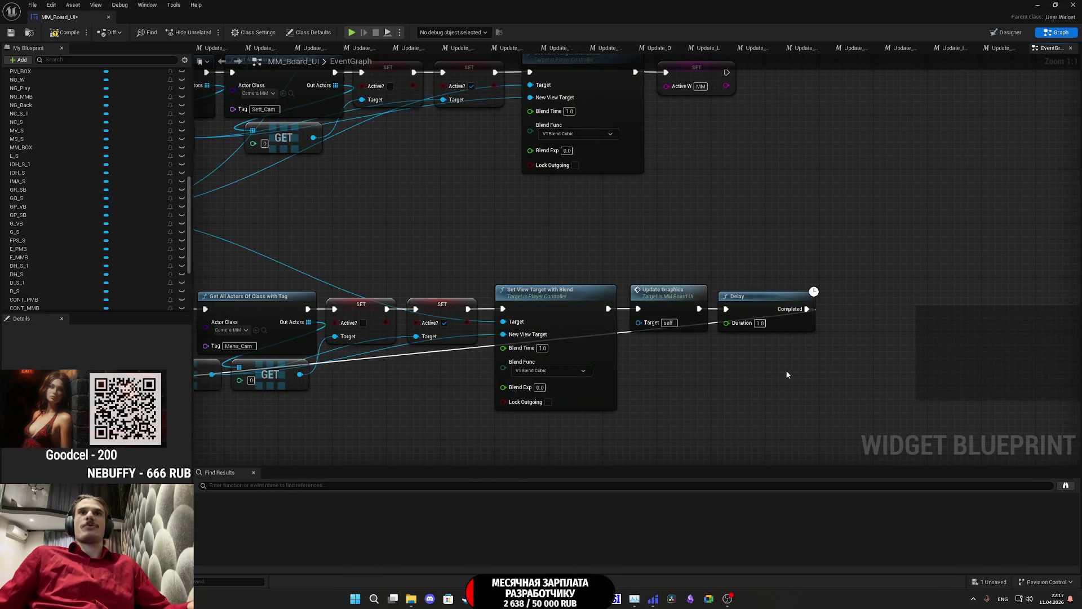
# Step: Connect the copy after the Delay node's Completed pin and save the blueprint
pyautogui.scroll(-2, 780, 374)
pyautogui.moveTo(278, 387)
pyautogui.mouseDown()
pyautogui.moveTo(992, 332)
pyautogui.moveTo(978, 312)
pyautogui.mouseUp()
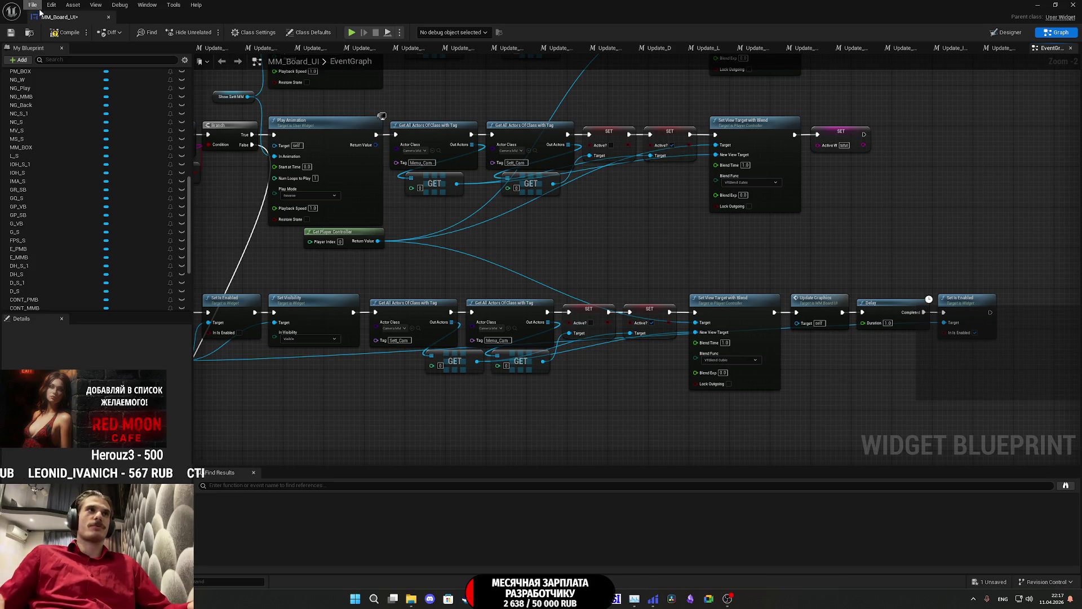
pyautogui.click(14, 34)
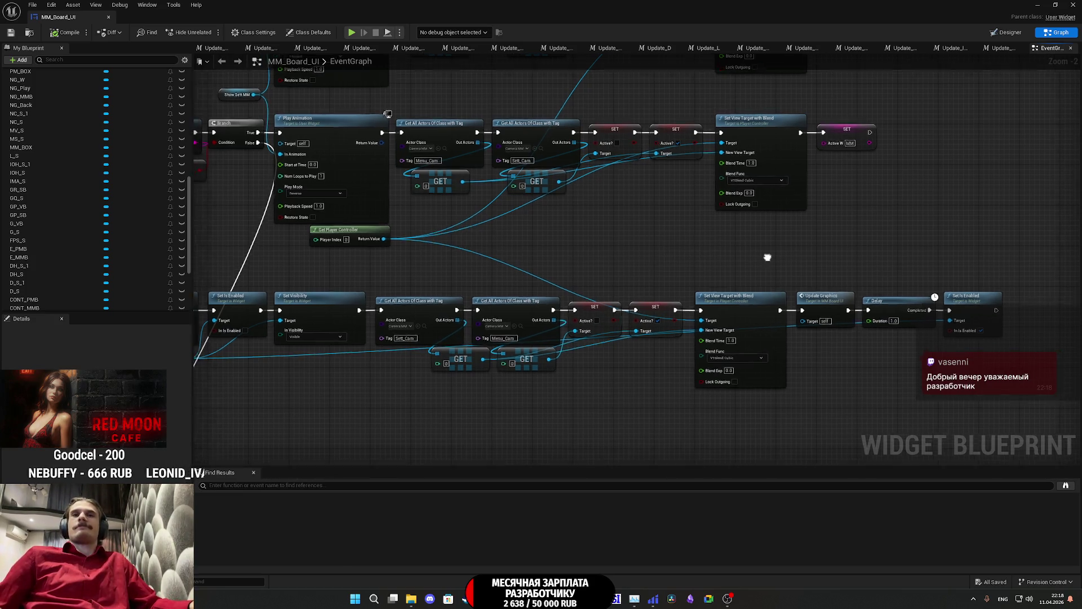
# Step: Copy the On Clicked (NG_MMB) node row and paste the duplicate beneath the original
pyautogui.scroll(-1, 913, 226)
pyautogui.scroll(-1, 812, 217)
pyautogui.moveTo(391, 337)
pyautogui.mouseDown()
pyautogui.moveTo(502, 290)
pyautogui.moveTo(958, 230)
pyautogui.mouseUp()
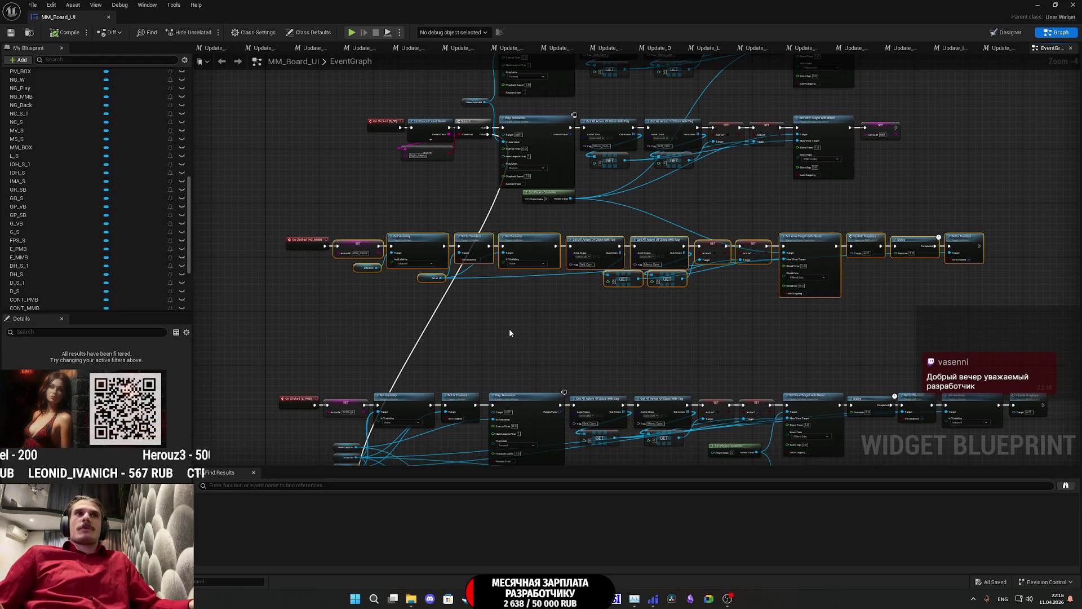
pyautogui.hotkey('ctrl', 'c')
pyautogui.hotkey('ctrl', 'v')
pyautogui.moveTo(582, 333)
pyautogui.mouseDown()
pyautogui.moveTo(668, 318)
pyautogui.moveTo(658, 318)
pyautogui.mouseUp()
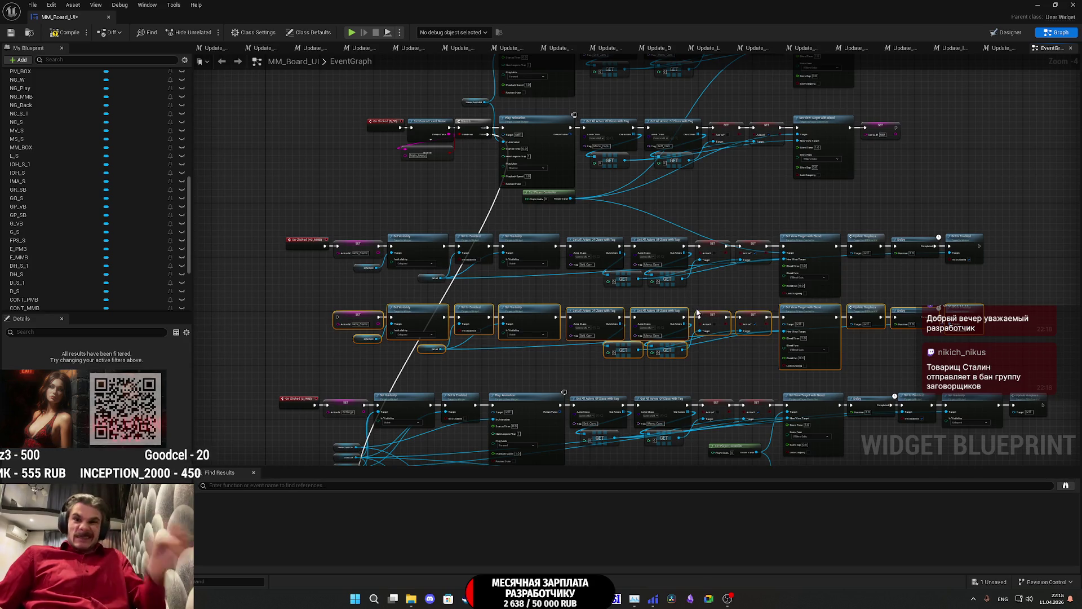
# Step: Frame the original and duplicated rows together, then switch to the Designer view
pyautogui.moveTo(685, 294)
pyautogui.mouseDown()
pyautogui.moveTo(751, 335)
pyautogui.moveTo(768, 364)
pyautogui.mouseUp()
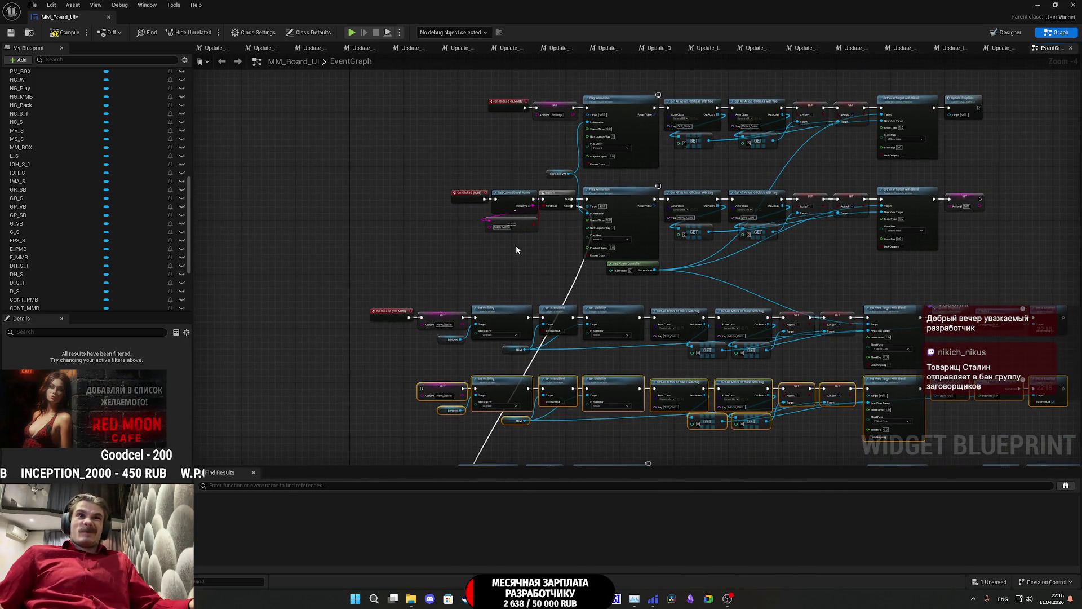
pyautogui.scroll(3, 516, 249)
pyautogui.scroll(1, 546, 314)
pyautogui.moveTo(546, 314); pyautogui.dragTo(577, 50)
pyautogui.click(461, 329)
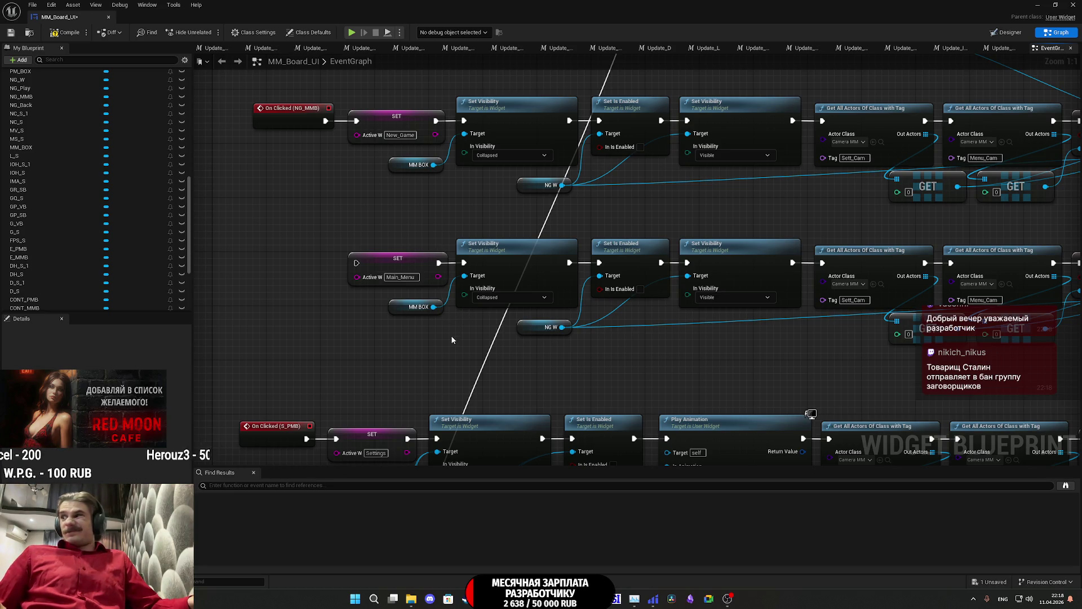
pyautogui.moveTo(452, 341)
pyautogui.mouseDown()
pyautogui.moveTo(553, 415)
pyautogui.moveTo(577, 342)
pyautogui.mouseUp()
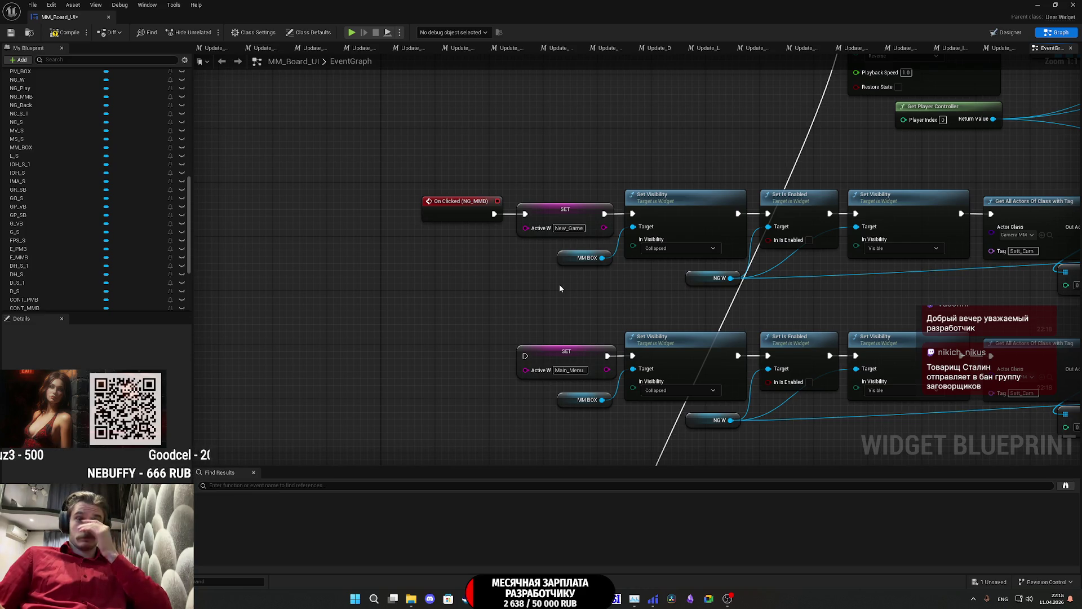
pyautogui.click(1019, 33)
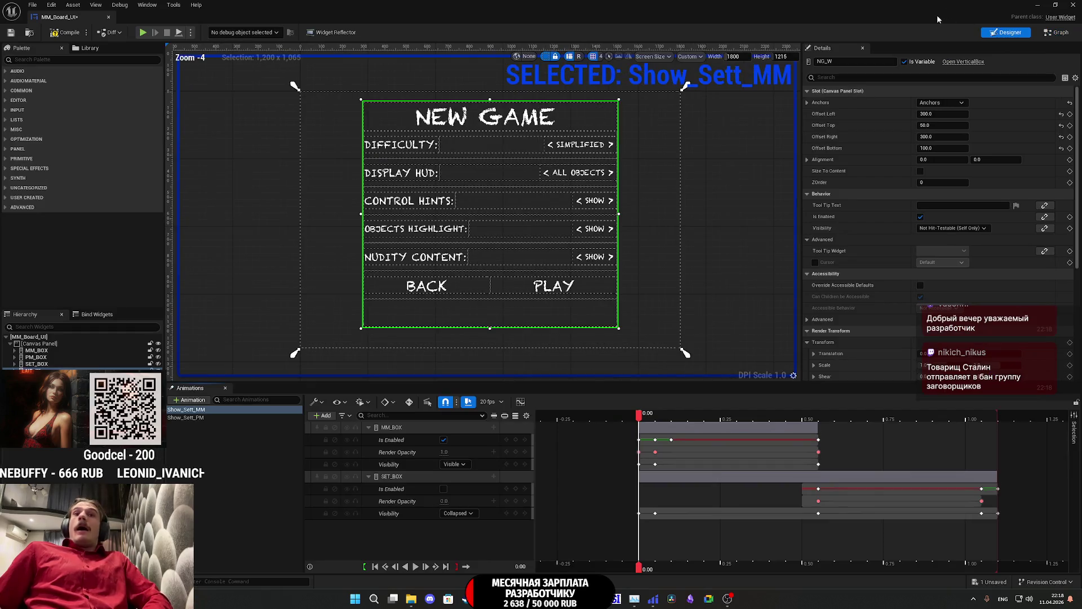
# Step: Add an On Clicked event for the BACK button (NG_Back) and place it beside the copied row
pyautogui.click(468, 290)
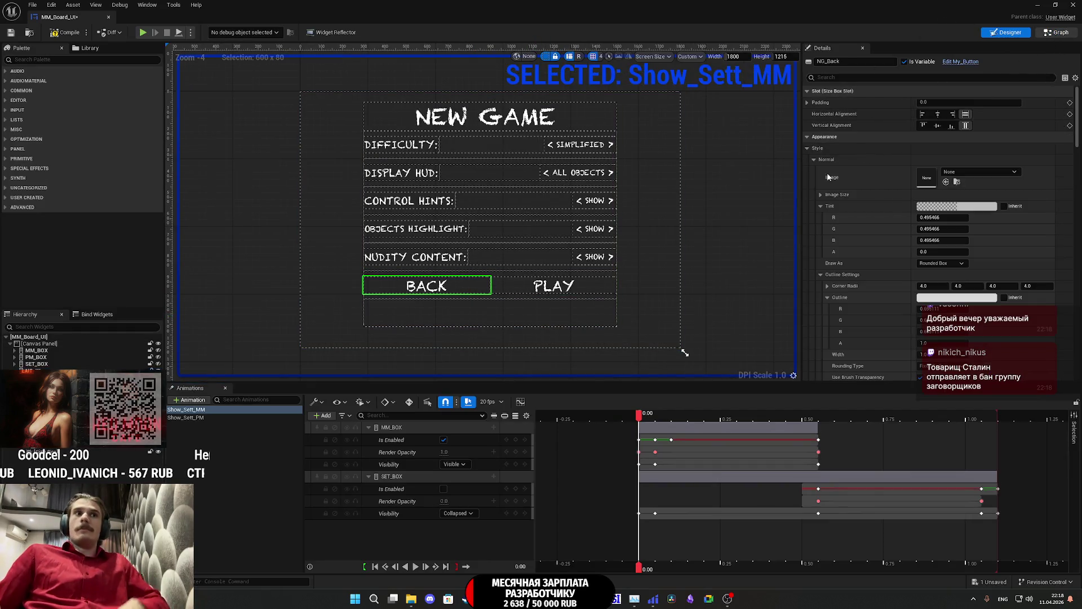
pyautogui.hotkey('ctrl', 'f')
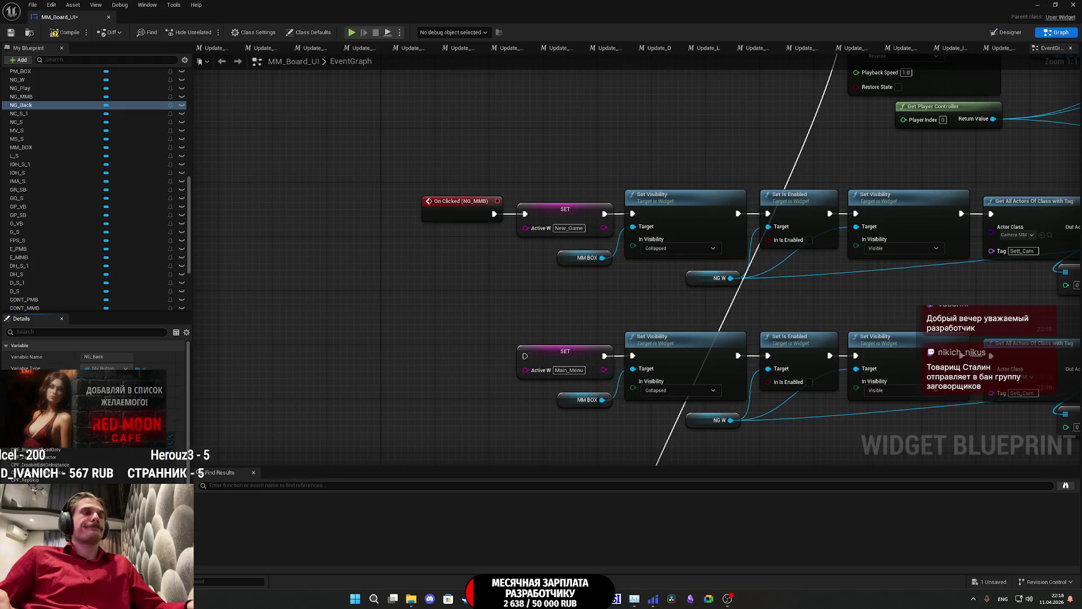
pyautogui.scroll(-6, 688, 285)
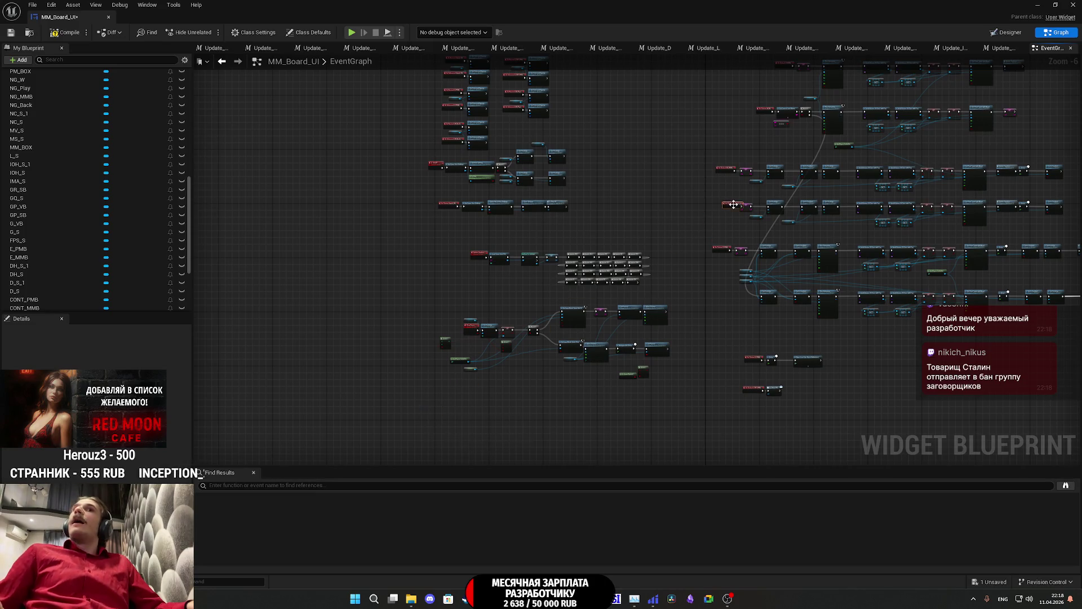
pyautogui.scroll(7, 733, 204)
pyautogui.moveTo(679, 278)
pyautogui.mouseDown()
pyautogui.moveTo(647, 282)
pyautogui.moveTo(733, 279)
pyautogui.moveTo(648, 259)
pyautogui.moveTo(437, 275)
pyautogui.mouseUp()
pyautogui.click(624, 269)
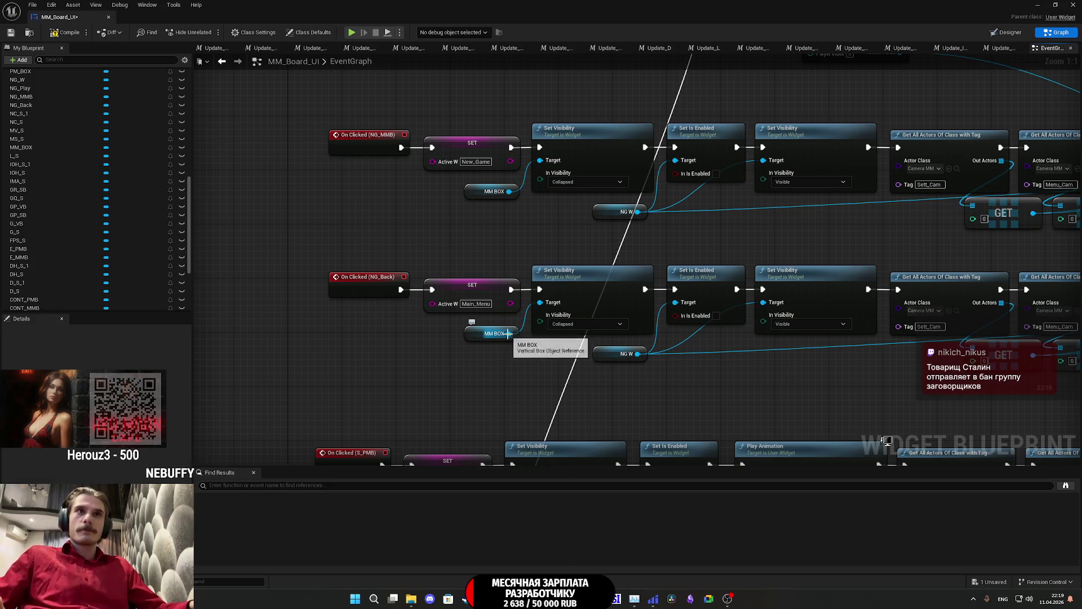
# Step: In the NG_Back row, rewire the getters so MM BOX feeds the Visible Set Visibility and NG W the Collapsed one
pyautogui.moveTo(672, 367)
pyautogui.mouseDown()
pyautogui.moveTo(280, 367)
pyautogui.moveTo(404, 360)
pyautogui.moveTo(584, 375)
pyautogui.mouseUp()
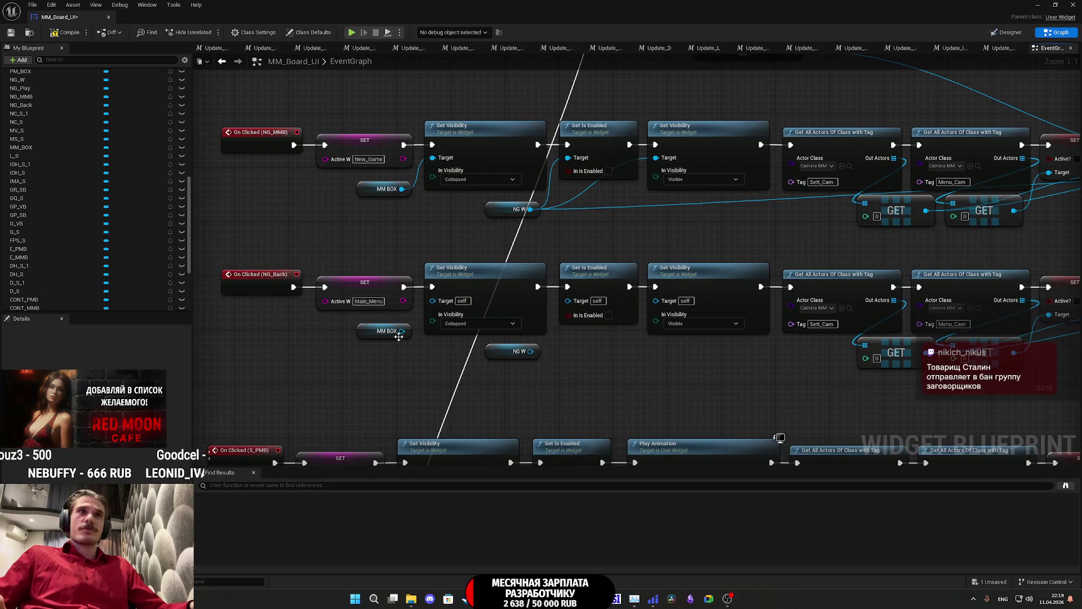
pyautogui.moveTo(402, 331)
pyautogui.mouseDown()
pyautogui.moveTo(569, 302)
pyautogui.moveTo(589, 326)
pyautogui.moveTo(574, 307)
pyautogui.moveTo(541, 338)
pyautogui.moveTo(433, 300)
pyautogui.mouseUp()
pyautogui.moveTo(516, 351)
pyautogui.mouseDown()
pyautogui.moveTo(372, 322)
pyautogui.moveTo(336, 330)
pyautogui.moveTo(463, 358)
pyautogui.moveTo(510, 349)
pyautogui.mouseUp()
pyautogui.moveTo(335, 329); pyautogui.dragTo(338, 337)
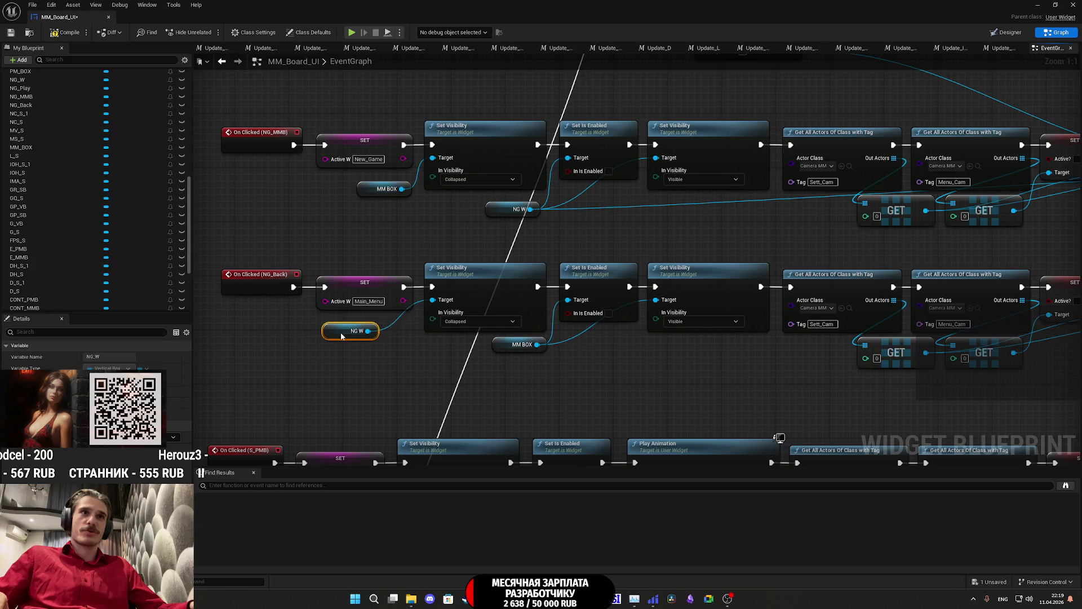
pyautogui.scroll(-1, 520, 360)
pyautogui.moveTo(493, 366)
pyautogui.mouseDown()
pyautogui.moveTo(261, 353)
pyautogui.moveTo(701, 374)
pyautogui.moveTo(1077, 353)
pyautogui.moveTo(935, 353)
pyautogui.mouseUp()
pyautogui.scroll(1, 796, 366)
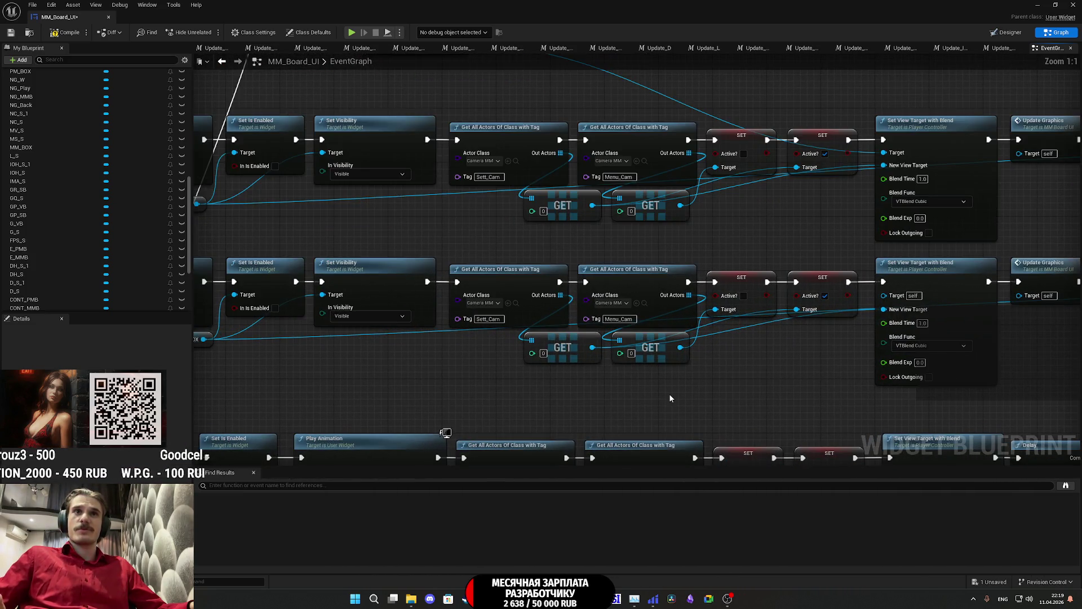
# Step: Replace the Sett_Cam links with Menu_Cam on the second SET Target and New View Target, and connect Get Player Controller
pyautogui.moveTo(573, 358)
pyautogui.mouseDown()
pyautogui.moveTo(539, 347)
pyautogui.moveTo(535, 356)
pyautogui.mouseUp()
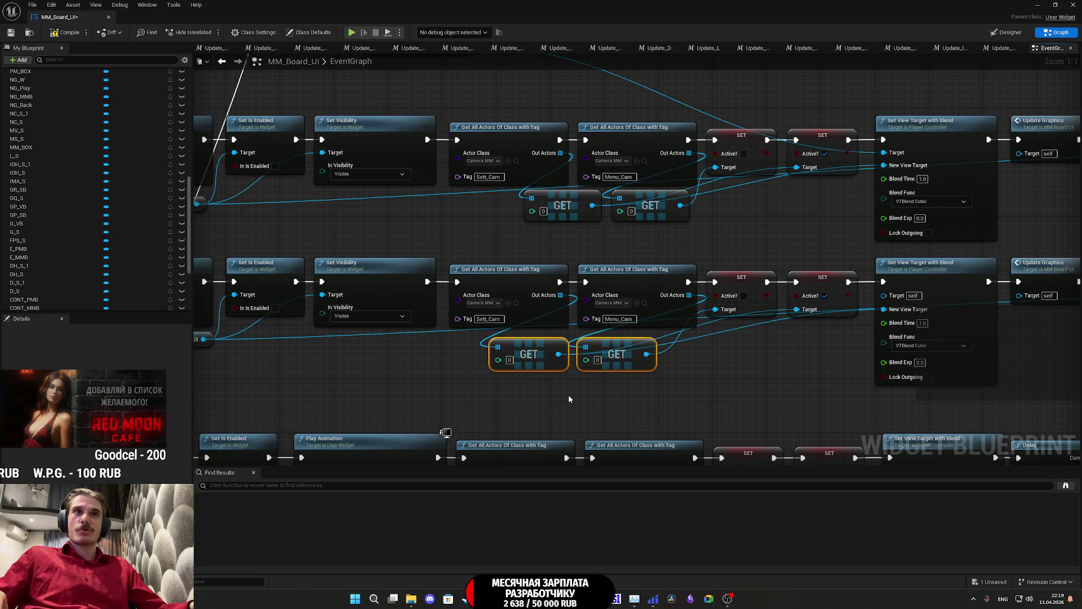
pyautogui.keyDown('alt'); pyautogui.click(558, 354); pyautogui.keyUp('alt')
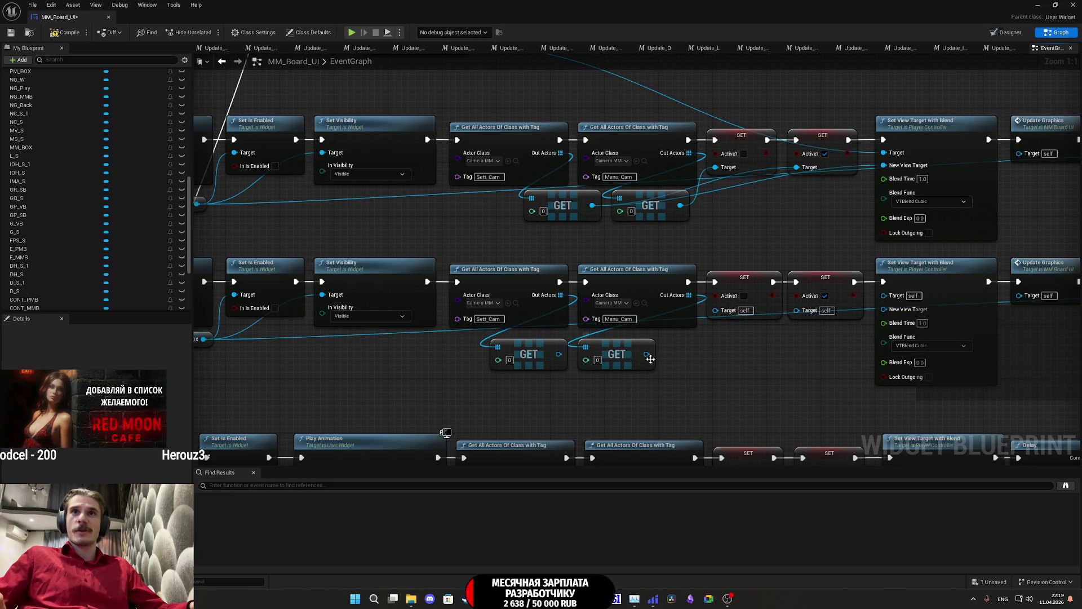
pyautogui.moveTo(555, 358)
pyautogui.mouseDown()
pyautogui.moveTo(762, 327)
pyautogui.moveTo(715, 310)
pyautogui.mouseUp()
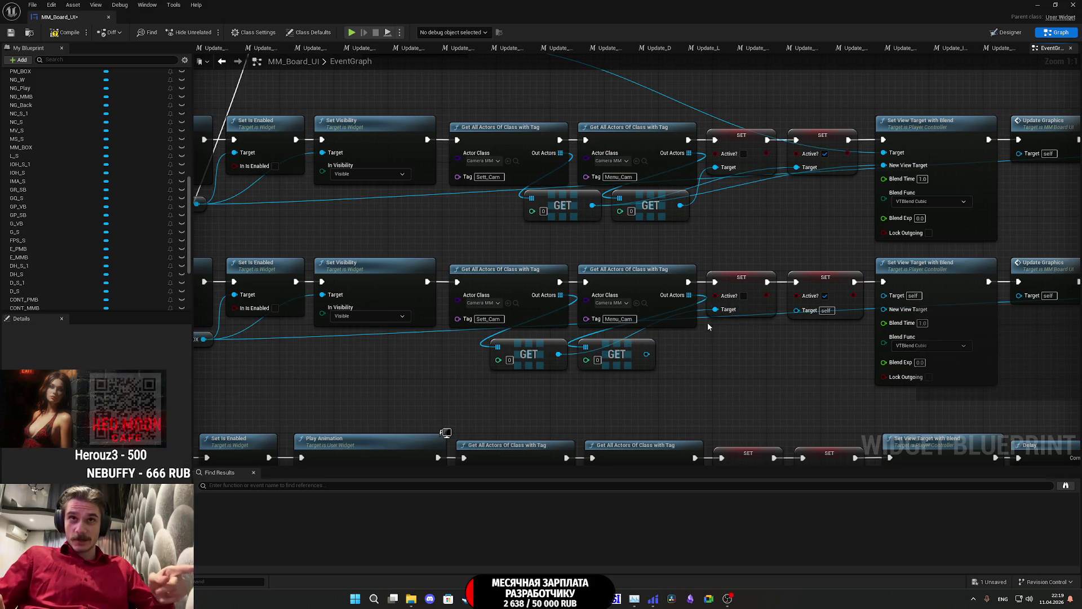
pyautogui.moveTo(644, 354); pyautogui.dragTo(796, 310)
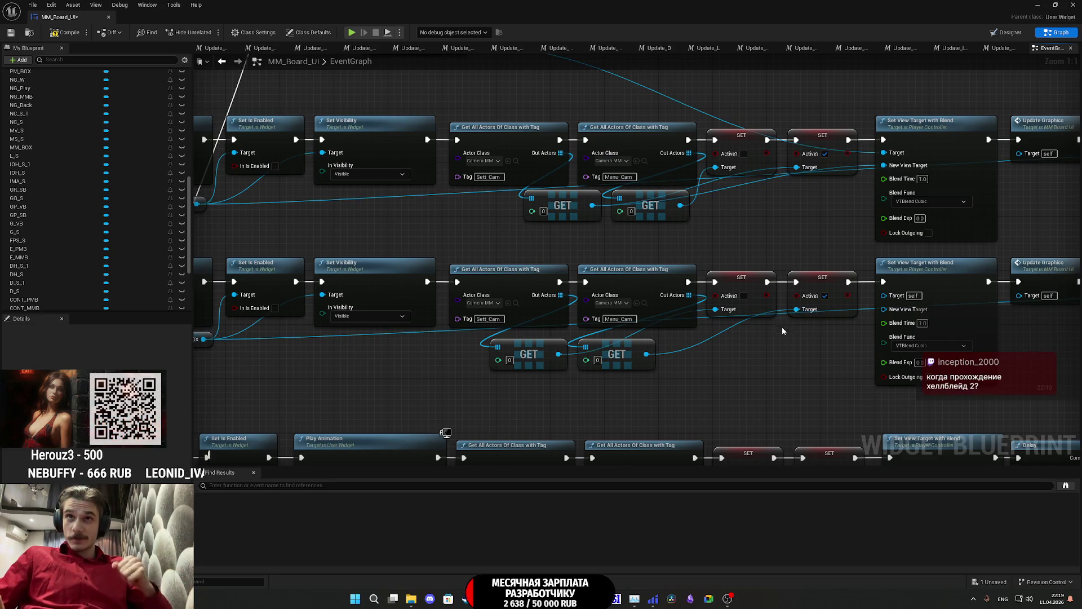
pyautogui.moveTo(647, 359)
pyautogui.mouseDown()
pyautogui.moveTo(822, 349)
pyautogui.moveTo(908, 304)
pyautogui.moveTo(669, 363)
pyautogui.moveTo(644, 357)
pyautogui.mouseUp()
pyautogui.moveTo(541, 265)
pyautogui.mouseDown()
pyautogui.moveTo(794, 411)
pyautogui.moveTo(800, 459)
pyautogui.moveTo(1005, 393)
pyautogui.moveTo(990, 369)
pyautogui.mouseUp()
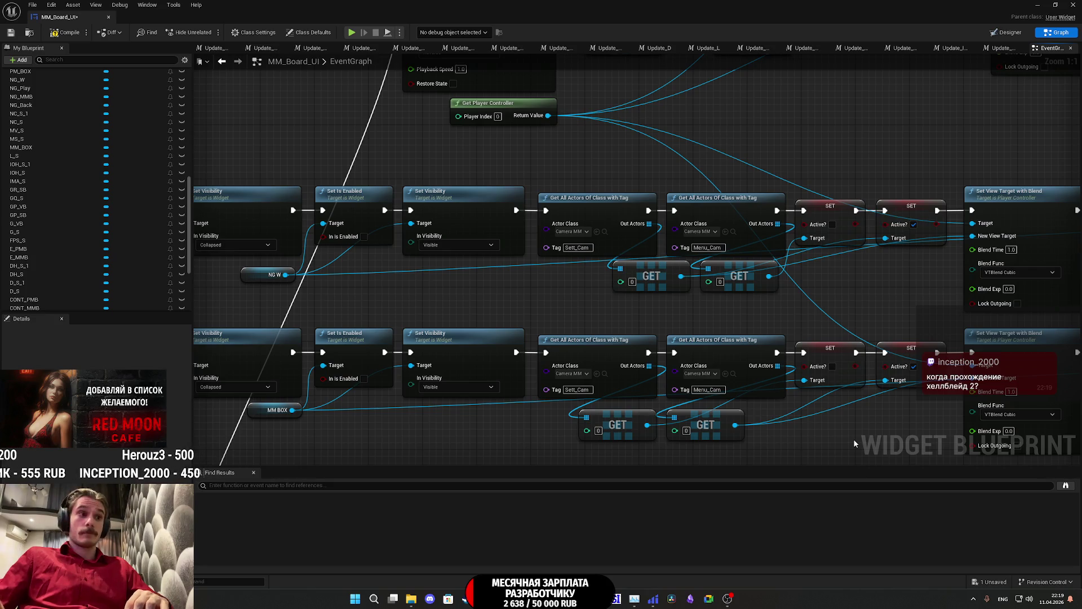
pyautogui.scroll(-1, 854, 439)
pyautogui.moveTo(858, 435)
pyautogui.mouseDown()
pyautogui.moveTo(608, 381)
pyautogui.moveTo(716, 367)
pyautogui.mouseUp()
pyautogui.scroll(-2, 716, 367)
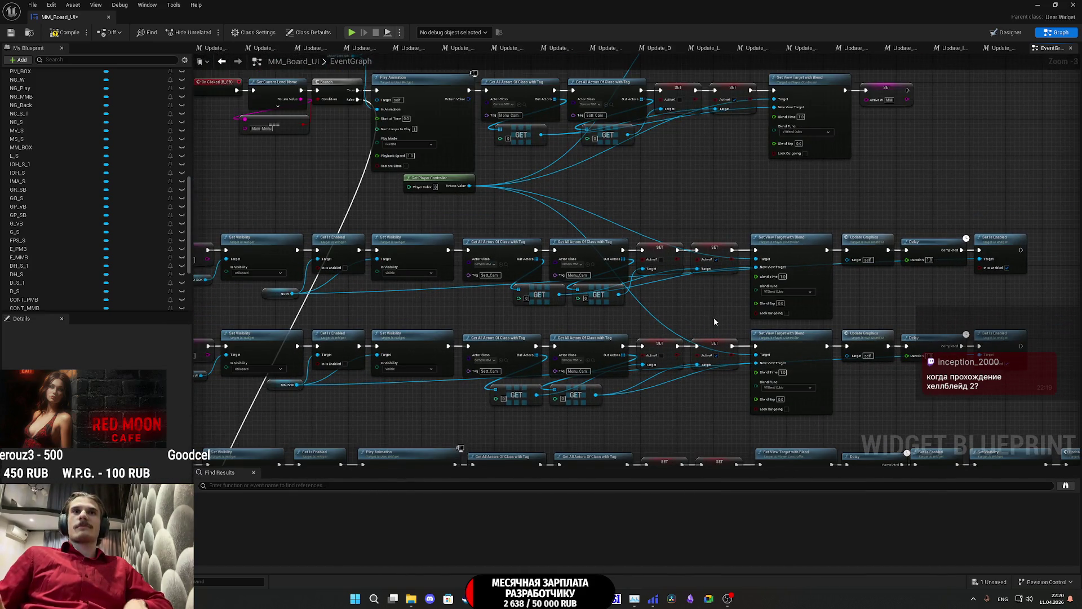
# Step: Save MM_Board_UI, set the blueprint editor aside, and start playing the level
pyautogui.moveTo(710, 320); pyautogui.dragTo(796, 322)
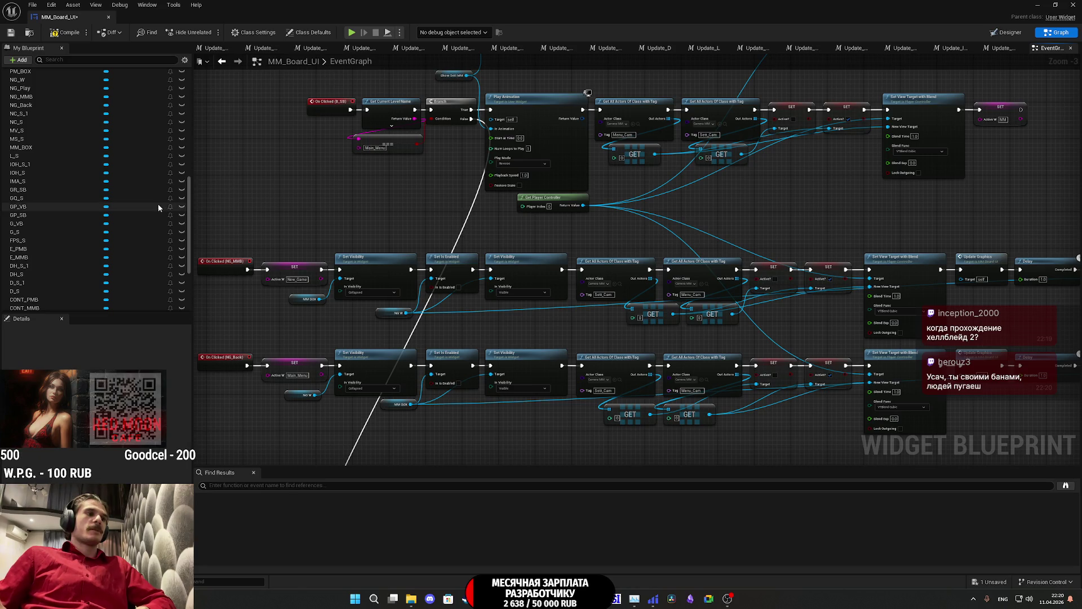
pyautogui.click(10, 34)
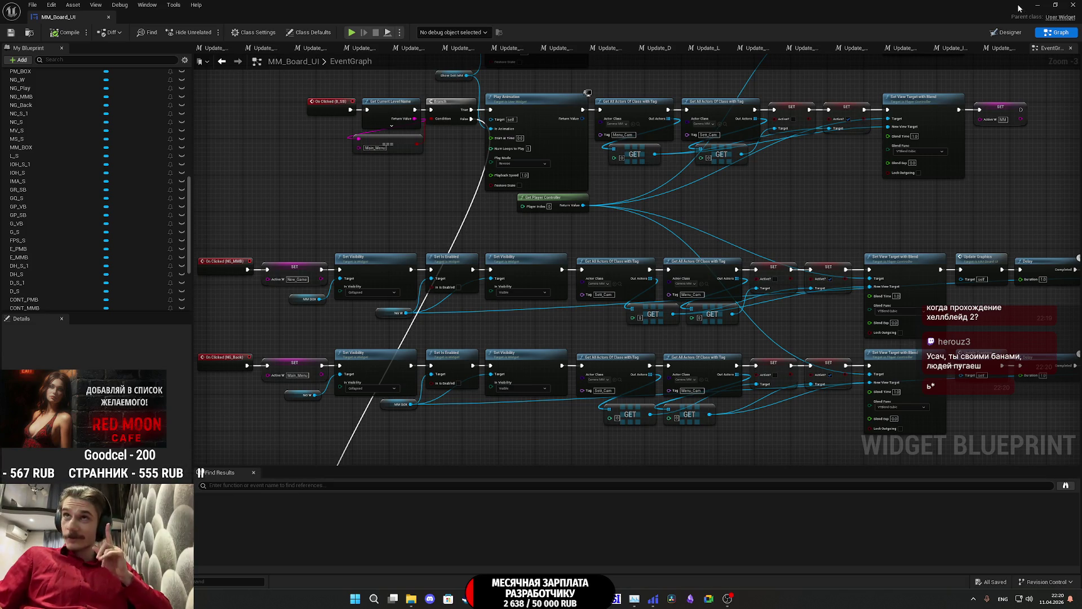
pyautogui.click(1038, 6)
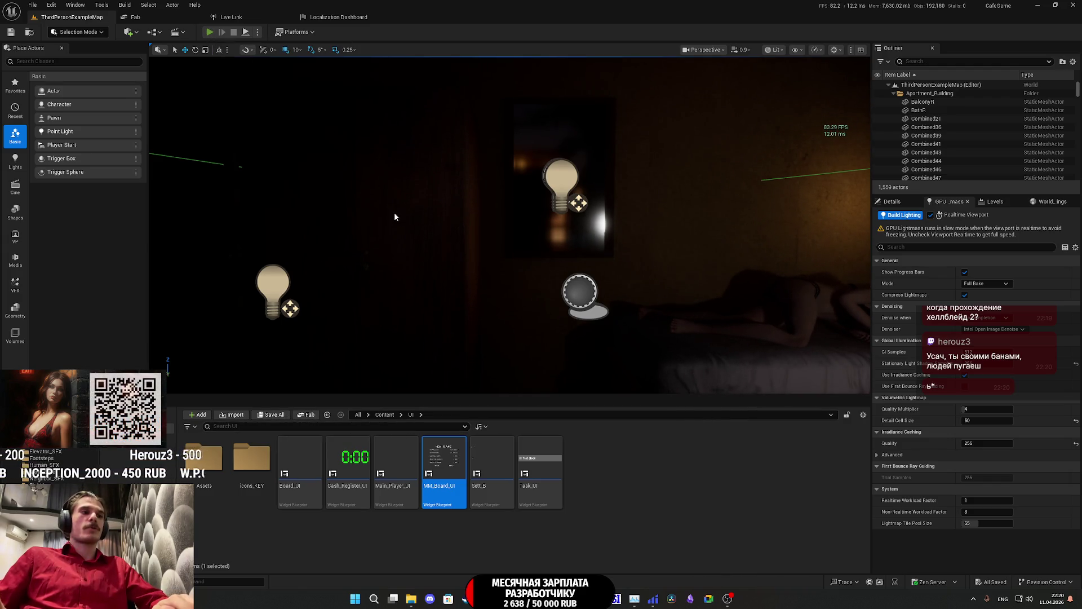
pyautogui.press('F11')
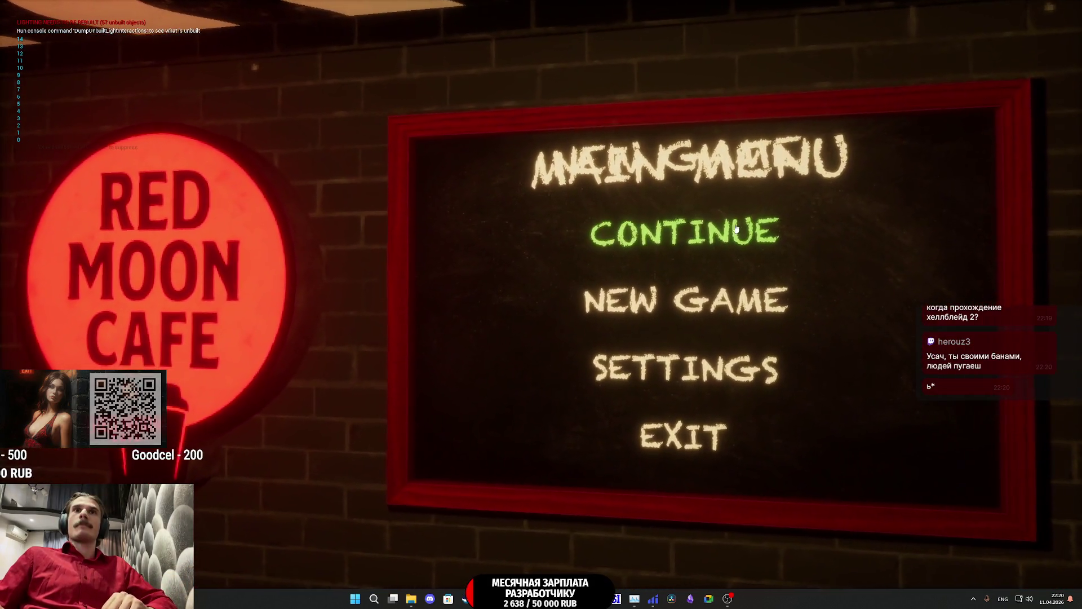
# Step: Choose CONTINUE in the game menu, stop play with Esc, and return to the MM_Board_UI event graph
pyautogui.click(708, 249)
pyautogui.press('Escape')
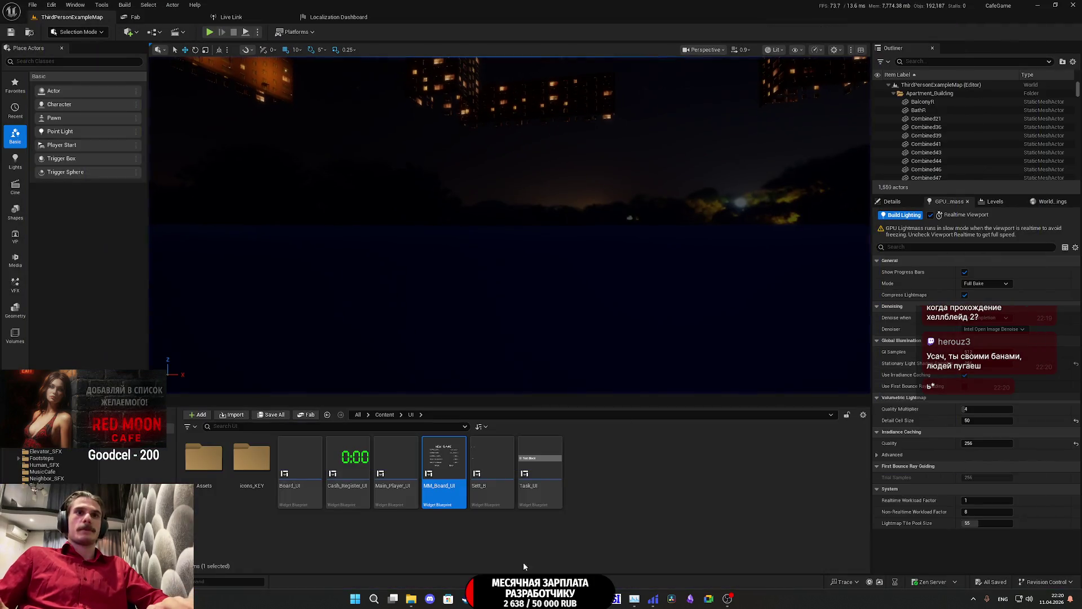
pyautogui.scroll(-1, 556, 338)
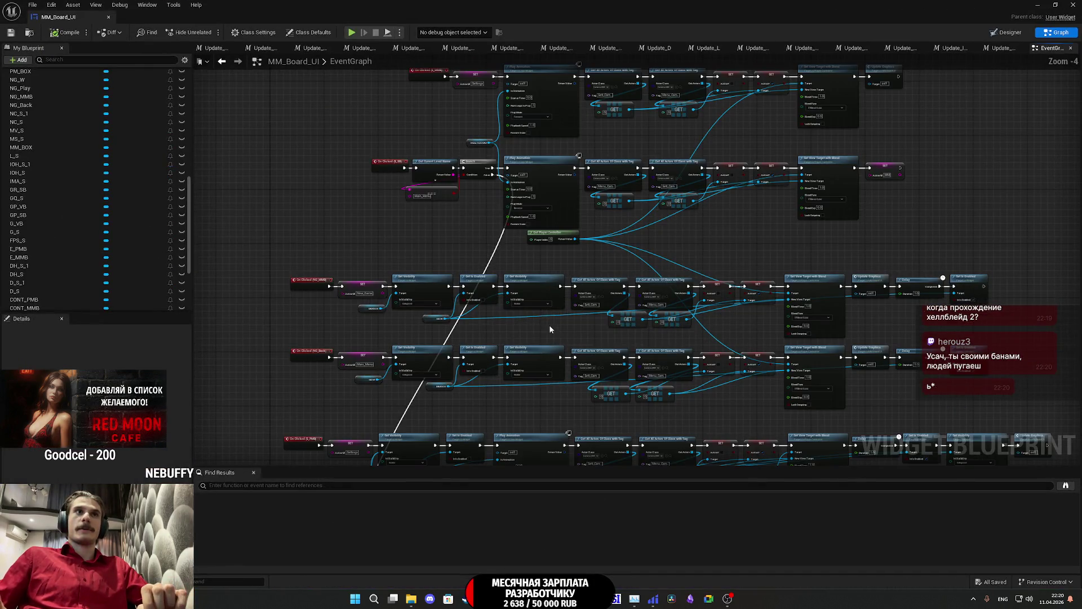
pyautogui.hotkey('shift', 'F12')
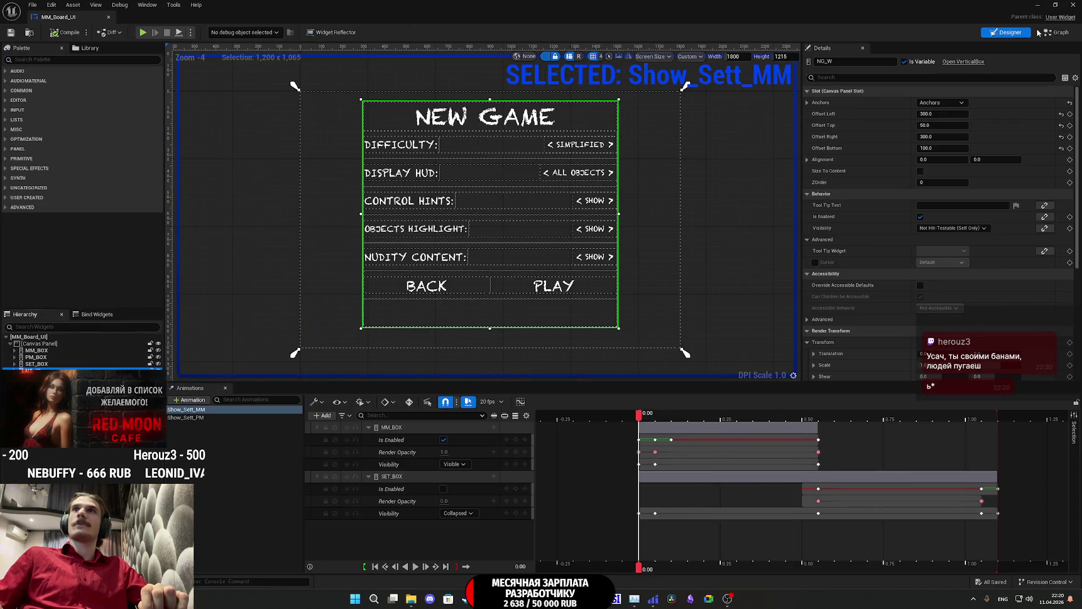
pyautogui.hotkey('shift', 'F12')
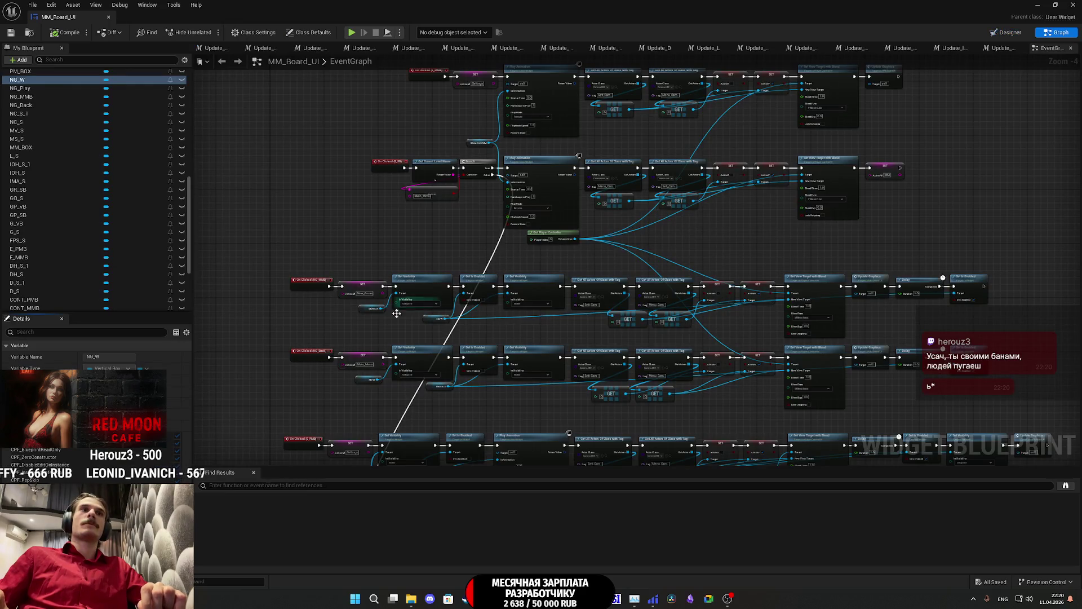
pyautogui.scroll(4, 303, 424)
# Step: List MM_BOX's references and step through them to reach the getter beside the startup Branch
pyautogui.click(437, 286)
pyautogui.click(431, 146)
pyautogui.rightClick(431, 145)
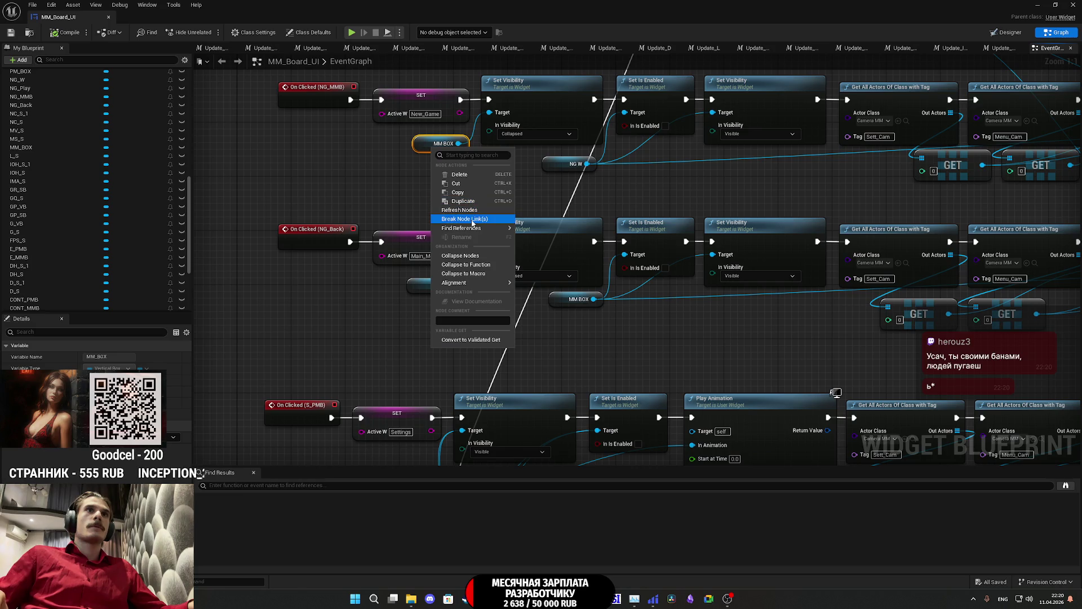
pyautogui.moveTo(473, 228)
pyautogui.click(543, 229)
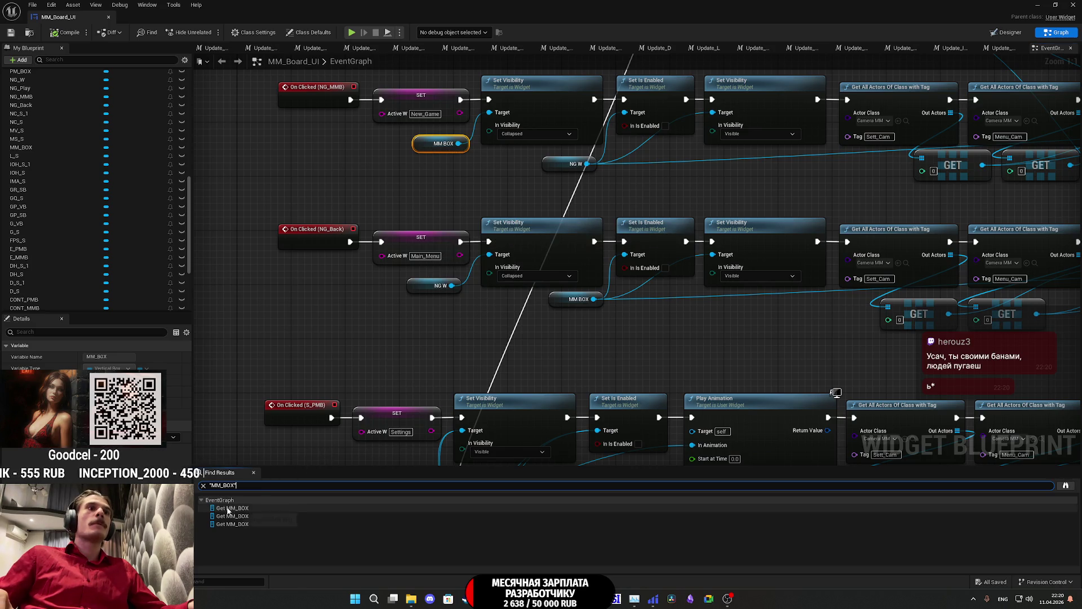
pyautogui.click(232, 508)
pyautogui.moveTo(545, 359)
pyautogui.mouseDown()
pyautogui.moveTo(497, 366)
pyautogui.moveTo(860, 372)
pyautogui.moveTo(861, 349)
pyautogui.moveTo(683, 342)
pyautogui.mouseUp()
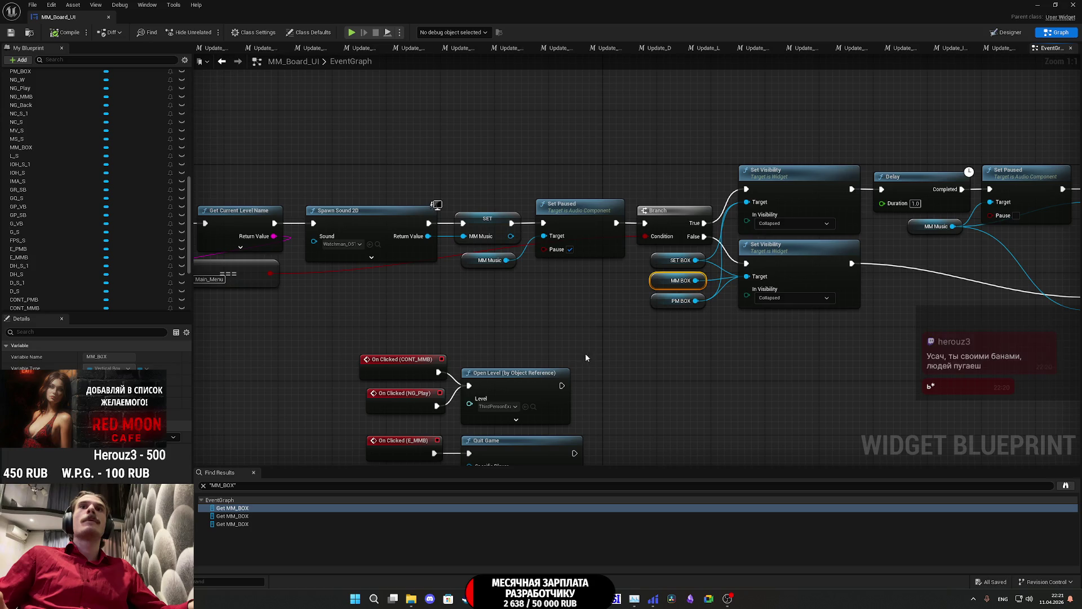
pyautogui.click(246, 516)
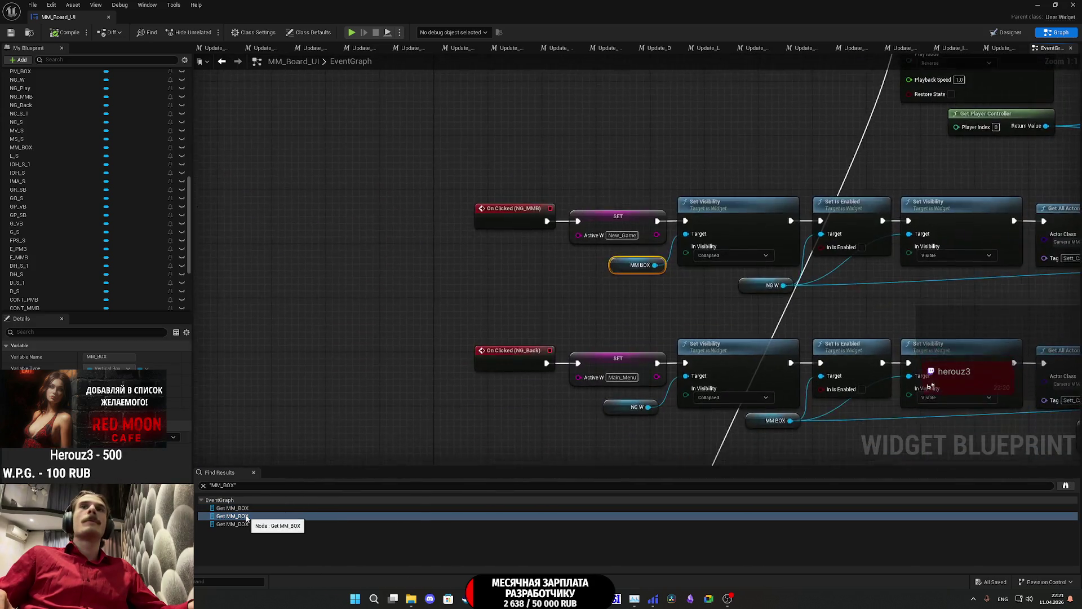
pyautogui.click(248, 524)
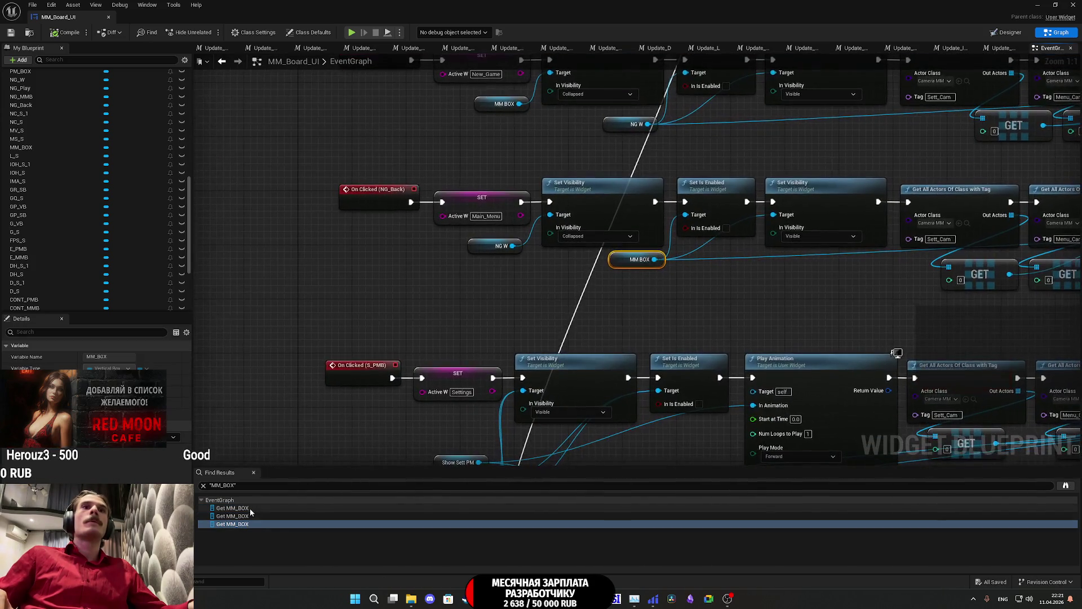
pyautogui.click(249, 508)
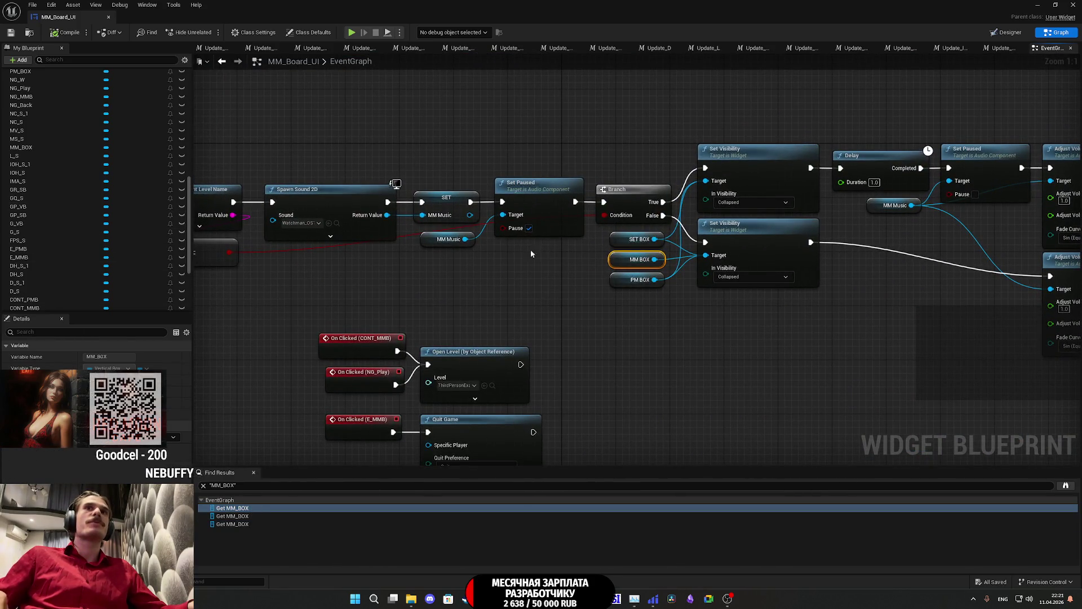
# Step: Wire an NG W getter into the collapsing Set Visibility Target and place it below PM BOX
pyautogui.moveTo(624, 328); pyautogui.dragTo(589, 364)
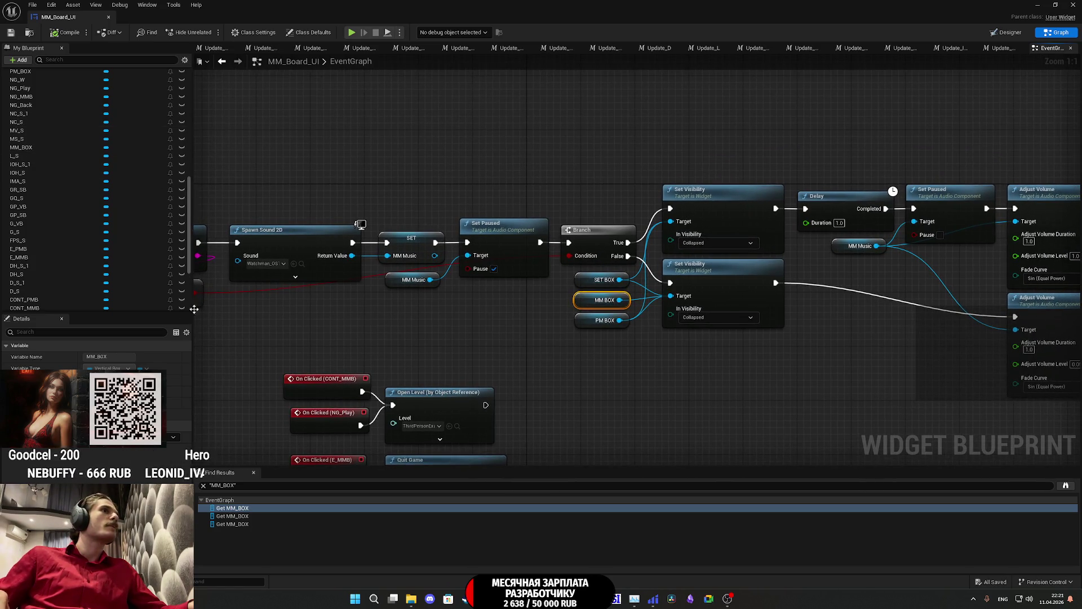
pyautogui.hotkey('ctrl', 'v')
pyautogui.moveTo(565, 360)
pyautogui.mouseDown()
pyautogui.moveTo(662, 319)
pyautogui.moveTo(673, 297)
pyautogui.mouseUp()
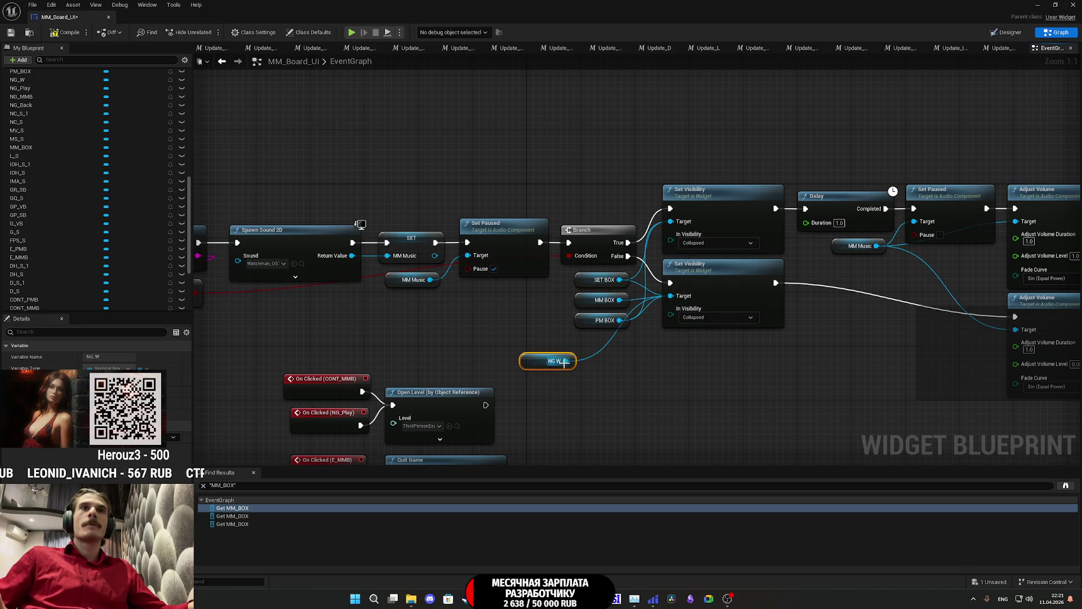
pyautogui.moveTo(535, 360); pyautogui.dragTo(590, 341)
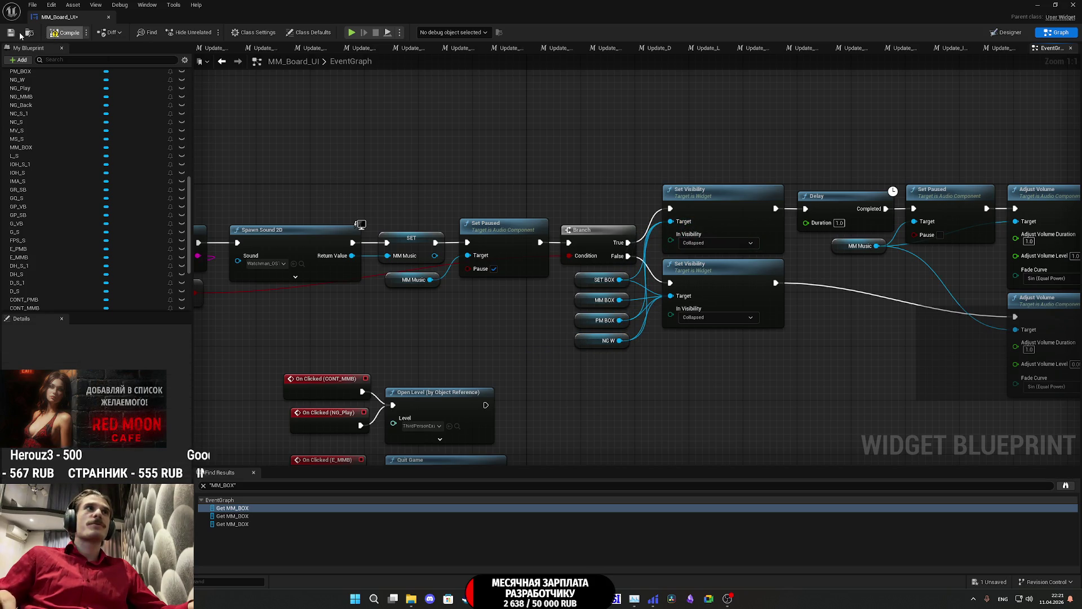
# Step: Close the MM_Board_UI blueprint and save all modified assets, including MM_Board_UI
pyautogui.click(1076, 4)
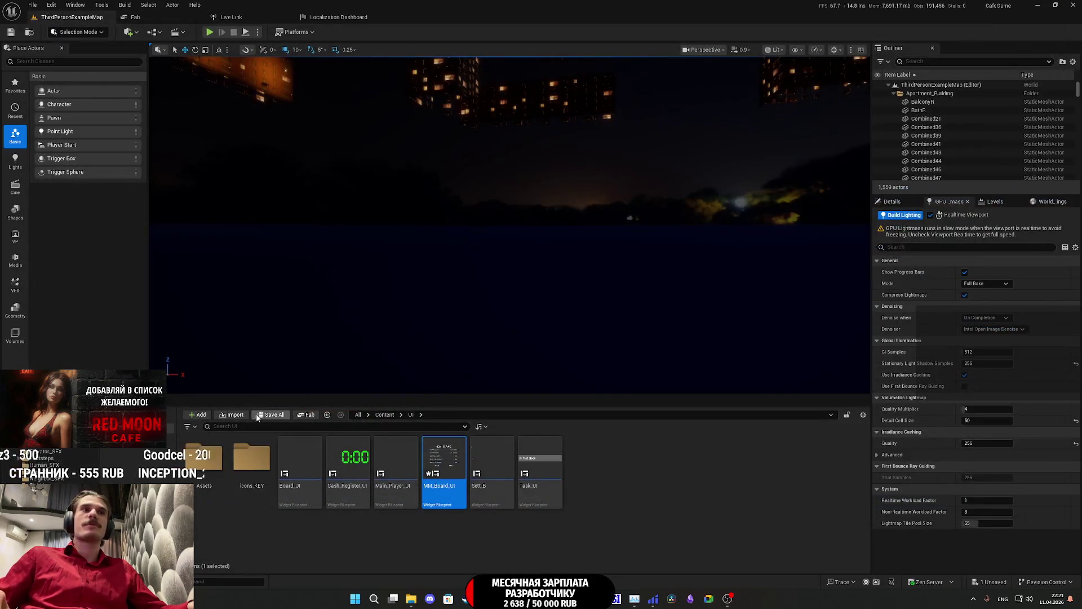
pyautogui.click(271, 415)
pyautogui.click(606, 394)
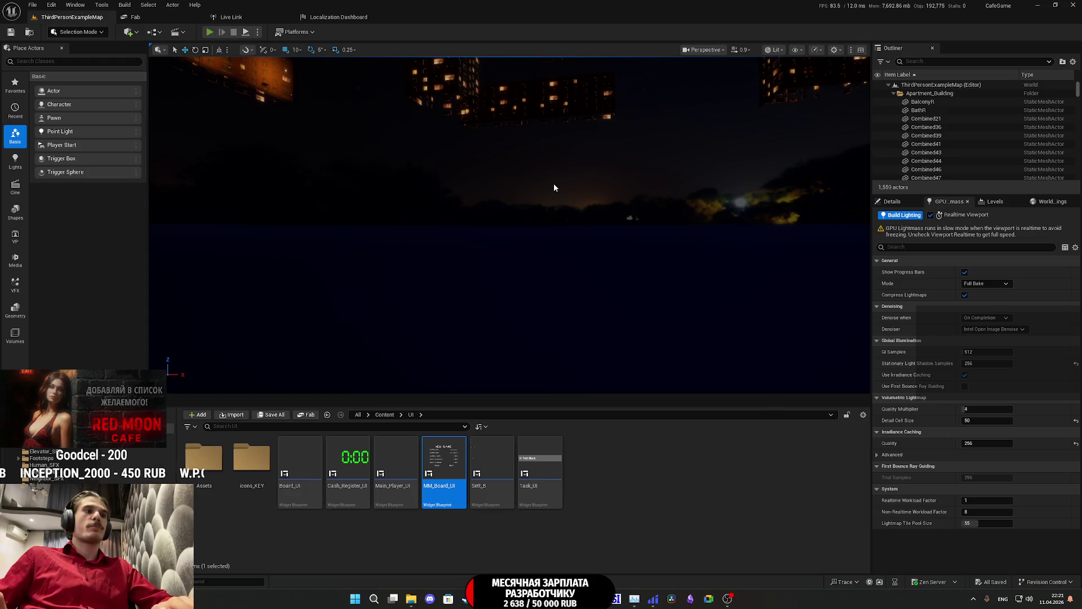
# Step: Play-test the game: exit via the pause menu to the main menu, then check New Game opens its board
pyautogui.click(209, 32)
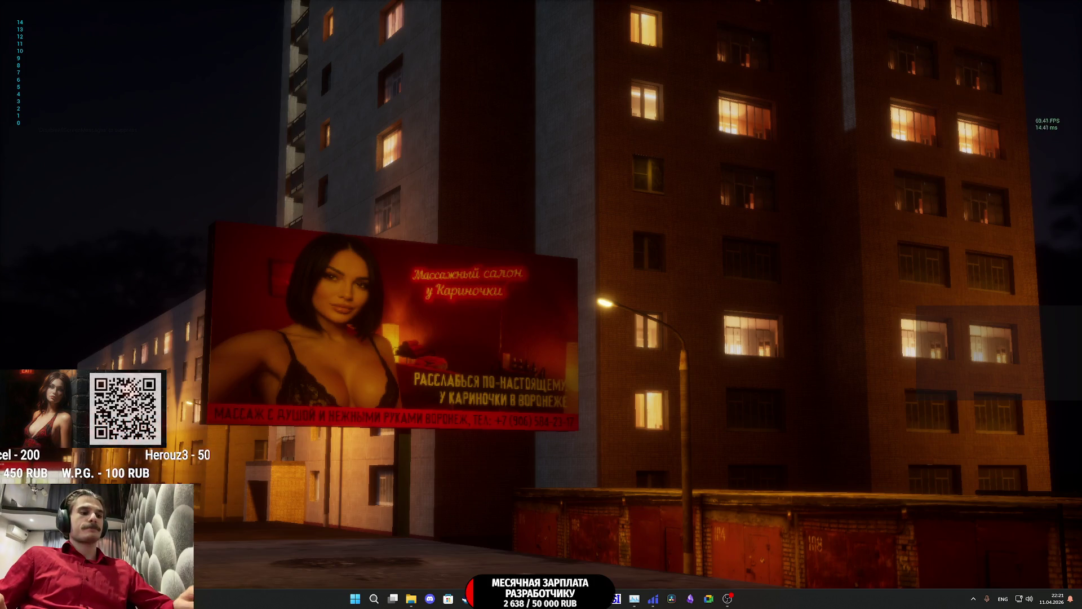
pyautogui.press('Escape')
pyautogui.click(693, 379)
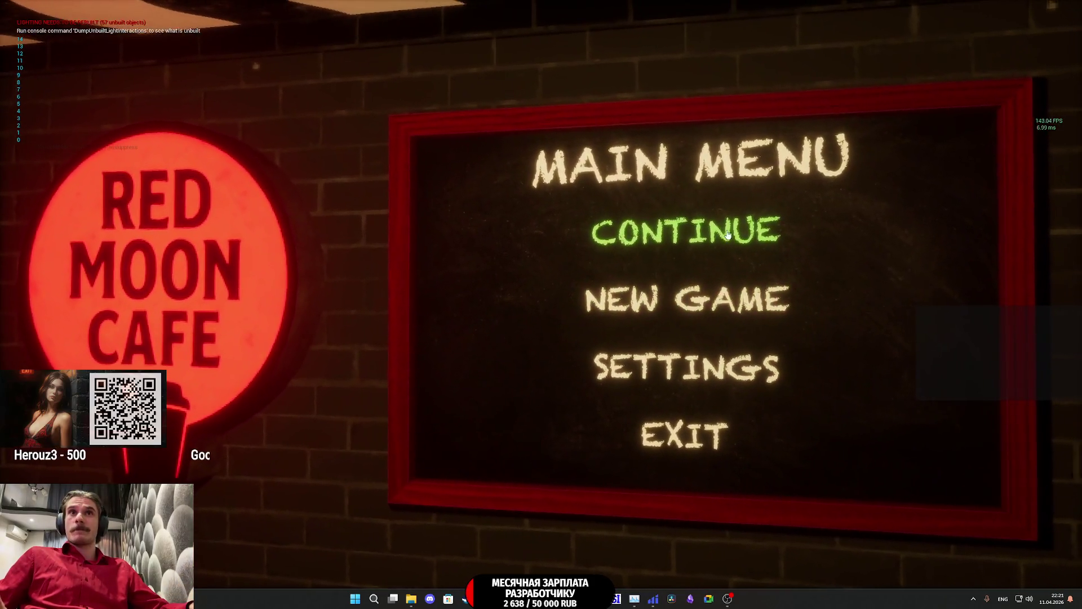
pyautogui.click(698, 295)
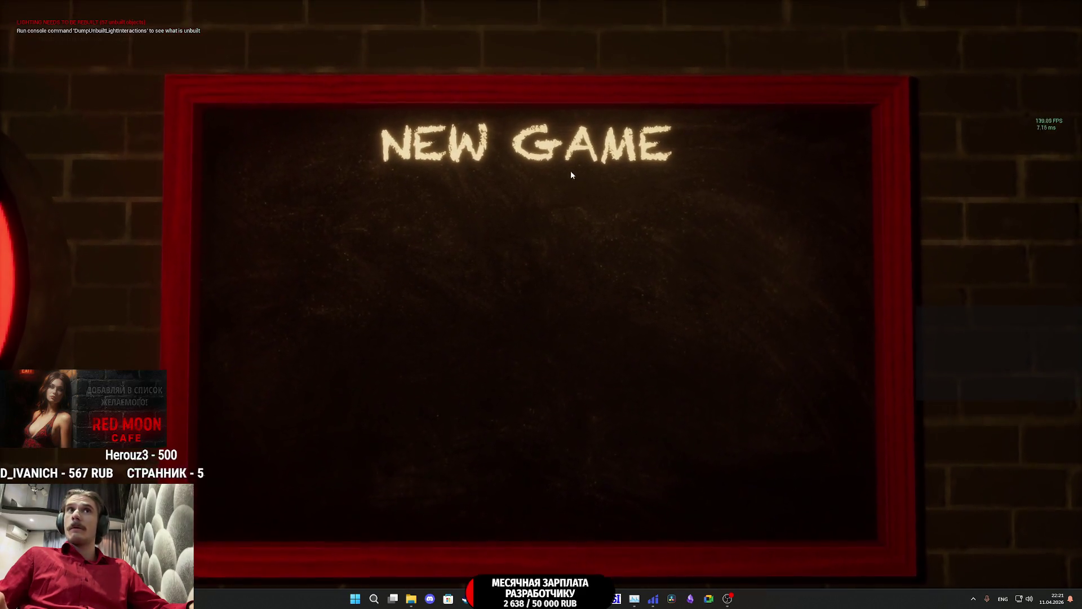
pyautogui.press('Escape')
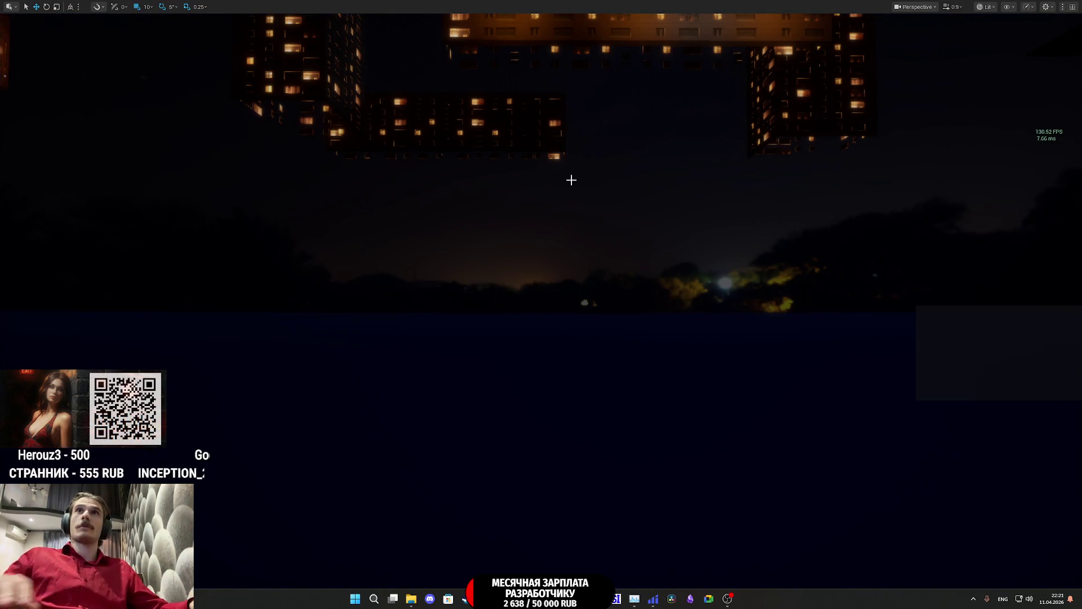
# Step: Re-run play mode, test Resume and Exit in the pause menu, reopen New Game, then stop
pyautogui.hotkey('alt', 'p')
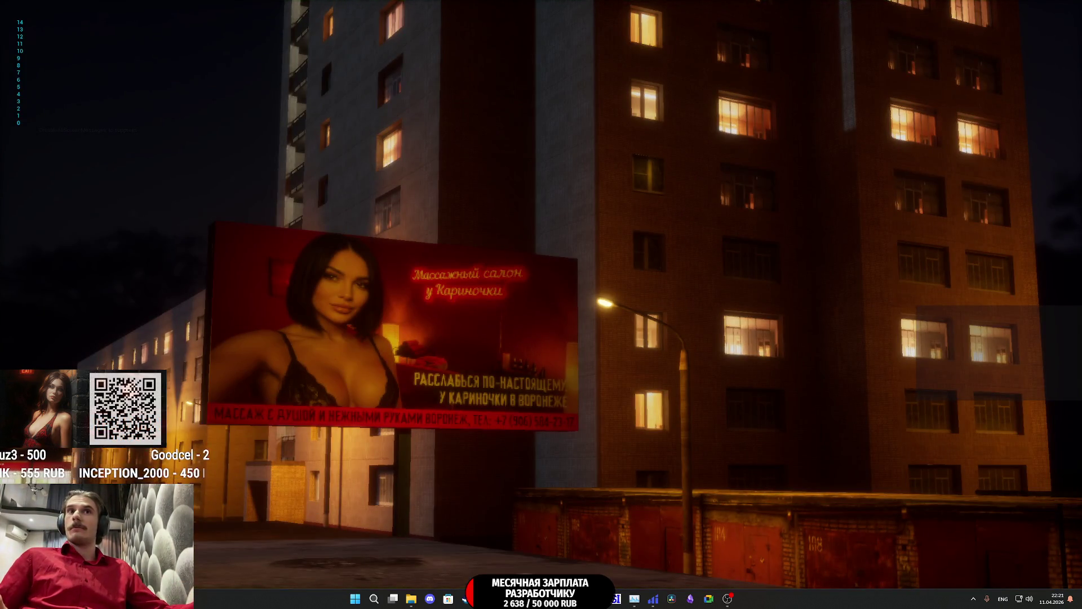
pyautogui.press('Escape')
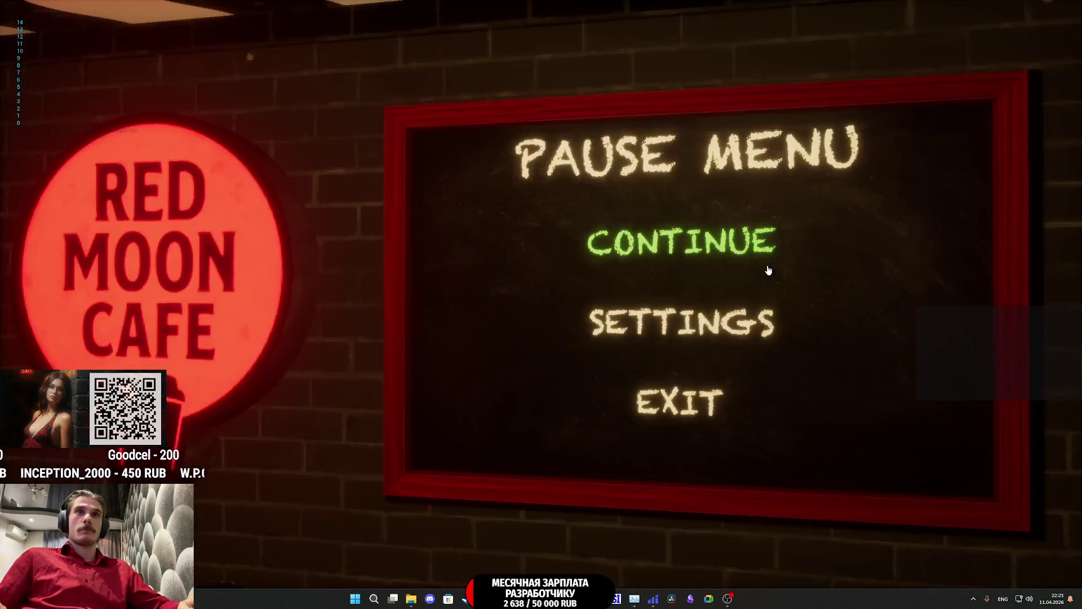
pyautogui.click(691, 258)
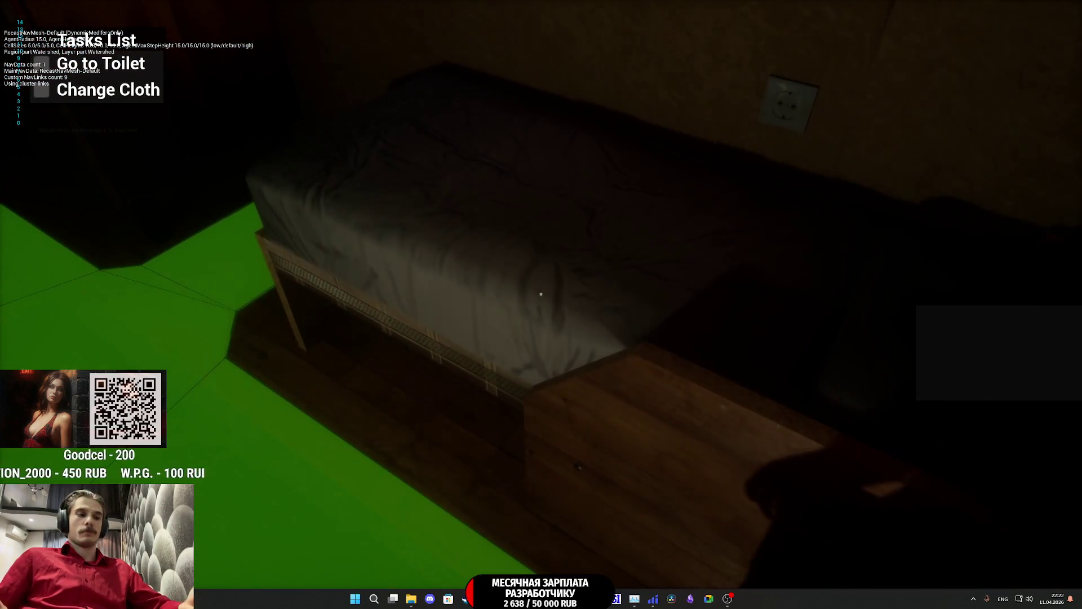
pyautogui.press('Escape')
pyautogui.click(688, 380)
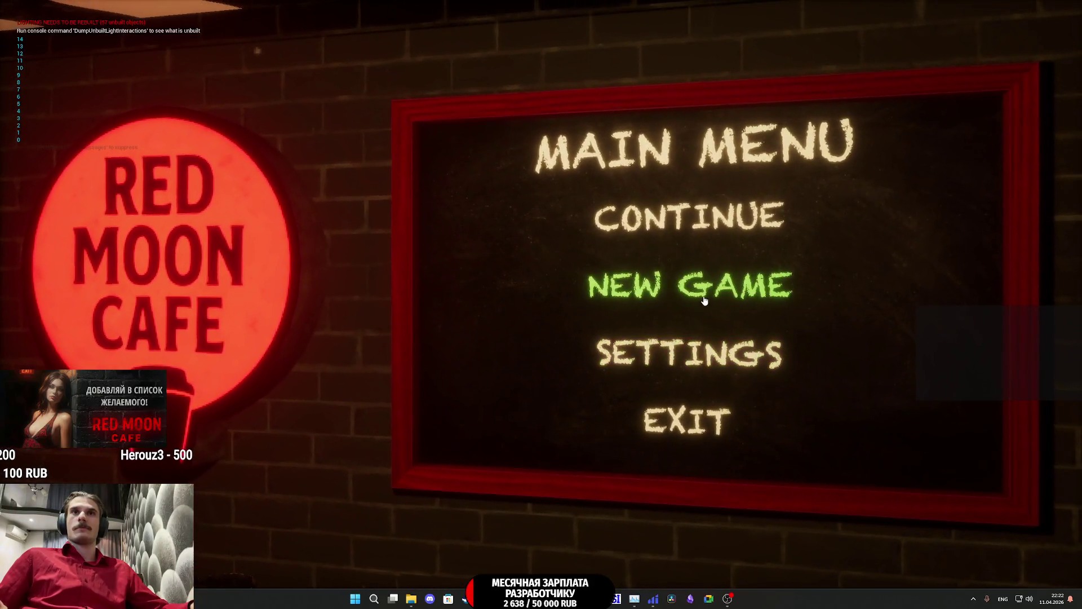
pyautogui.click(703, 299)
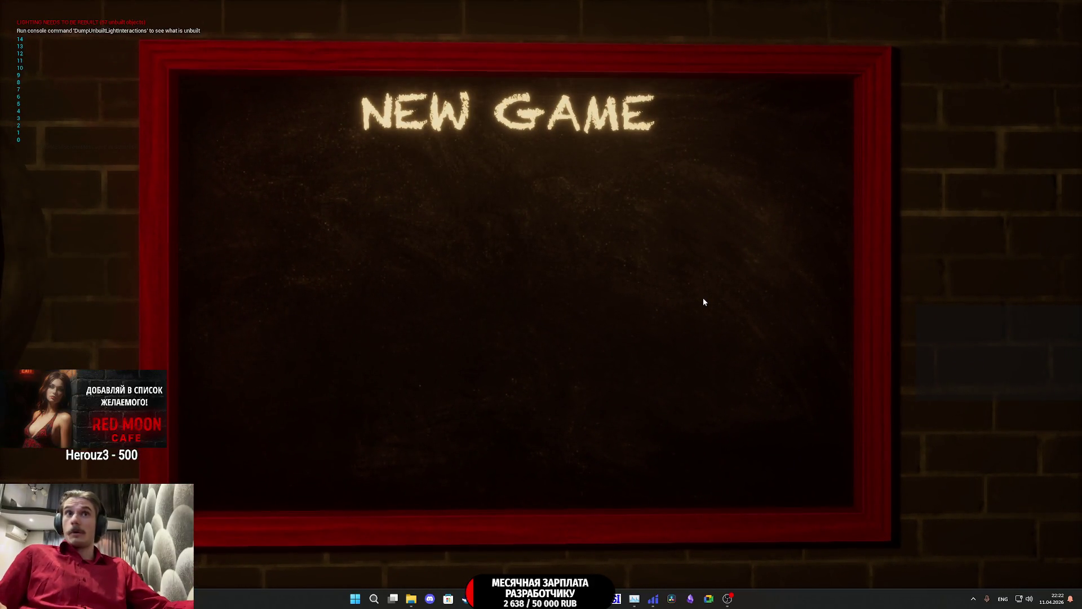
pyautogui.press('Escape')
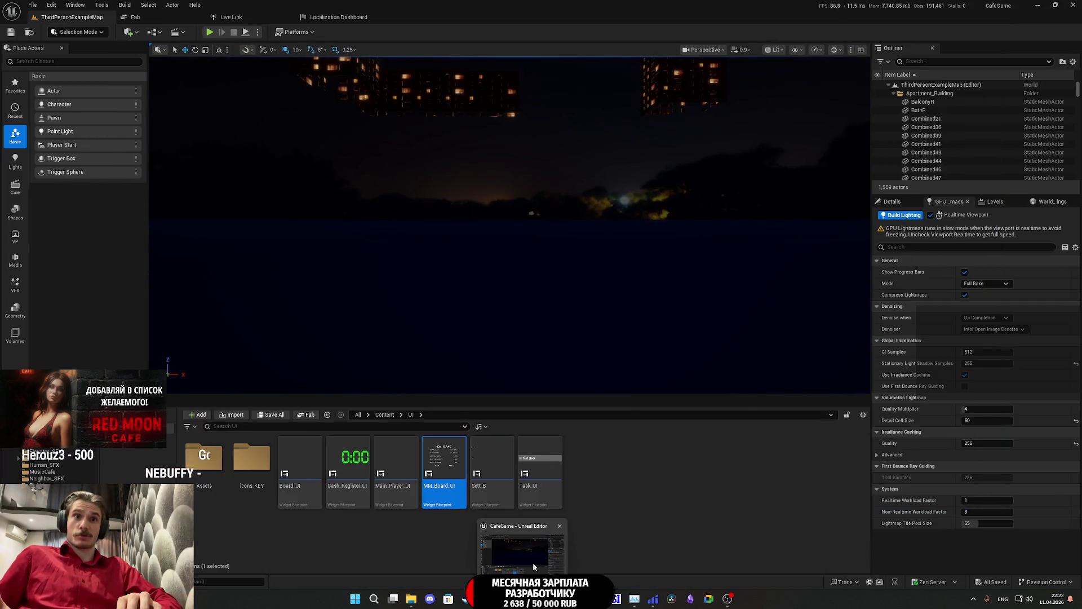
# Step: Bring the Twitch dashboard in Chrome to the front from the taskbar
pyautogui.moveTo(521, 599)
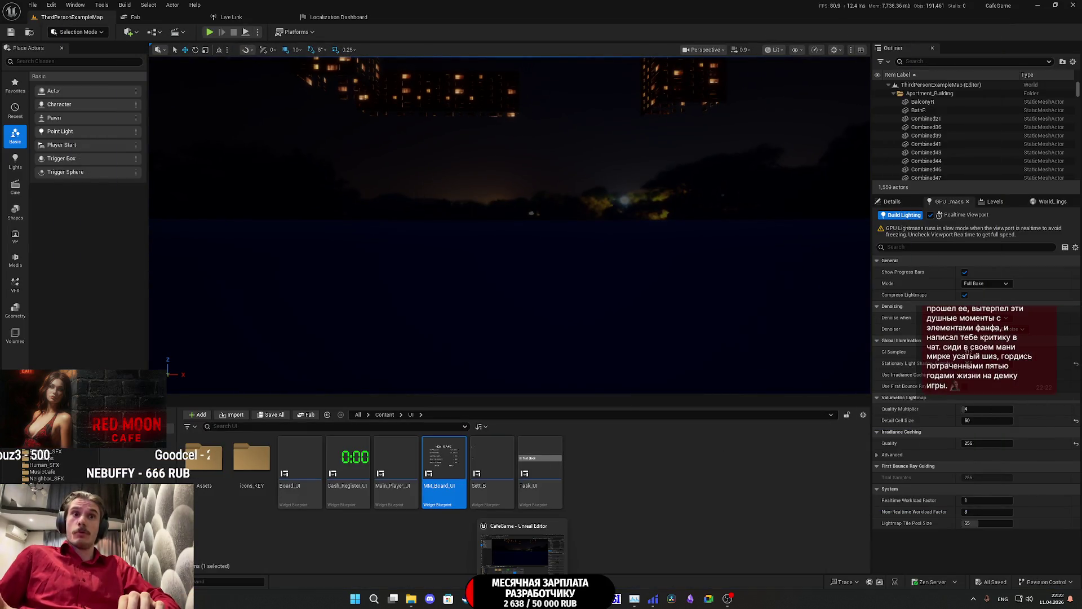
pyautogui.moveTo(485, 598)
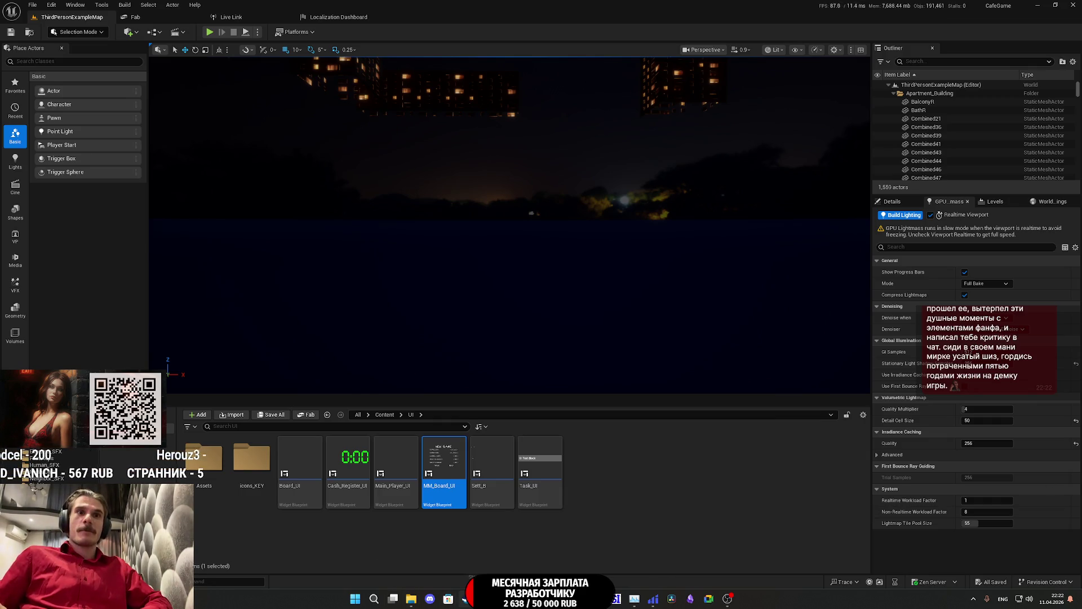
pyautogui.click(463, 599)
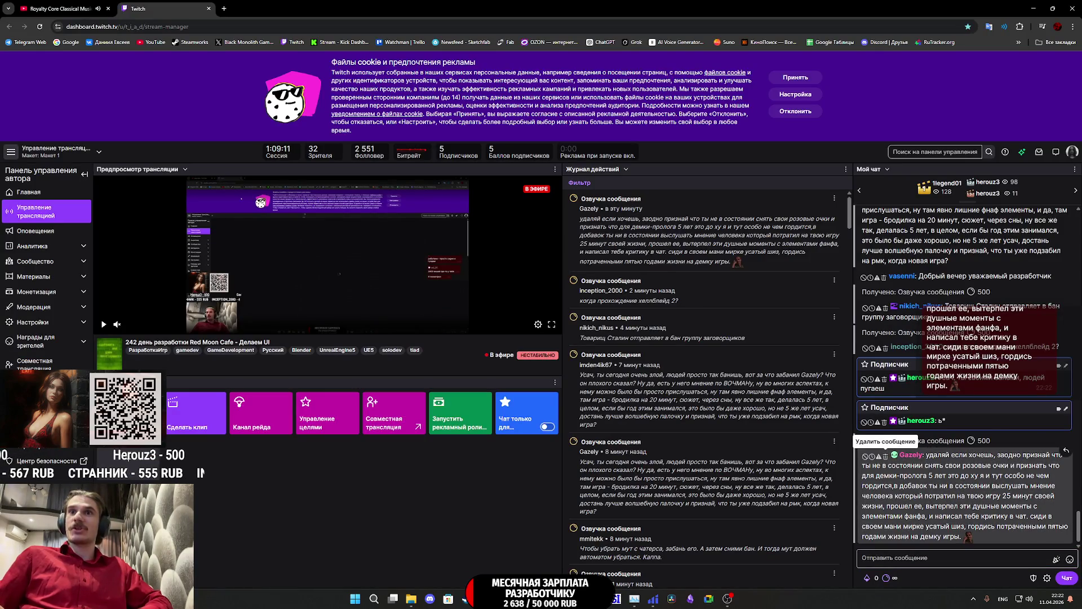
# Step: Delete the viewer's long offensive chat message and return to the Unreal editor
pyautogui.click(885, 455)
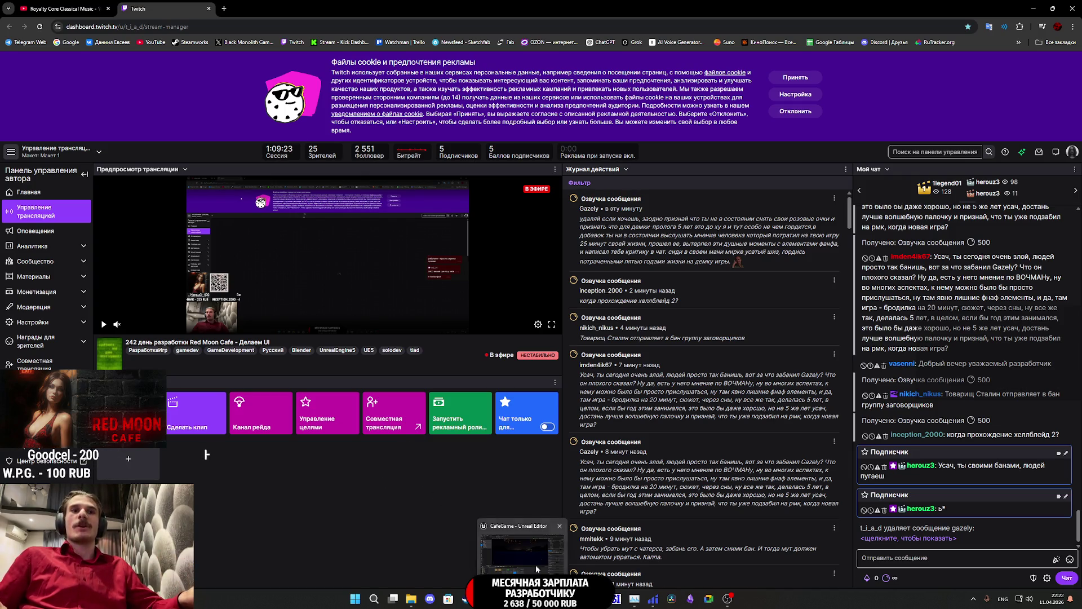
pyautogui.hotkey('alt', 'Tab')
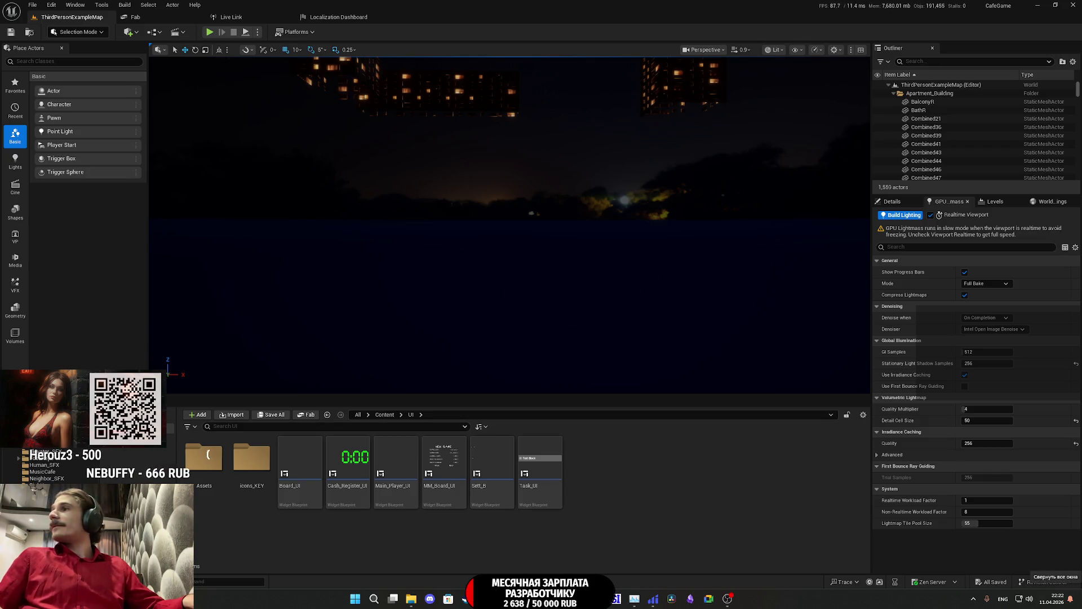
# Step: Show the empty Details tab in place of the lightmass settings, then return to the Twitch dashboard
pyautogui.click(906, 207)
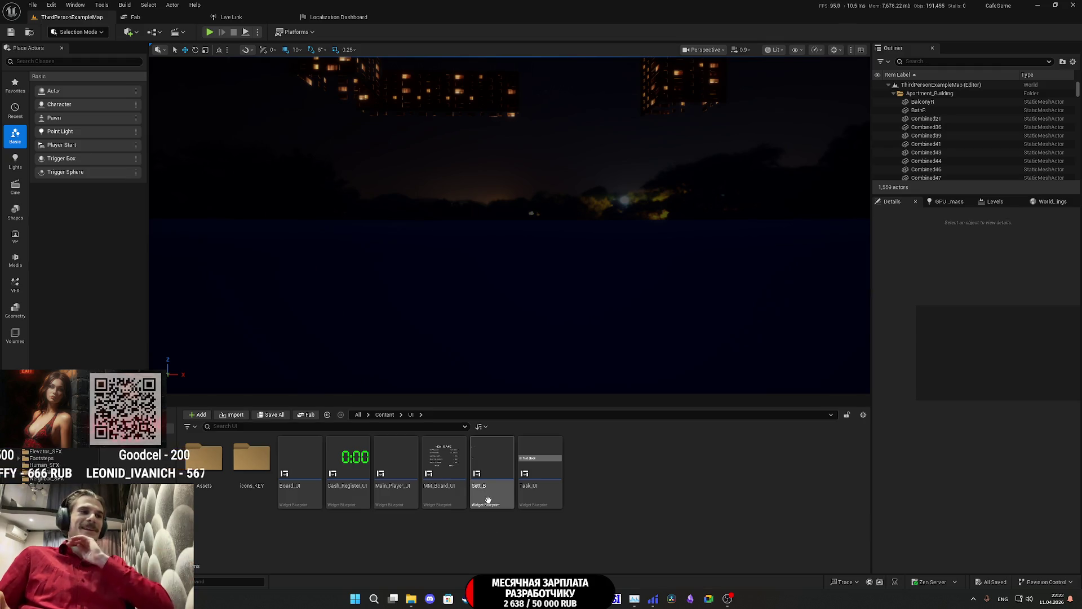
pyautogui.moveTo(485, 487)
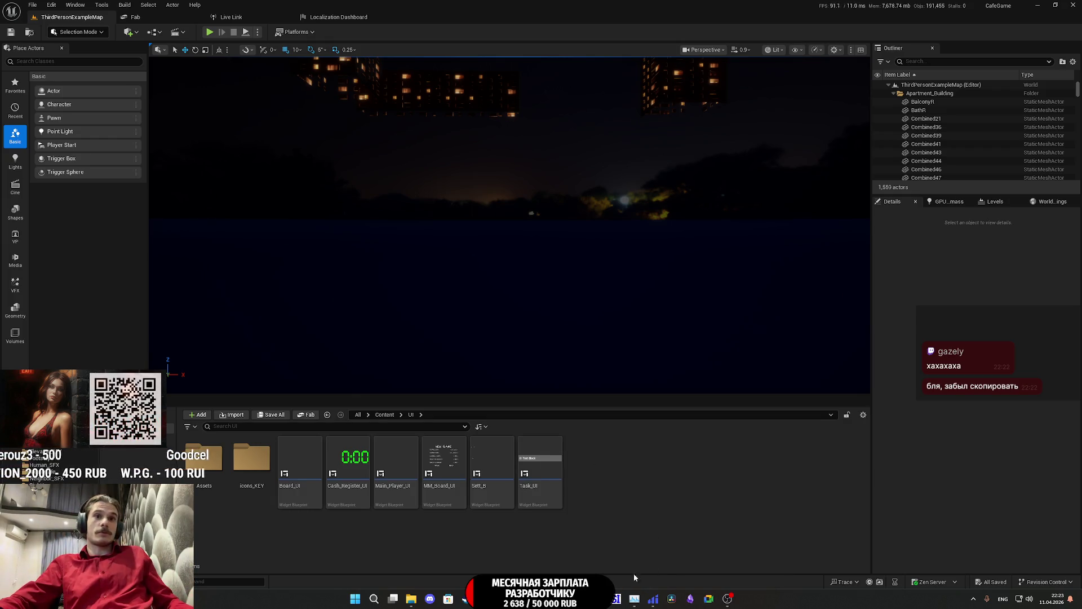
pyautogui.hotkey('alt', 'Tab')
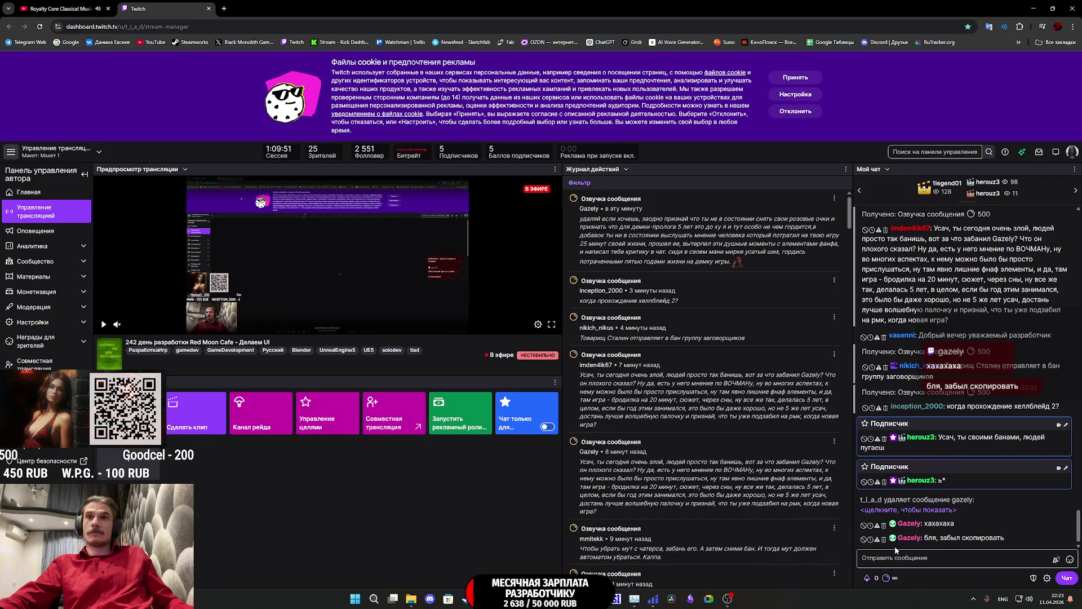
# Step: Send the chatter a warning with a ticked reason, then return to the Unreal editor
pyautogui.click(876, 540)
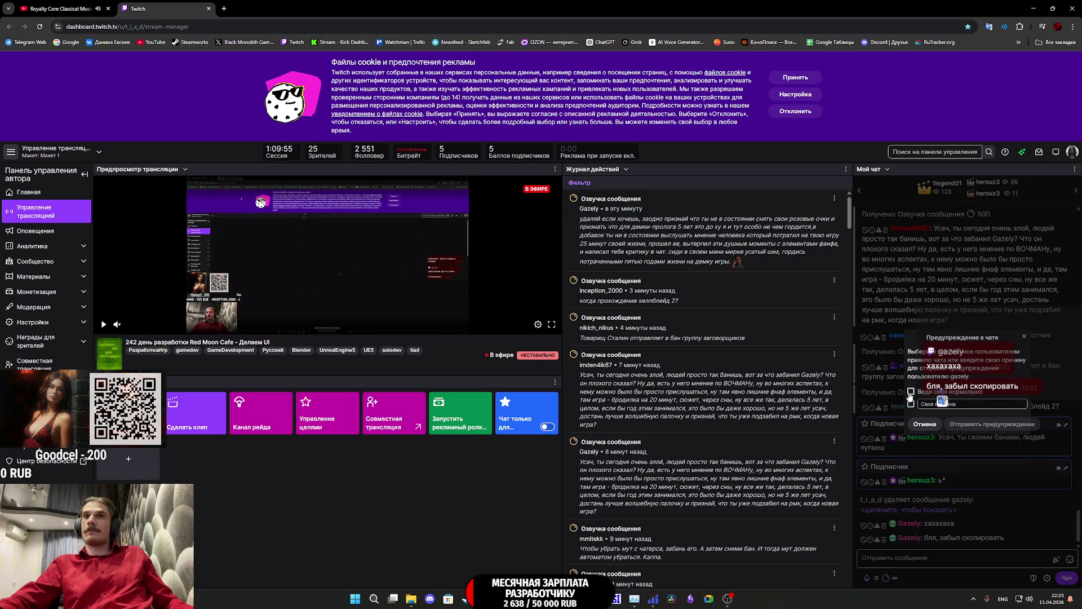
pyautogui.click(932, 391)
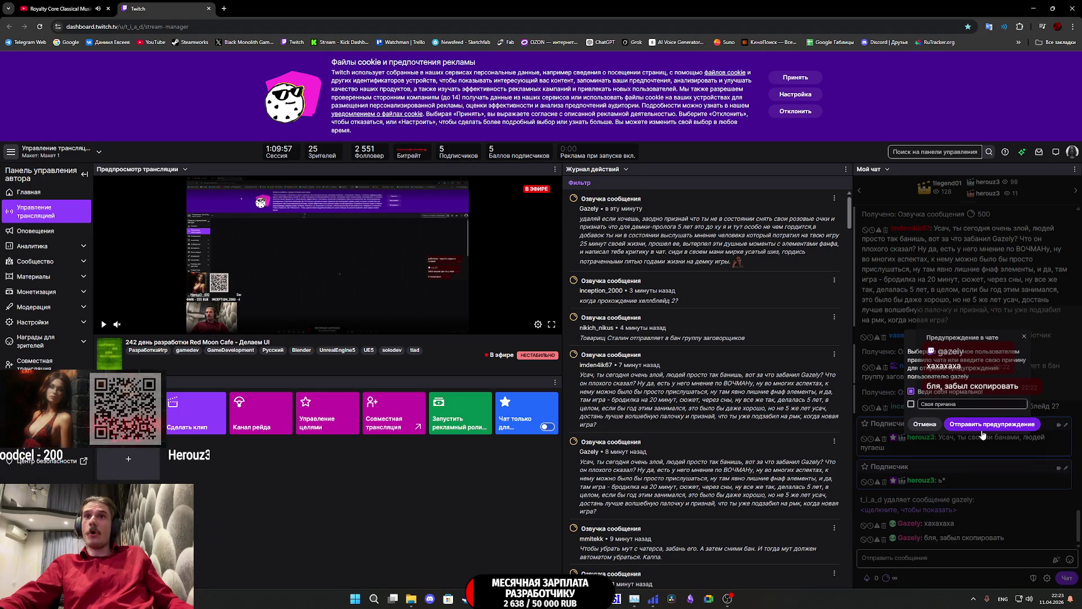
pyautogui.click(992, 424)
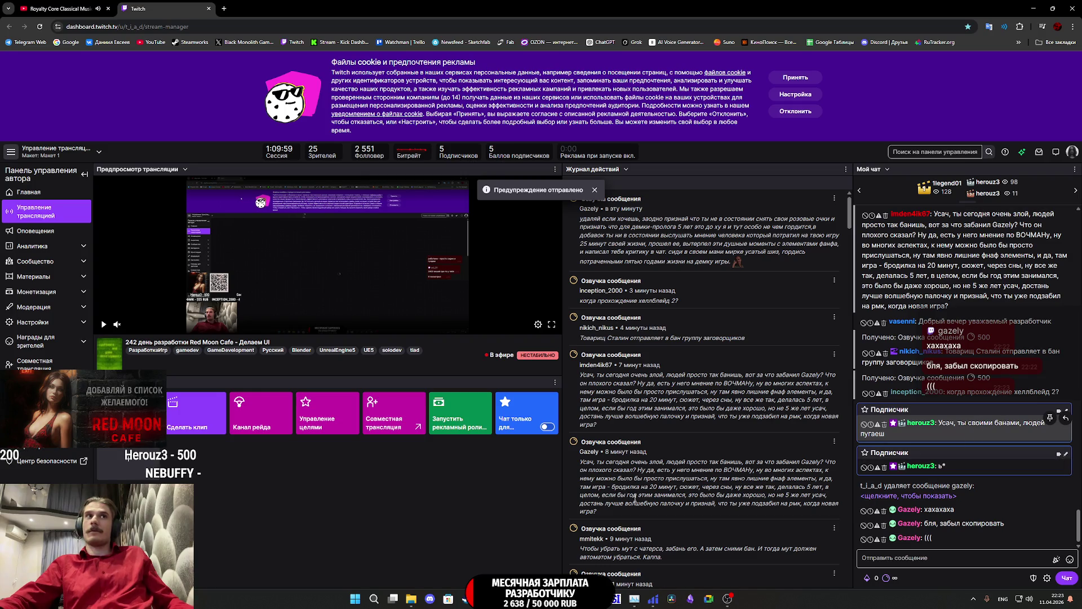
pyautogui.click(532, 560)
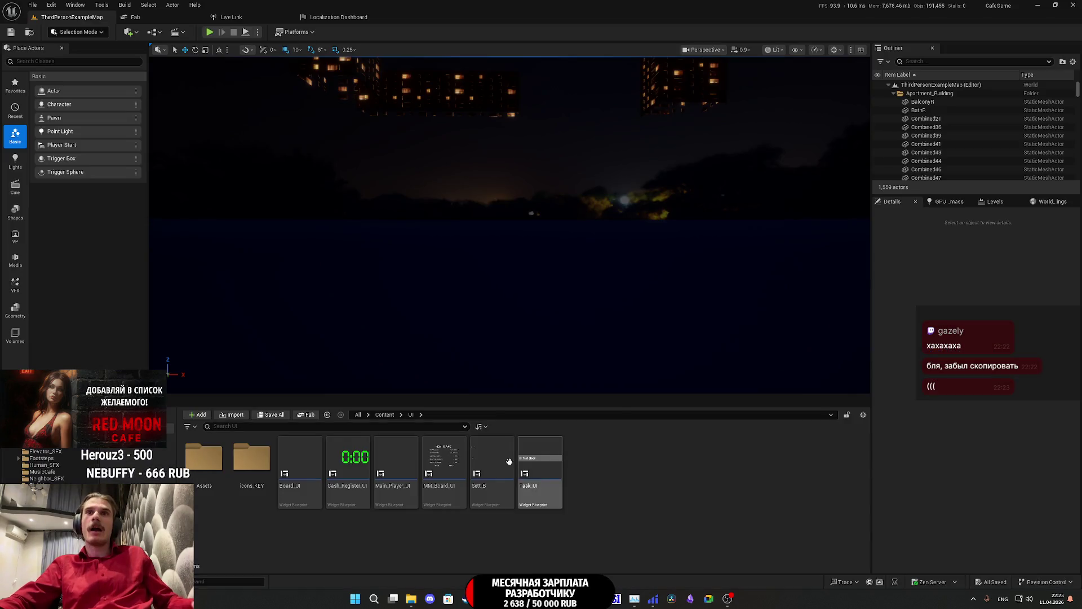
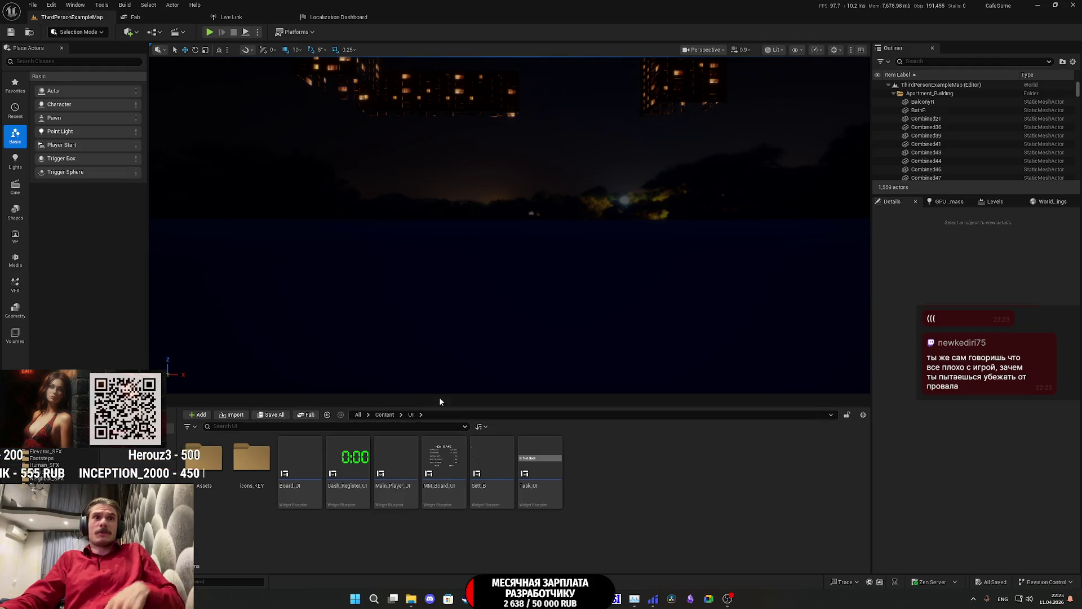
# Step: Open the MM_Board_UI widget blueprint and bring up its event graph
pyautogui.click(437, 455)
pyautogui.doubleClick(437, 456)
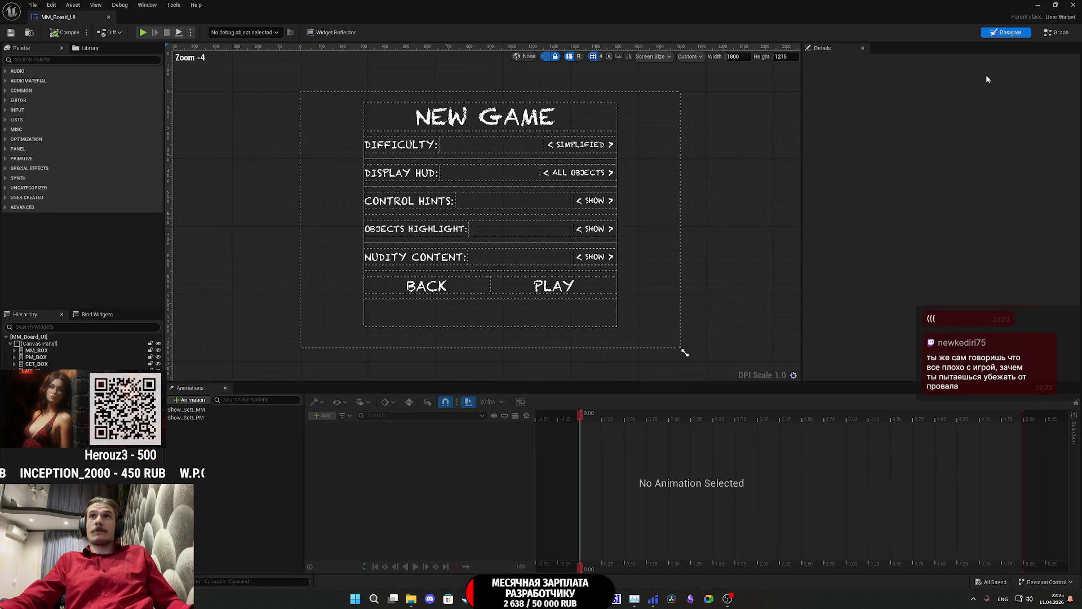
pyautogui.click(1050, 35)
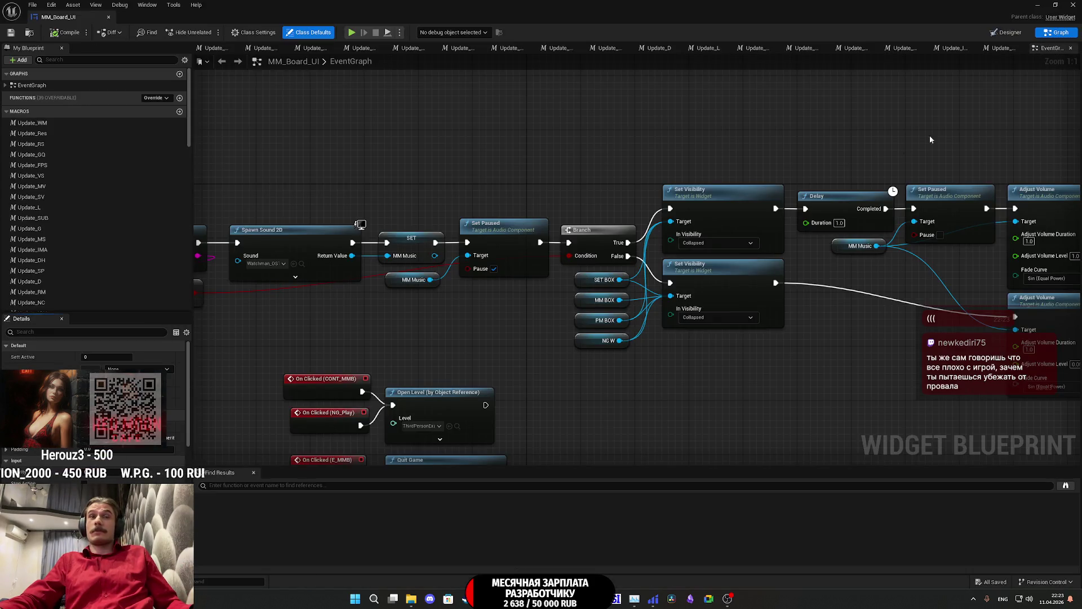
pyautogui.scroll(-4, 525, 310)
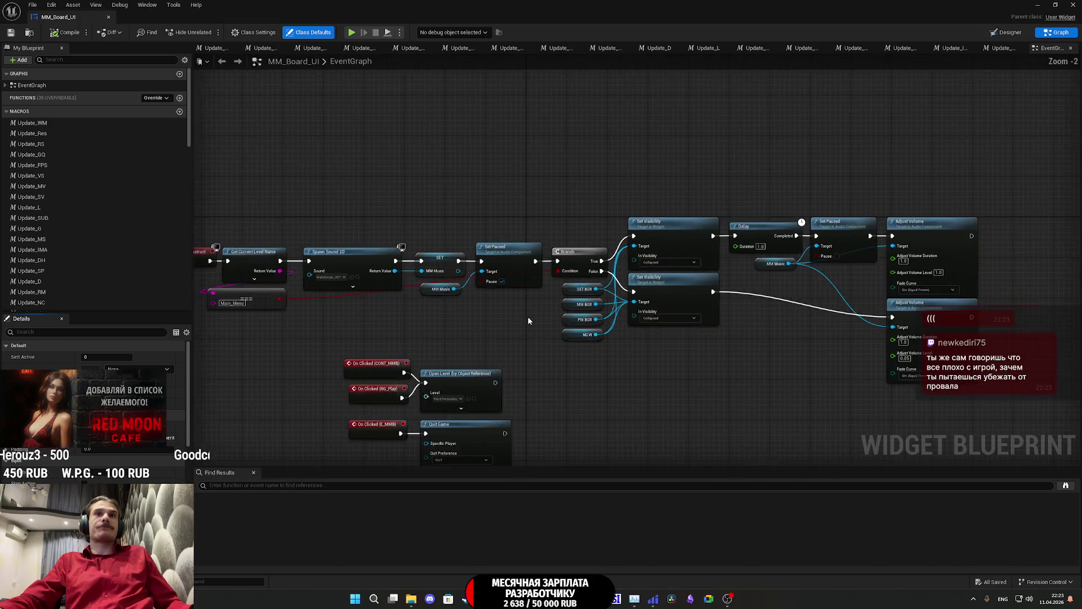
pyautogui.scroll(4, 535, 317)
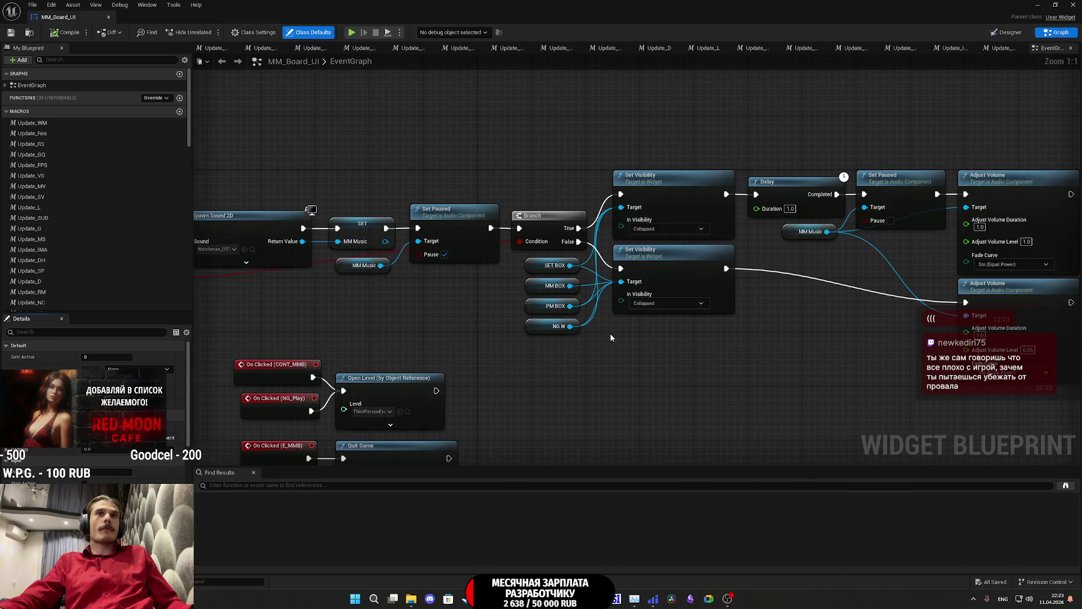
# Step: Check the NG W variable node, then choose a warning reason for the chatter in Twitch
pyautogui.click(534, 332)
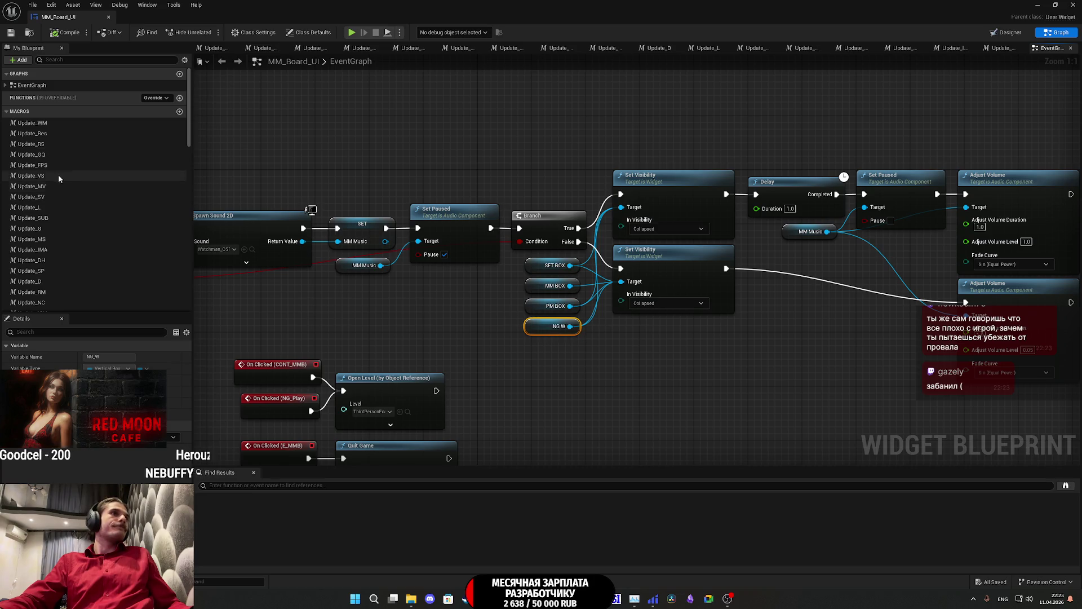
pyautogui.scroll(-6, 86, 167)
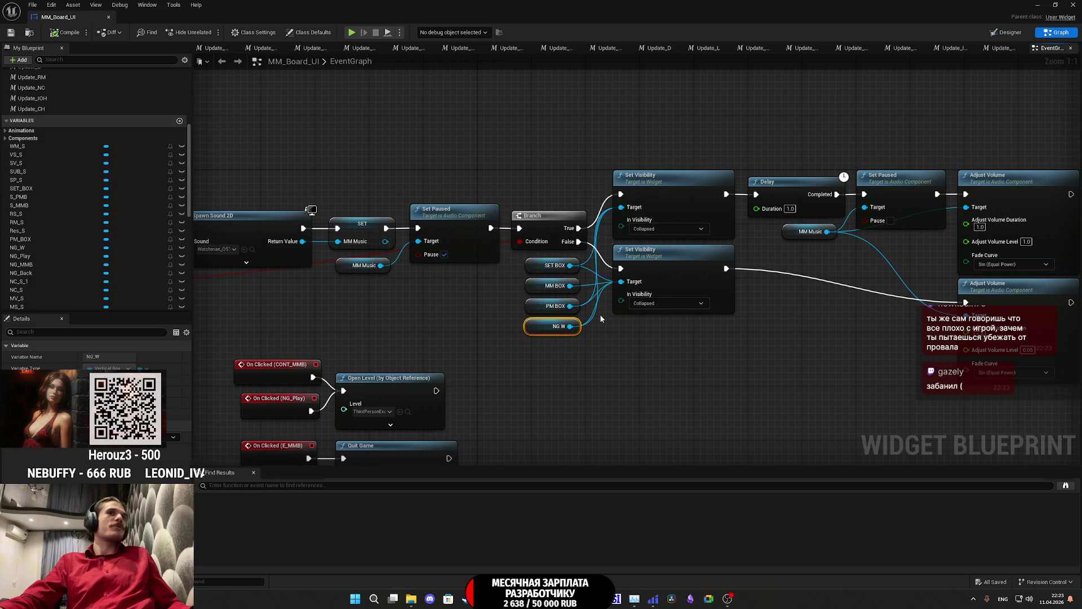
pyautogui.hotkey('alt', 'Tab')
pyautogui.click(911, 391)
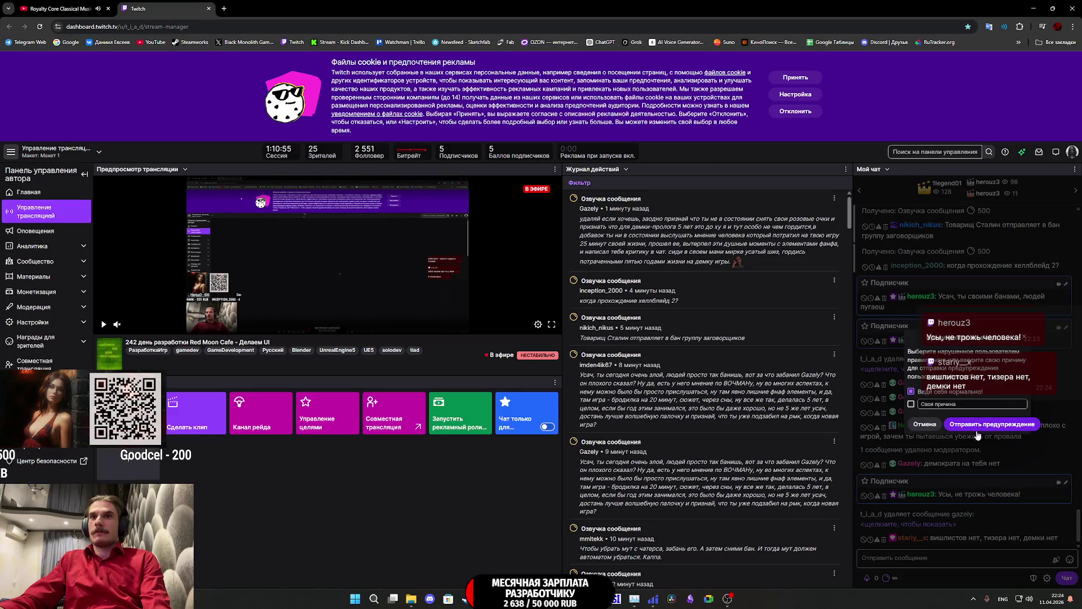
# Step: Send the chatter the warning, delete their offending chat message, and return to Unreal
pyautogui.click(976, 430)
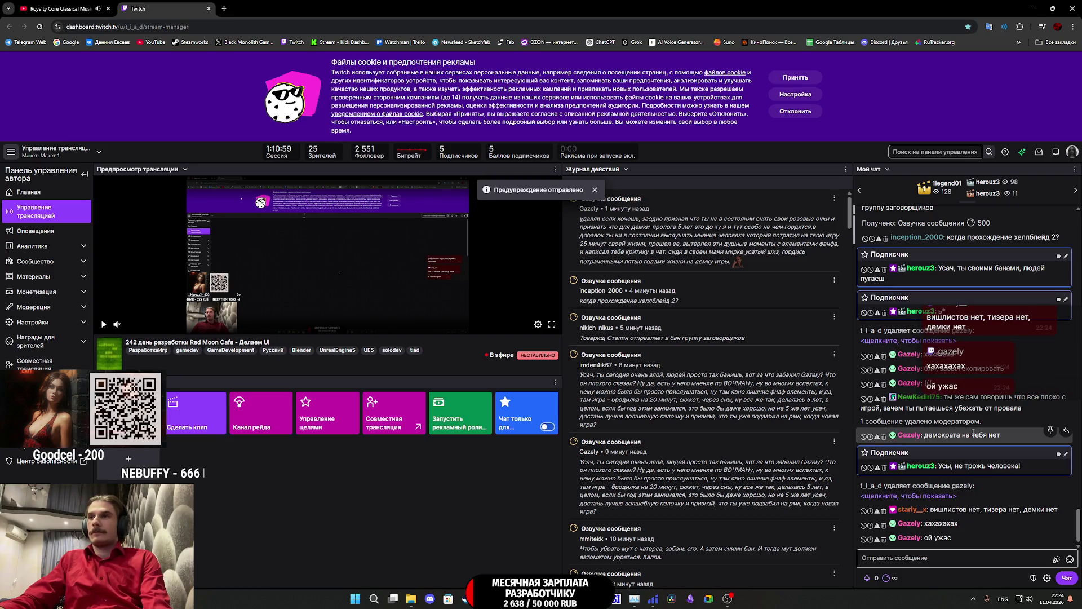
pyautogui.click(883, 539)
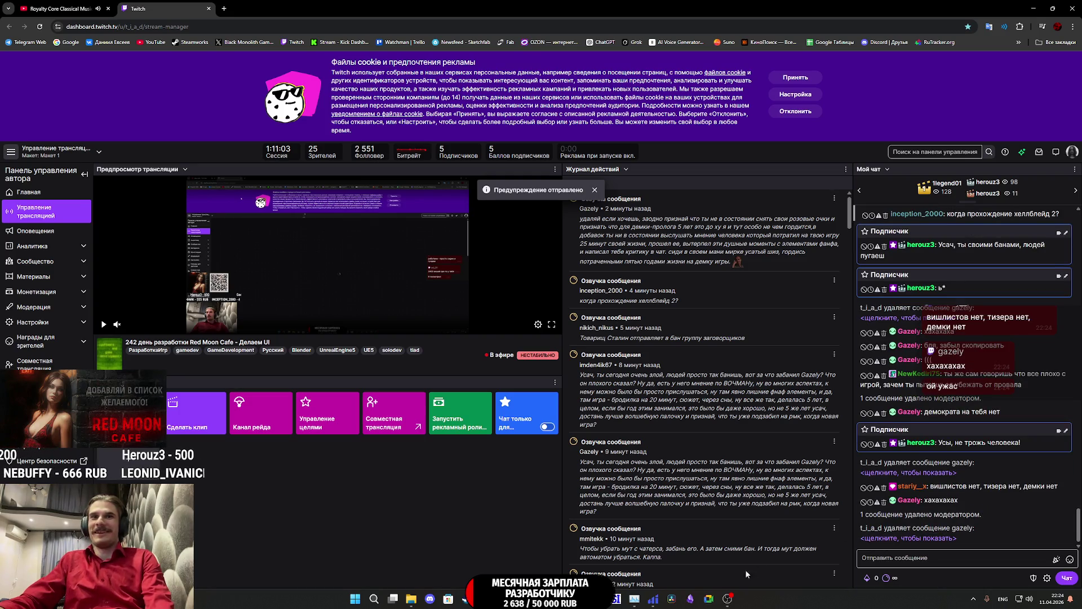
pyautogui.click(566, 598)
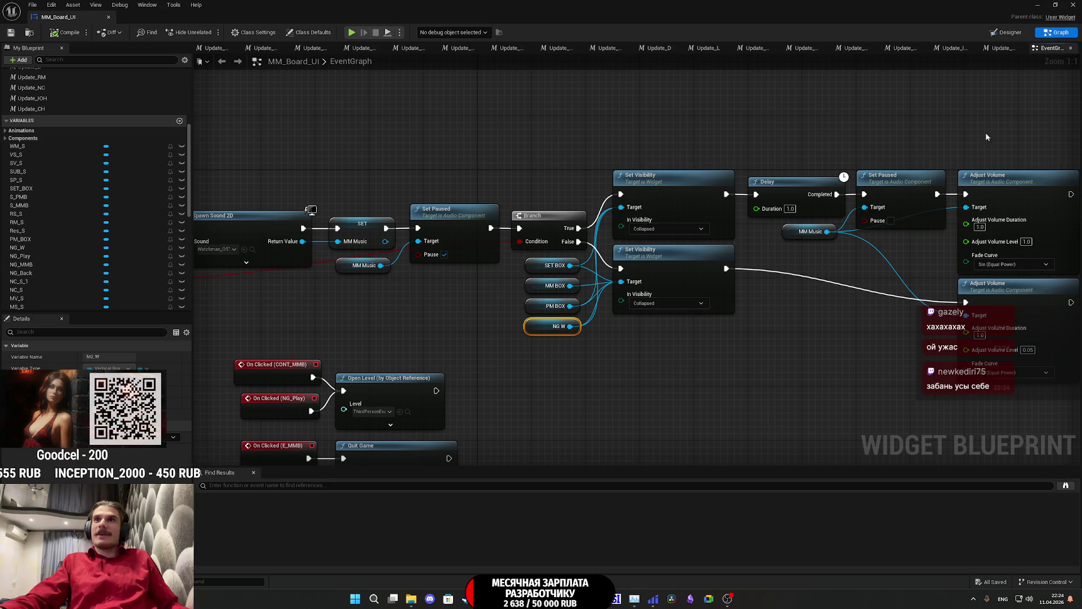
# Step: Pan through the button click handlers to inspect the MM BOX and NG W variable nodes
pyautogui.scroll(-6, 823, 284)
pyautogui.scroll(4, 698, 223)
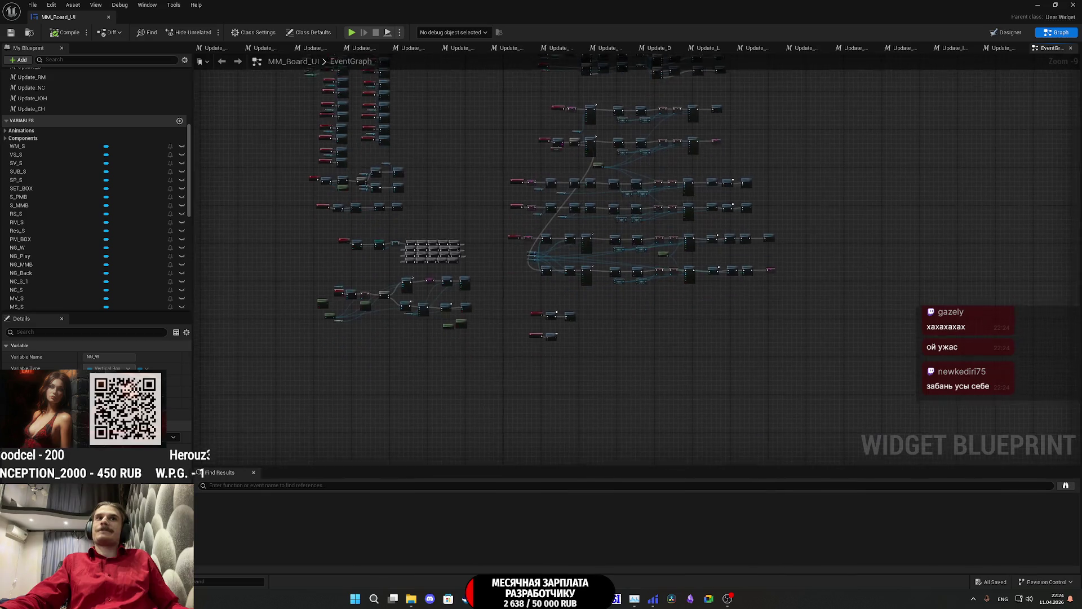
pyautogui.scroll(2, 507, 225)
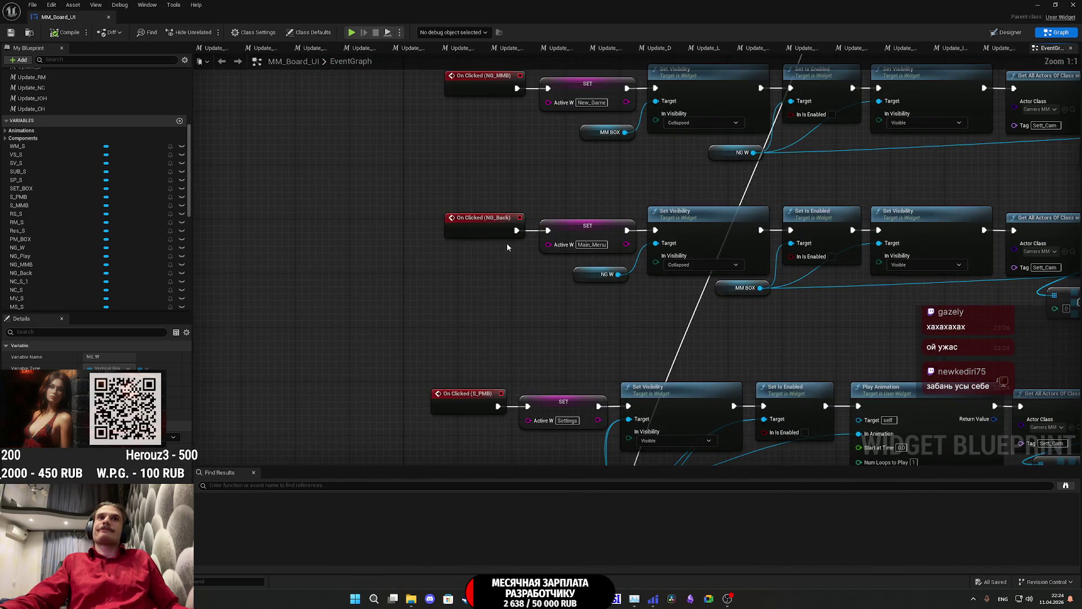
pyautogui.moveTo(508, 257); pyautogui.dragTo(431, 306)
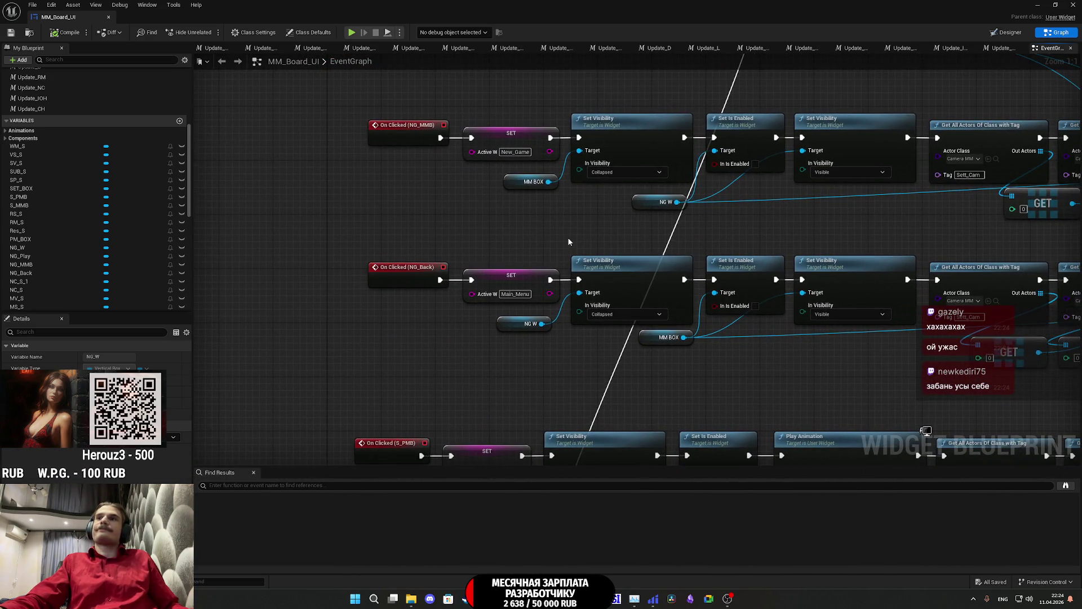
pyautogui.moveTo(567, 236); pyautogui.dragTo(502, 283)
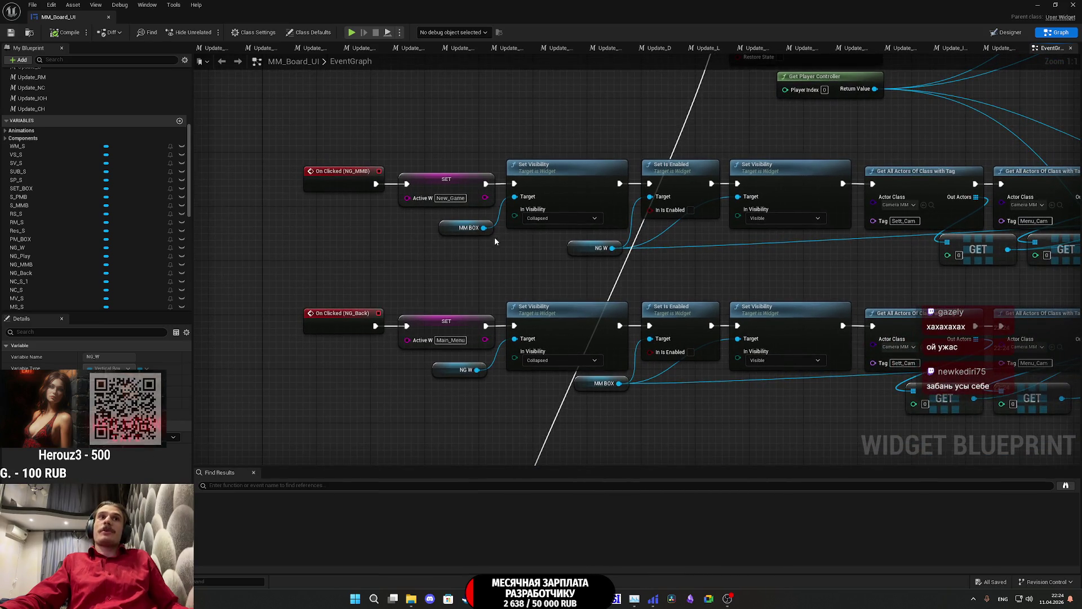
pyautogui.moveTo(495, 240); pyautogui.dragTo(471, 271)
pyautogui.click(424, 258)
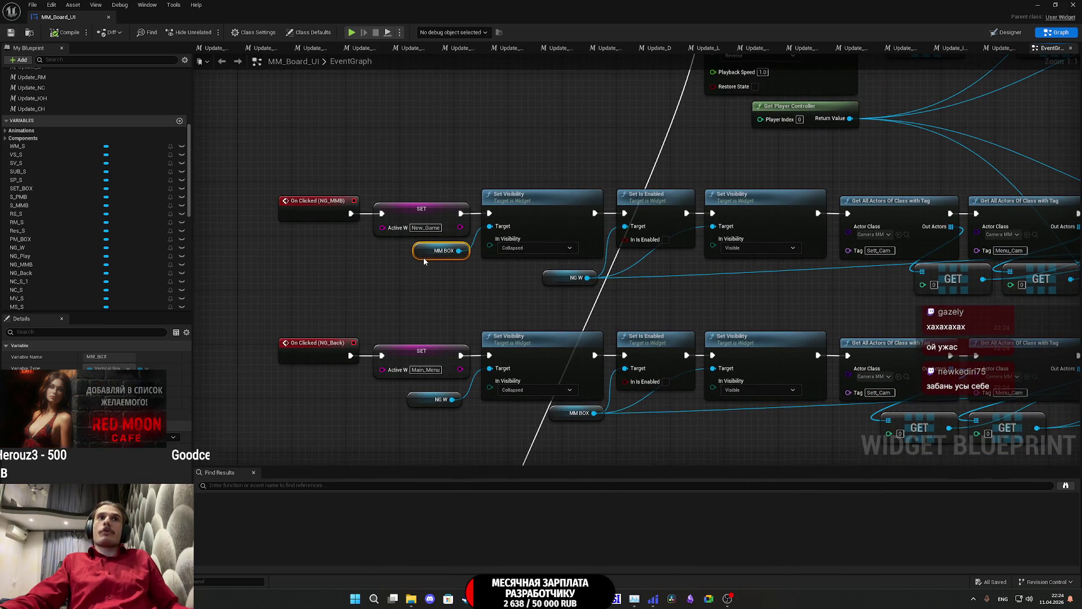
pyautogui.click(522, 271)
pyautogui.moveTo(526, 273); pyautogui.dragTo(388, 289)
pyautogui.click(427, 296)
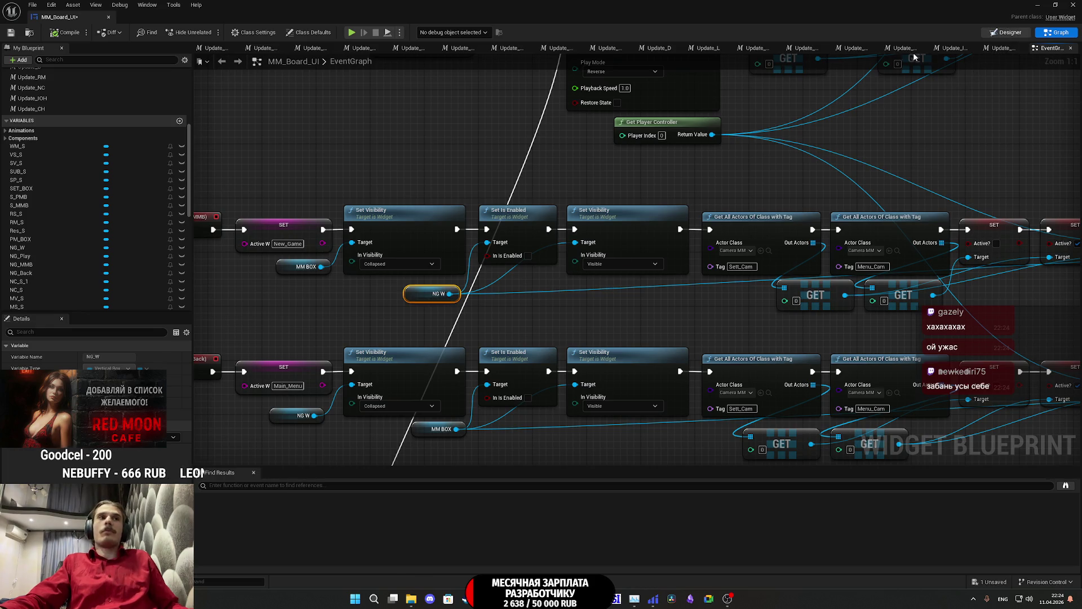
pyautogui.click(1006, 32)
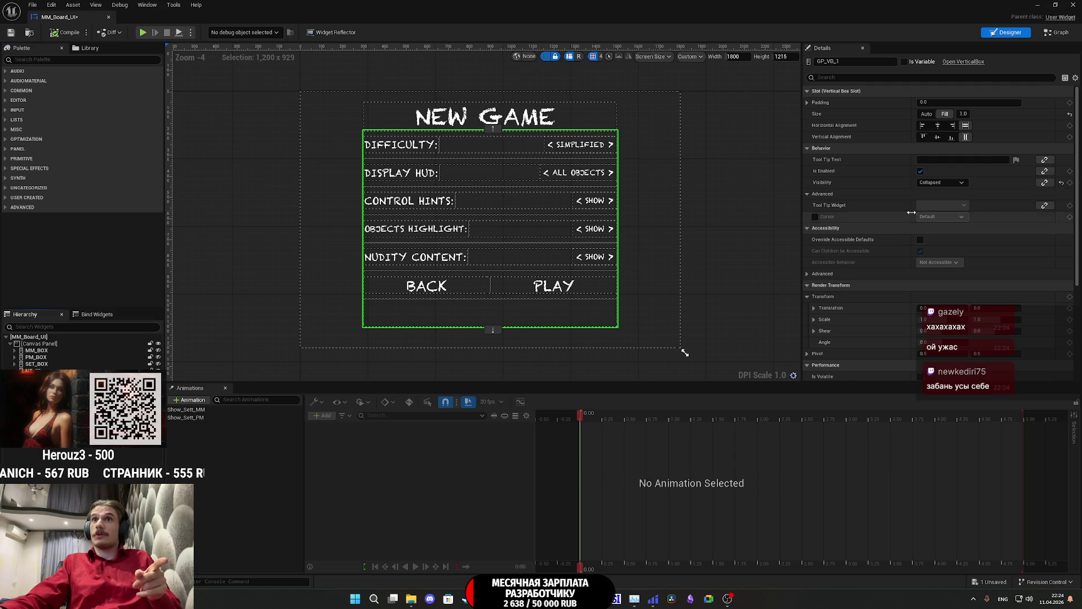
# Step: Set GP_VB_1 Visibility from Collapsed to Visible, then compile, save and close MM_Board_UI
pyautogui.click(941, 182)
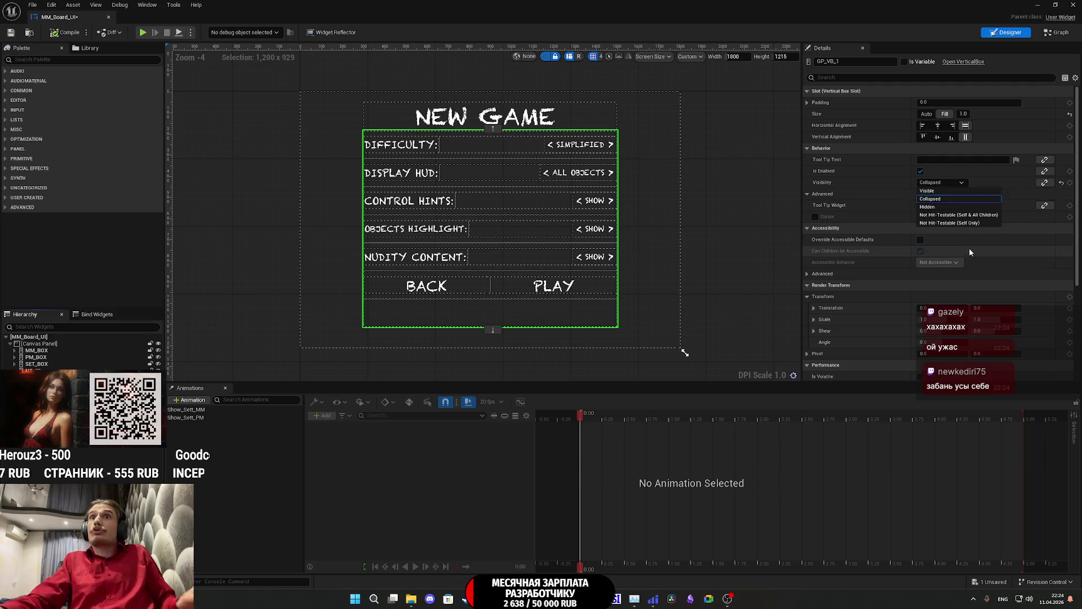
pyautogui.click(933, 192)
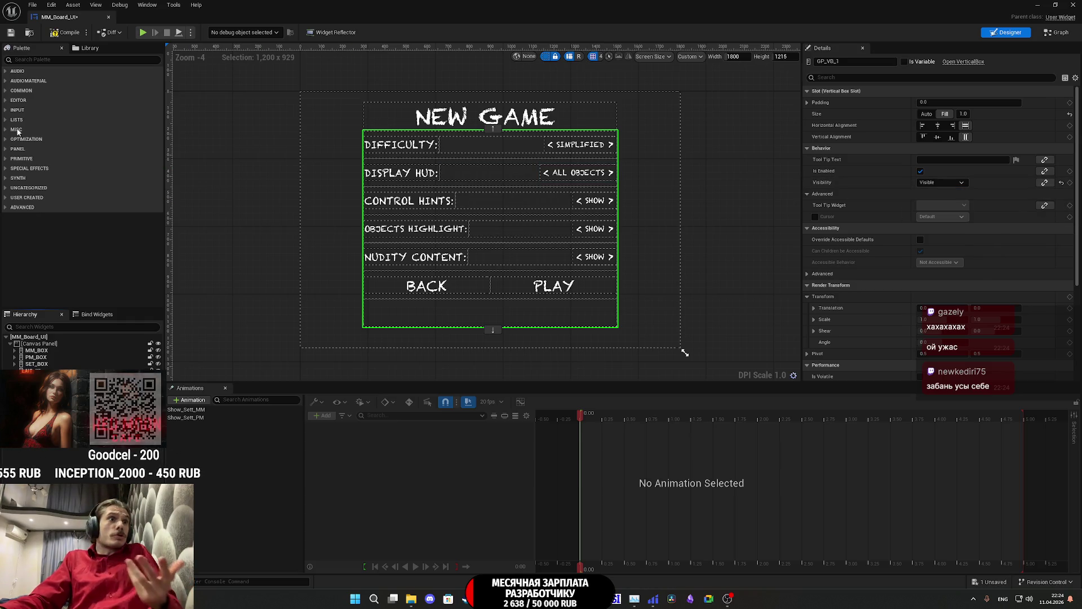
pyautogui.click(72, 34)
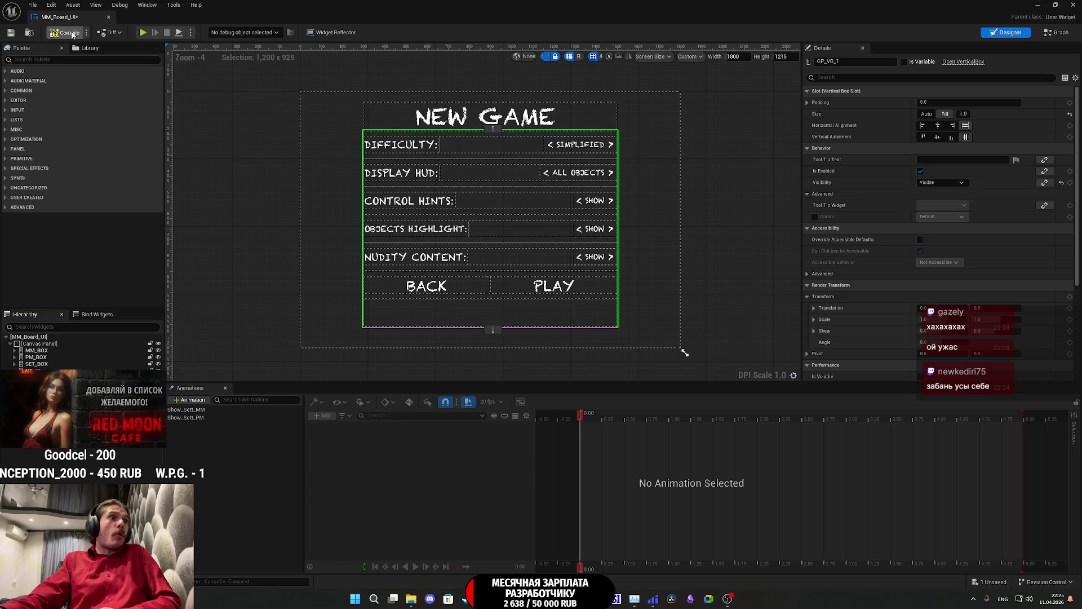
pyautogui.click(10, 32)
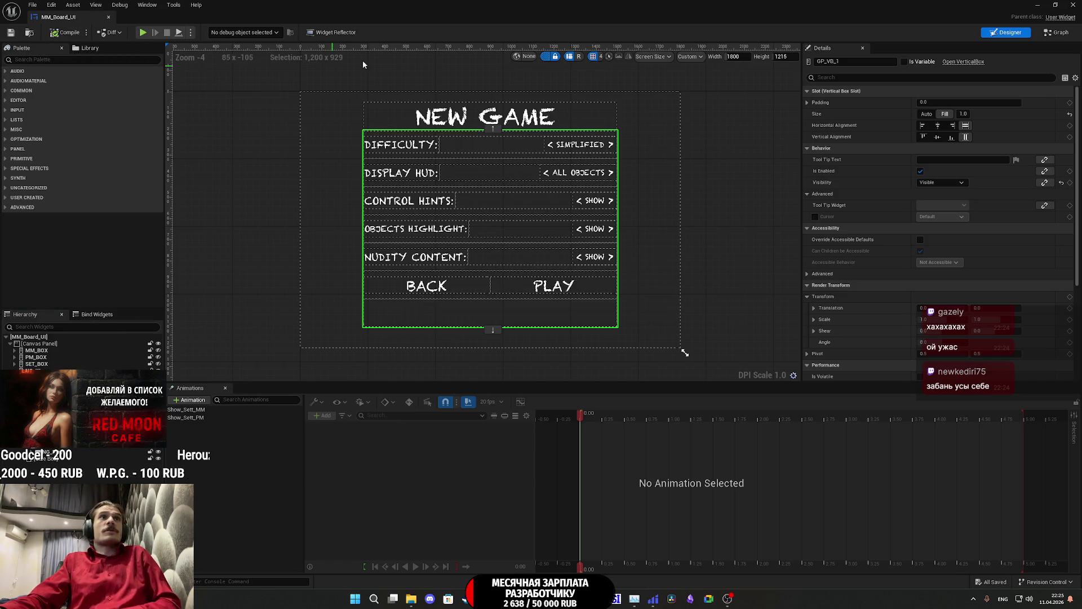
pyautogui.click(1037, 4)
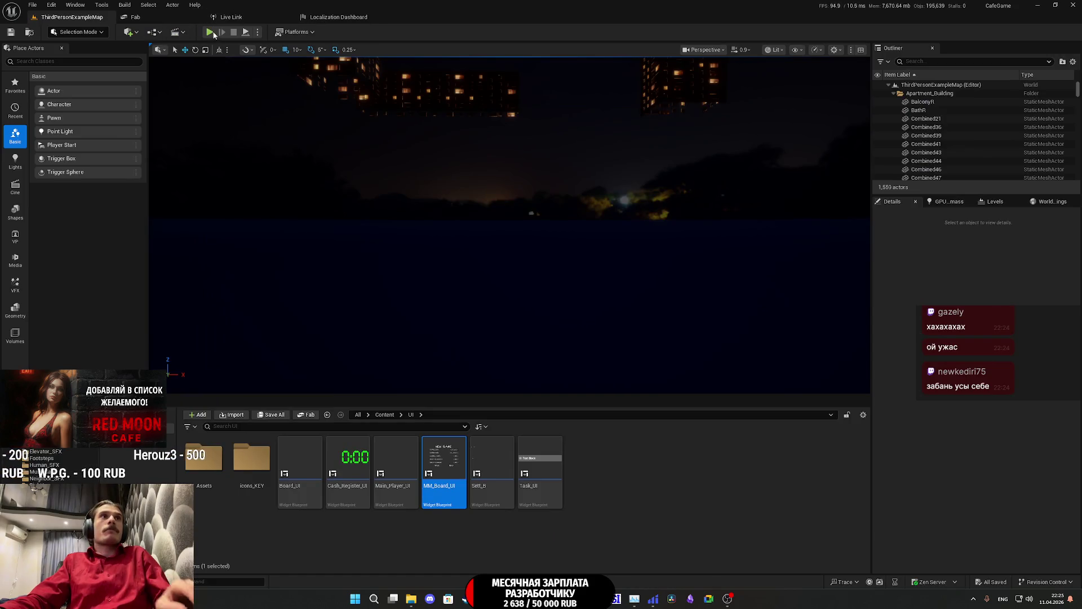
# Step: Play in editor, exit to the main menu, and open the NEW GAME options board
pyautogui.hotkey('alt', 'p')
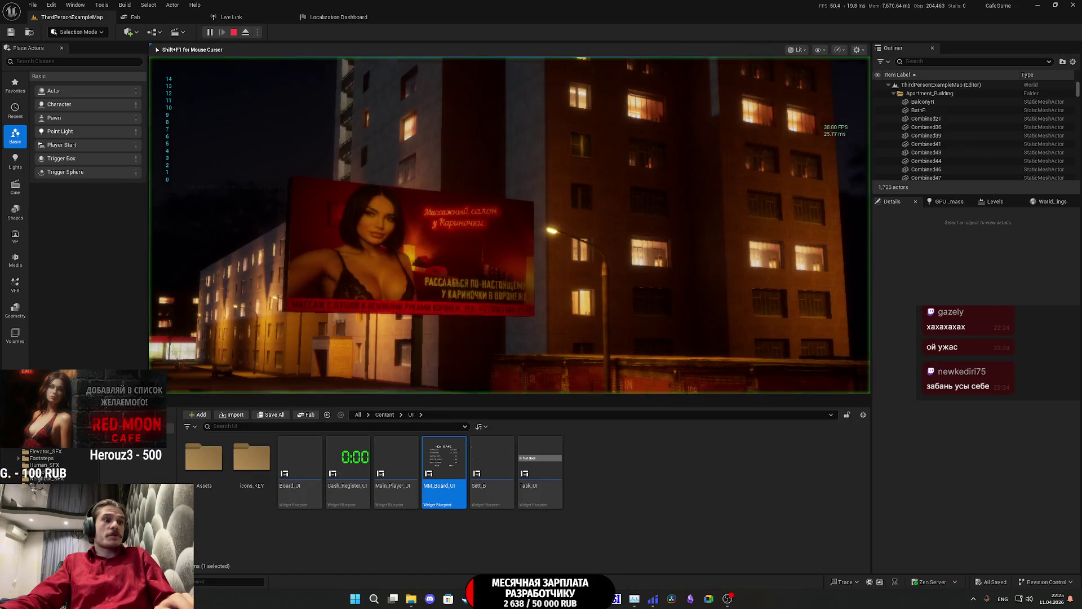
pyautogui.press('F11')
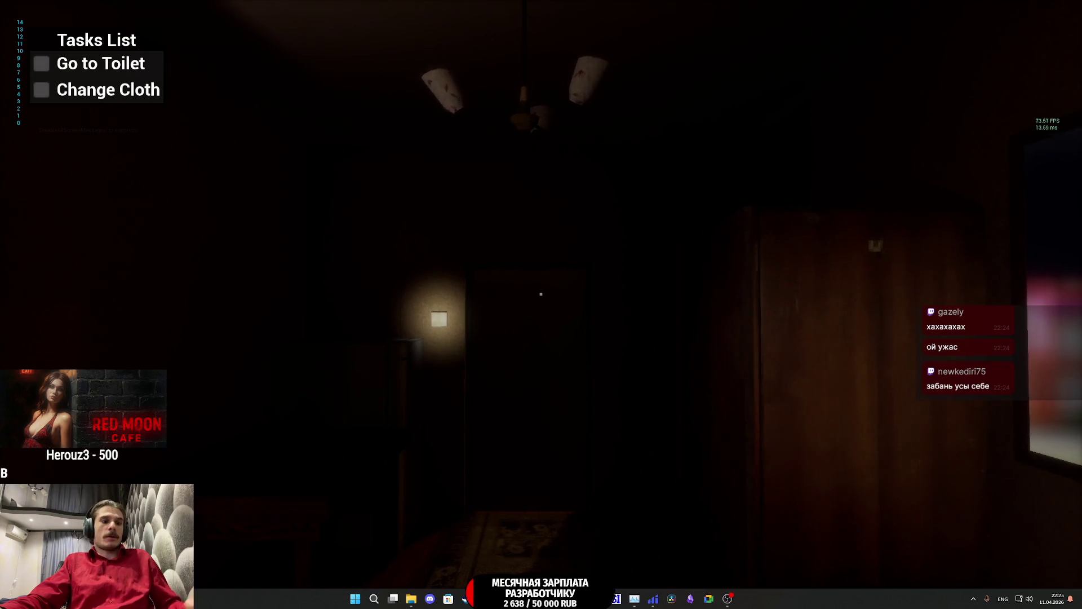
pyautogui.press('Escape')
pyautogui.click(710, 396)
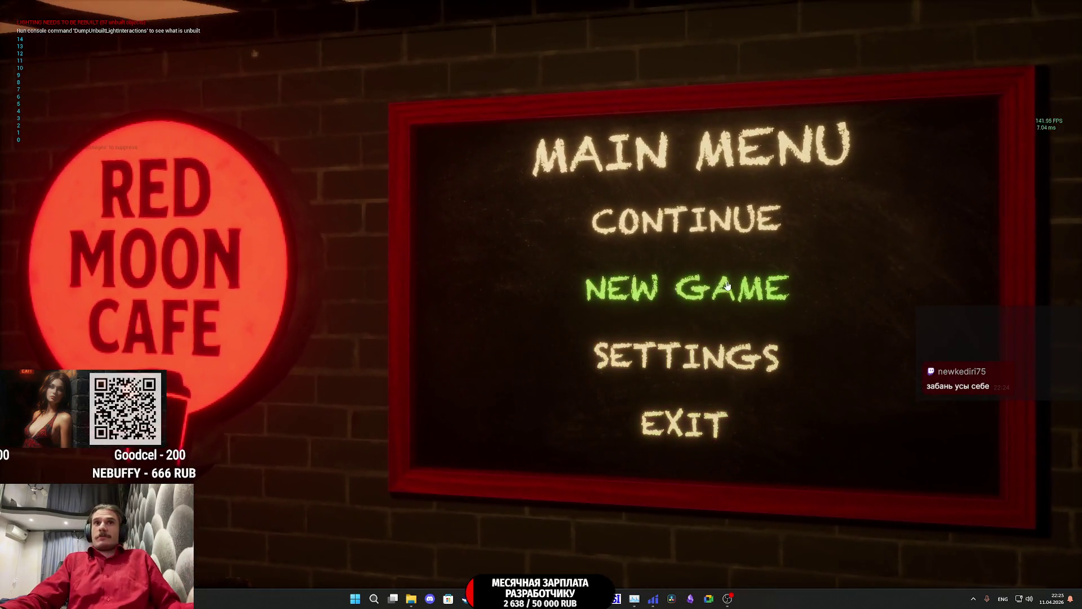
pyautogui.click(727, 286)
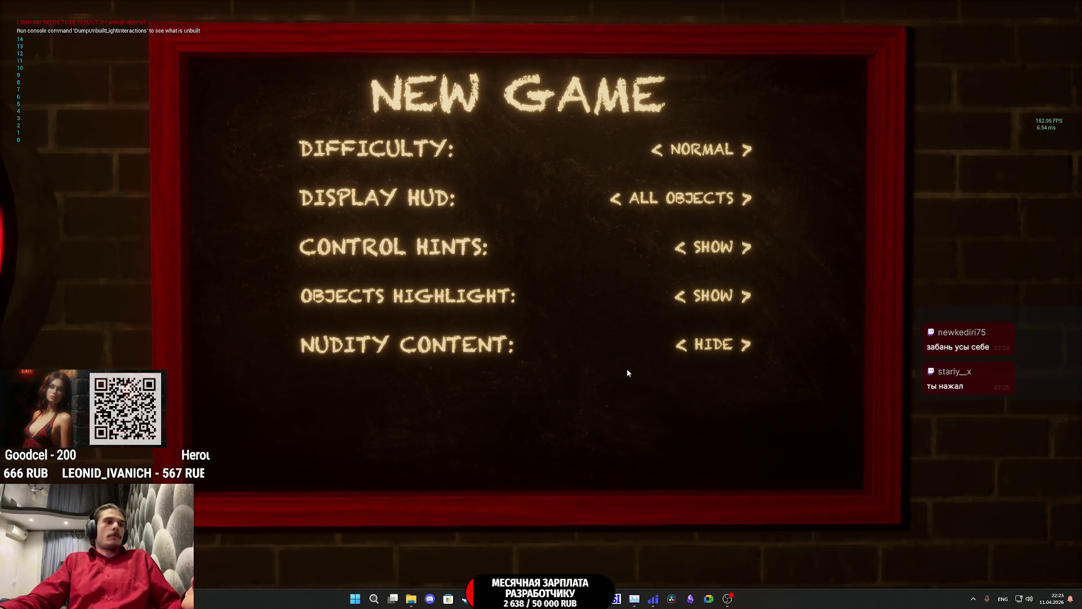
# Step: Cycle Nudity Content, Objects Highlight, Difficulty, Display HUD and Control Hints options back and forth
pyautogui.click(736, 348)
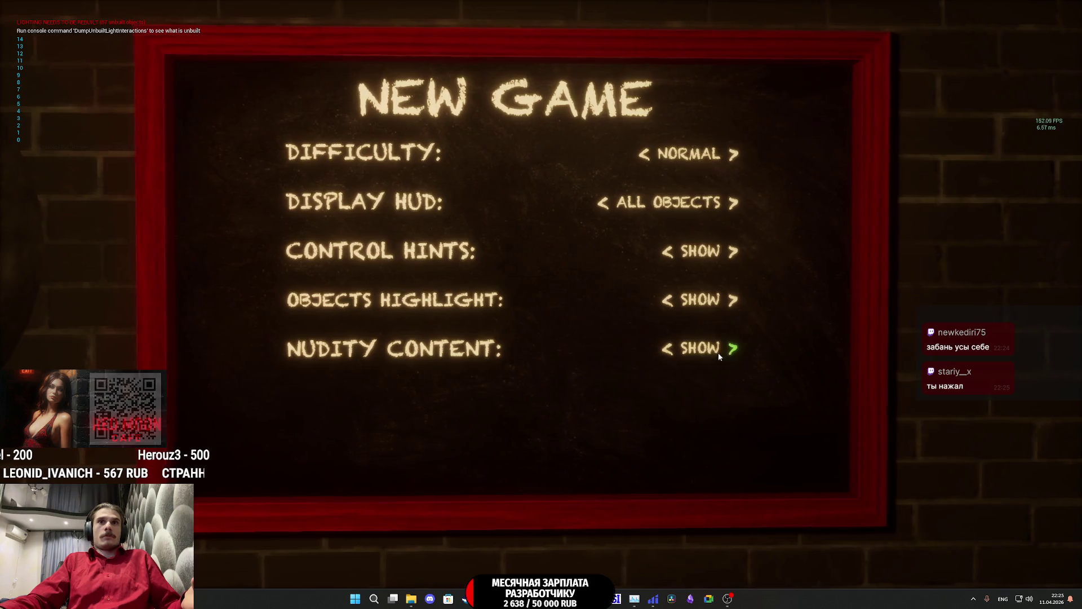
pyautogui.click(674, 348)
pyautogui.click(672, 308)
pyautogui.click(736, 308)
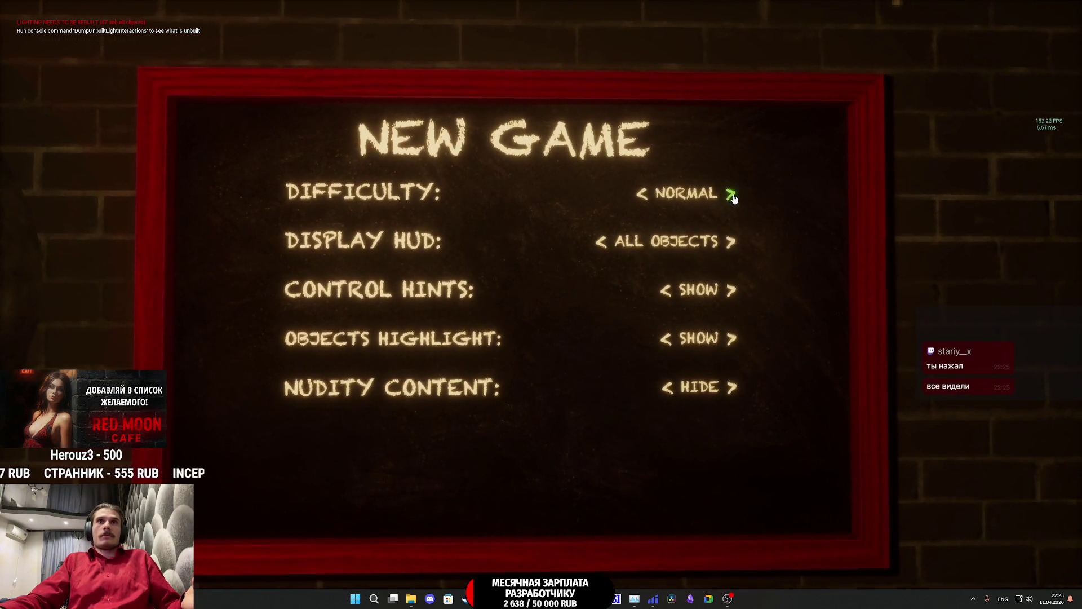
pyautogui.click(674, 197)
pyautogui.click(732, 194)
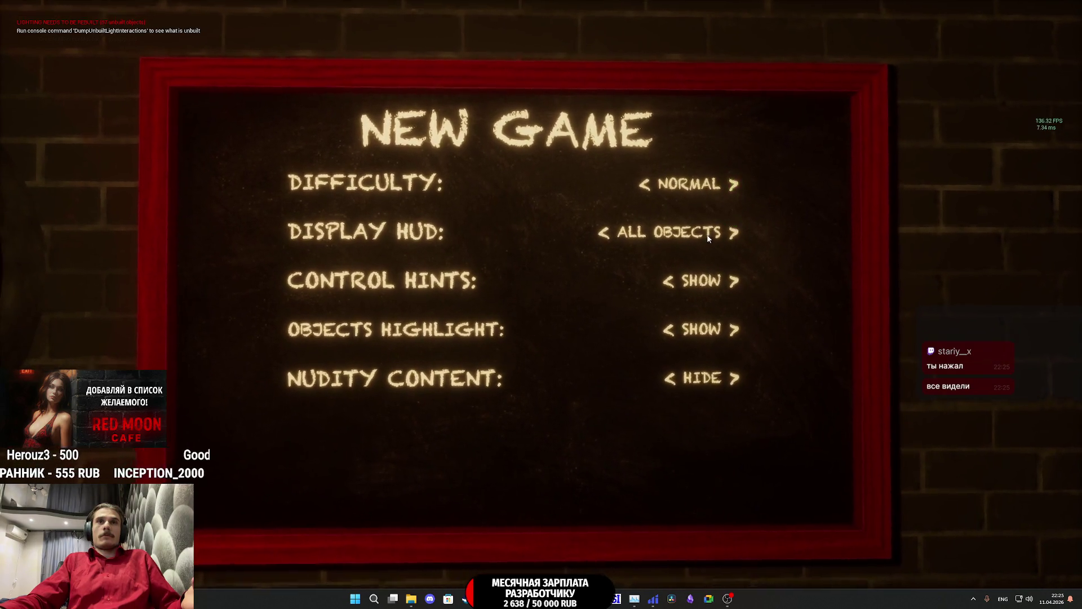
pyautogui.click(617, 236)
pyautogui.click(573, 232)
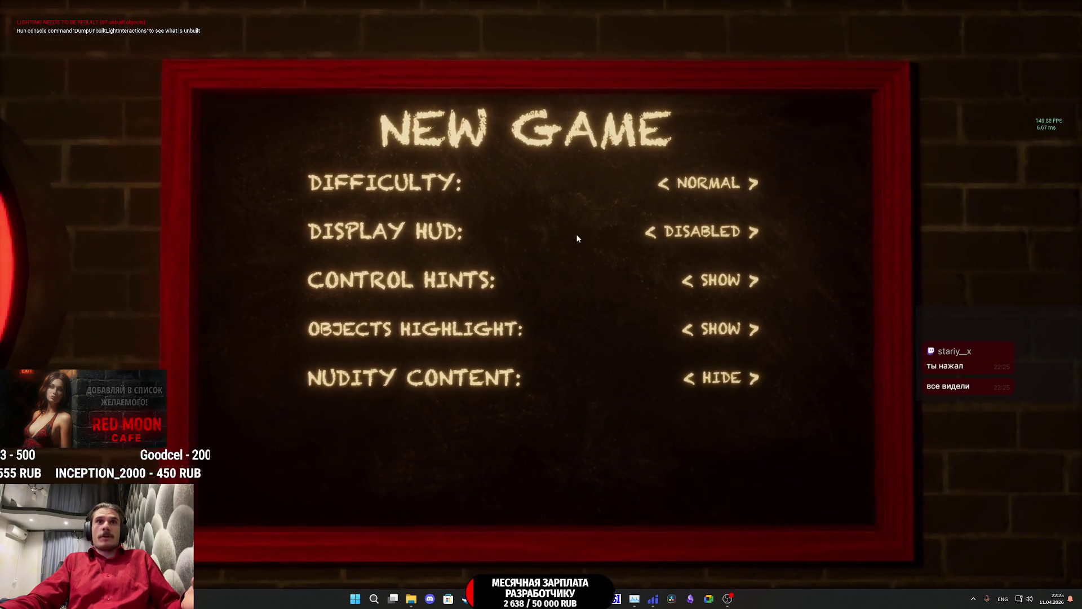
pyautogui.click(676, 282)
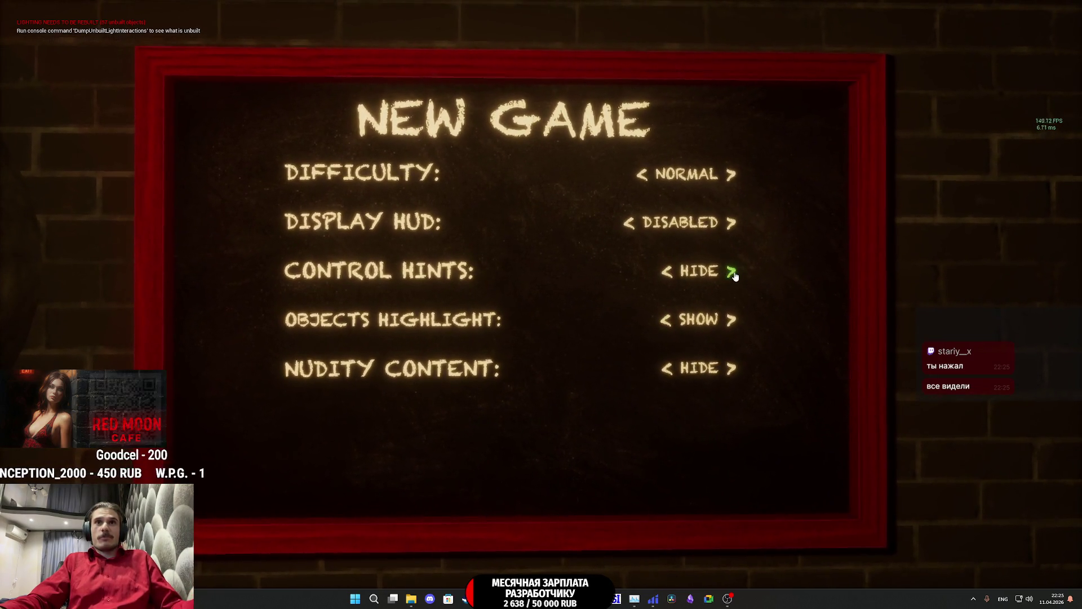
pyautogui.click(732, 271)
# Step: Stop the play session and bring the MM_Board_UI widget editor back
pyautogui.press('Escape')
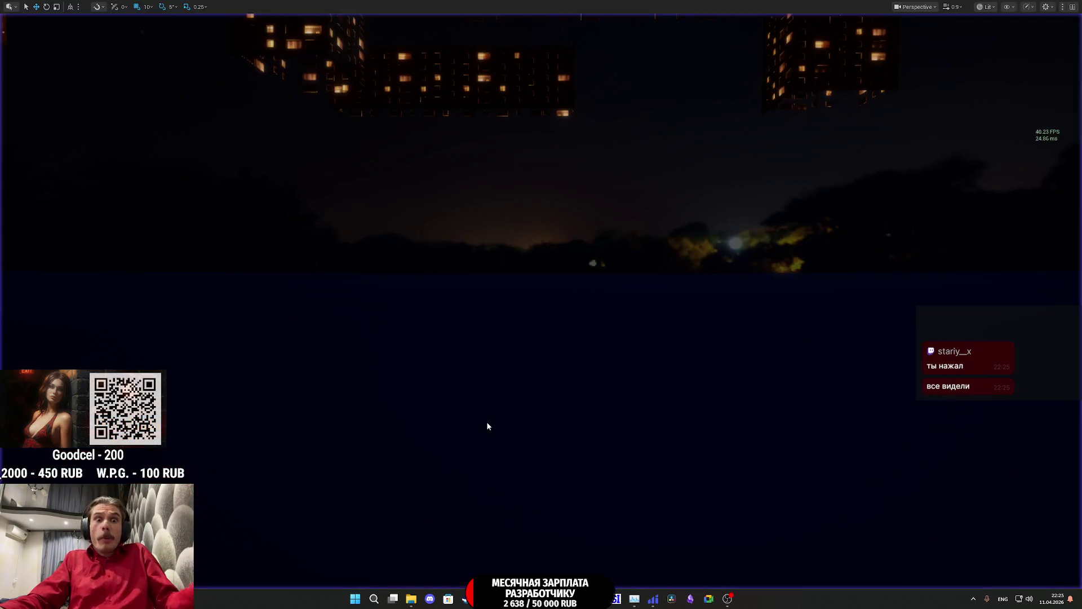
pyautogui.moveTo(523, 599)
pyautogui.click(567, 553)
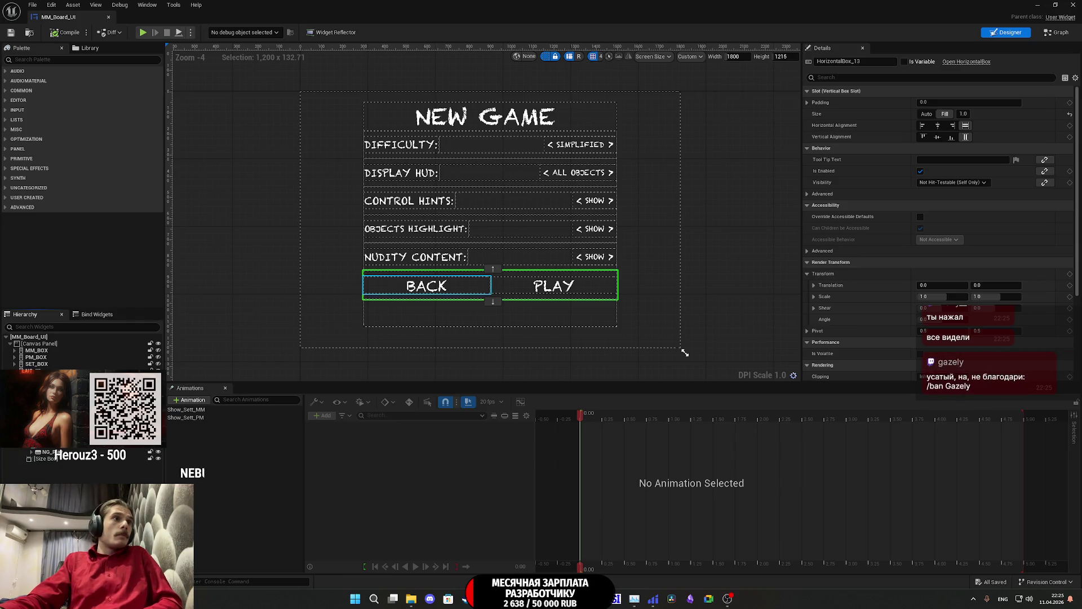
# Step: Set the BACK button (NG_Back) Visibility to Visible
pyautogui.click(426, 286)
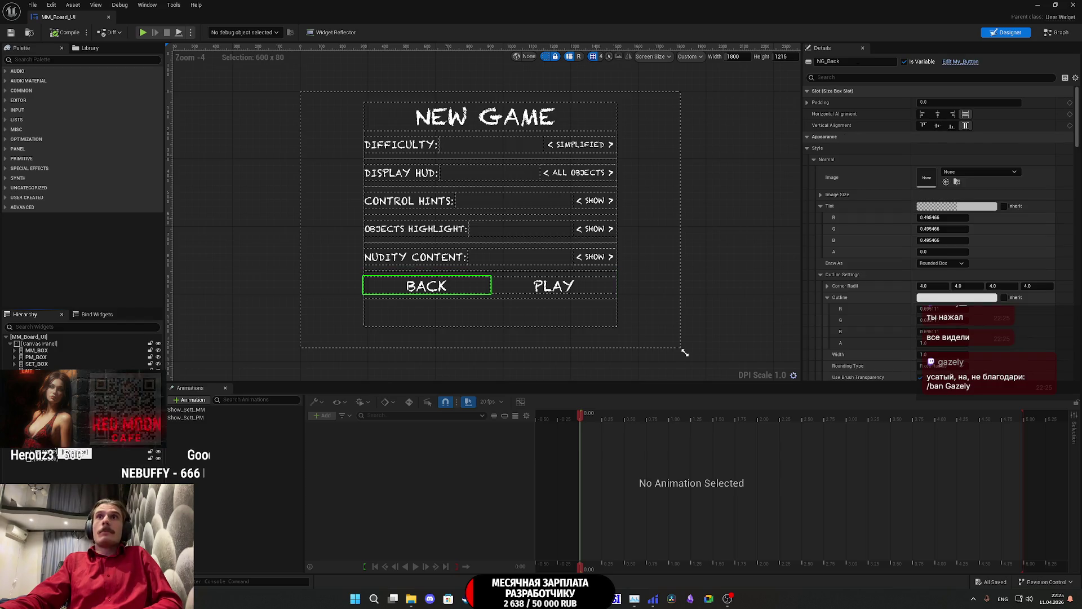
pyautogui.scroll(-6, 887, 284)
pyautogui.scroll(-9, 893, 264)
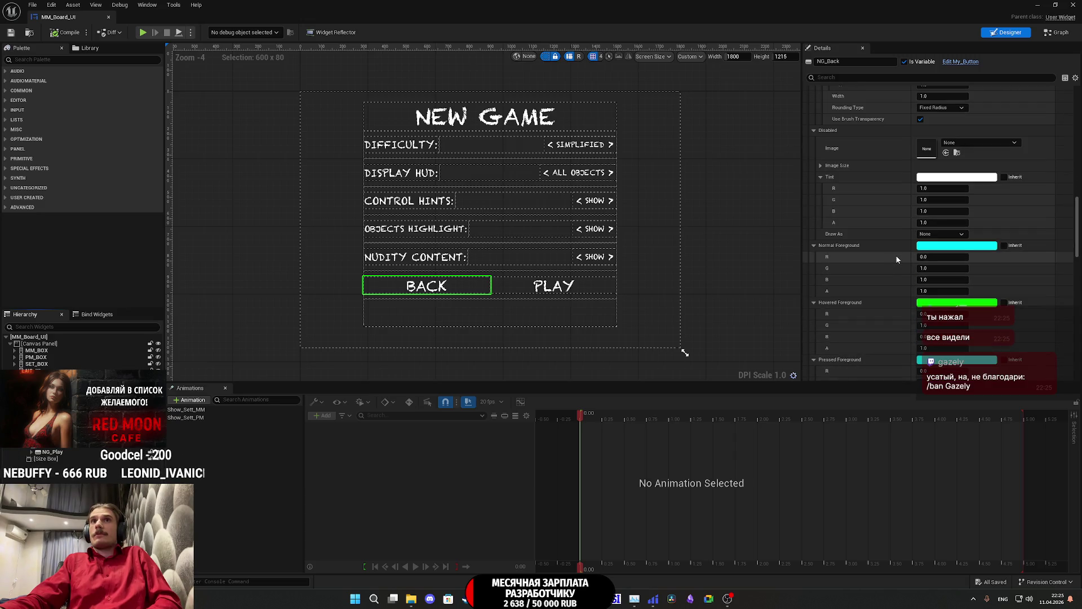
pyautogui.scroll(-15, 897, 260)
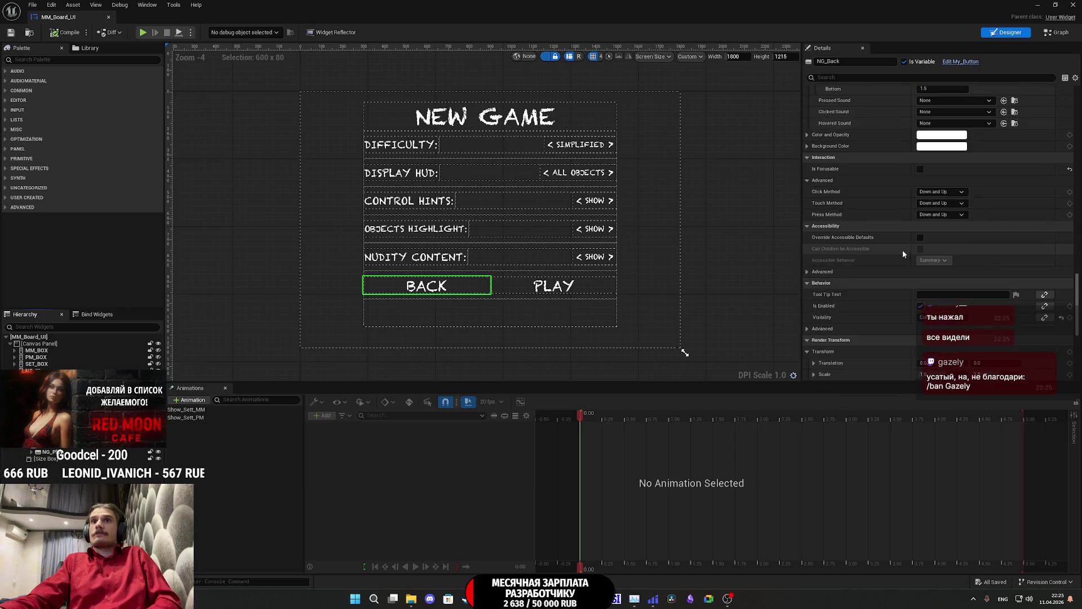
pyautogui.scroll(-4, 901, 249)
pyautogui.click(943, 196)
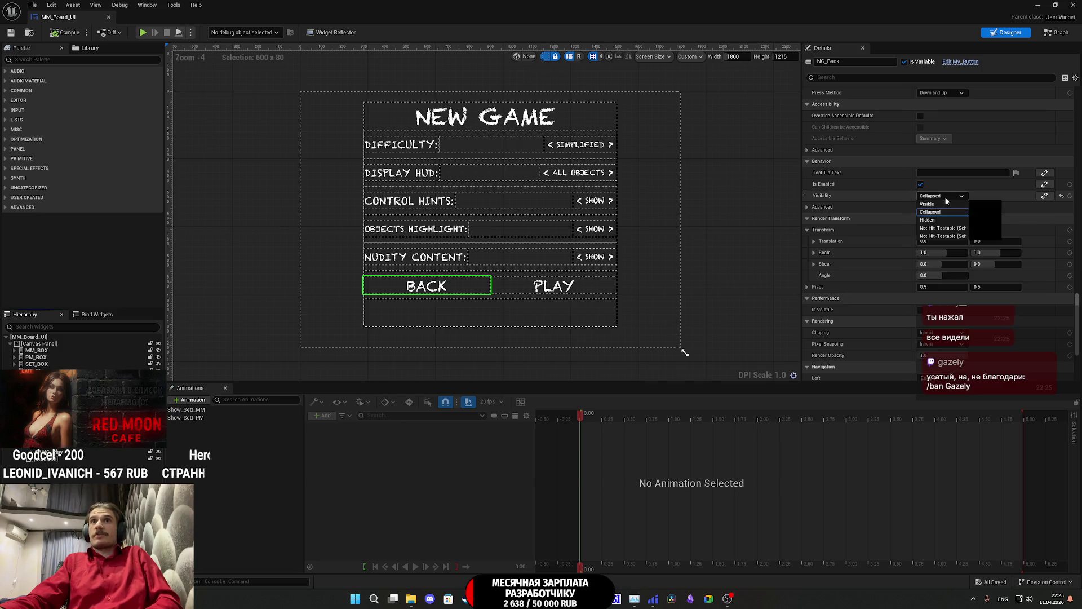
pyautogui.click(958, 204)
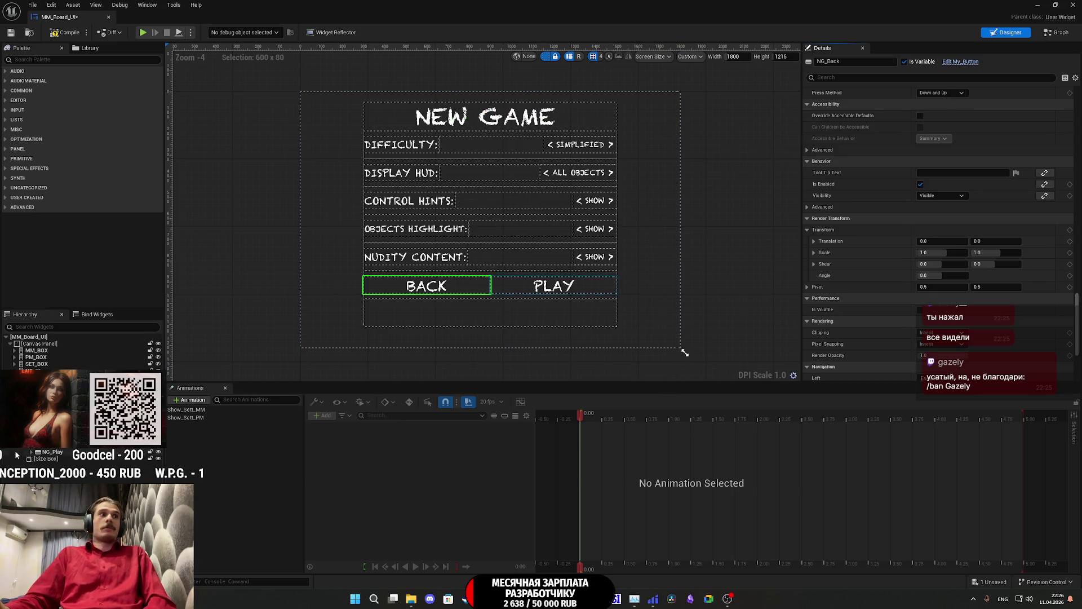
# Step: Make the PLAY button (NG_Play) visible, save MM_Board_UI, and switch to Twitch
pyautogui.press('Down')
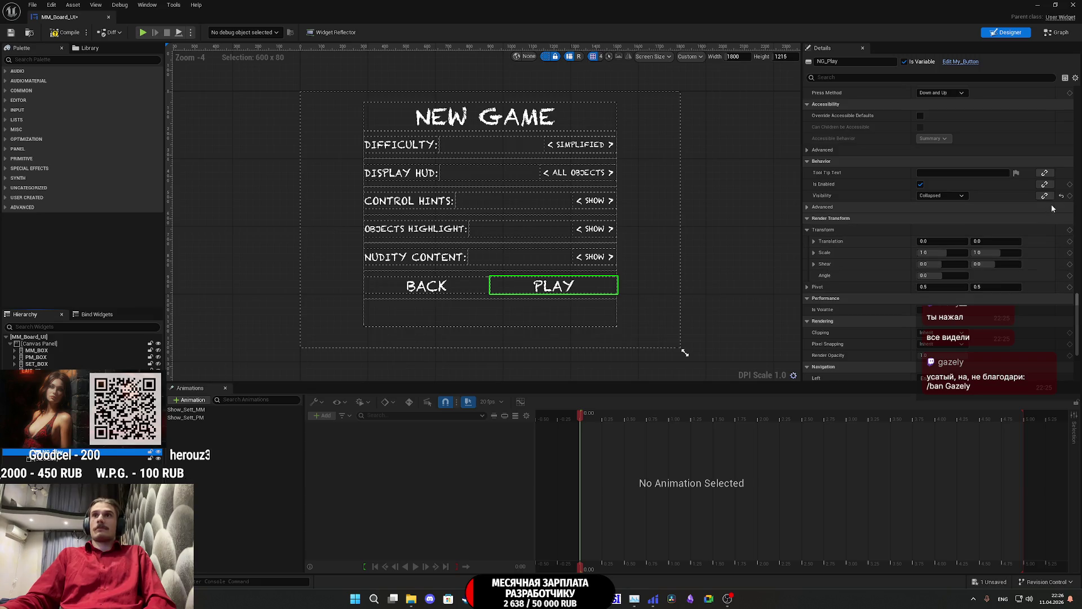
pyautogui.click(1062, 196)
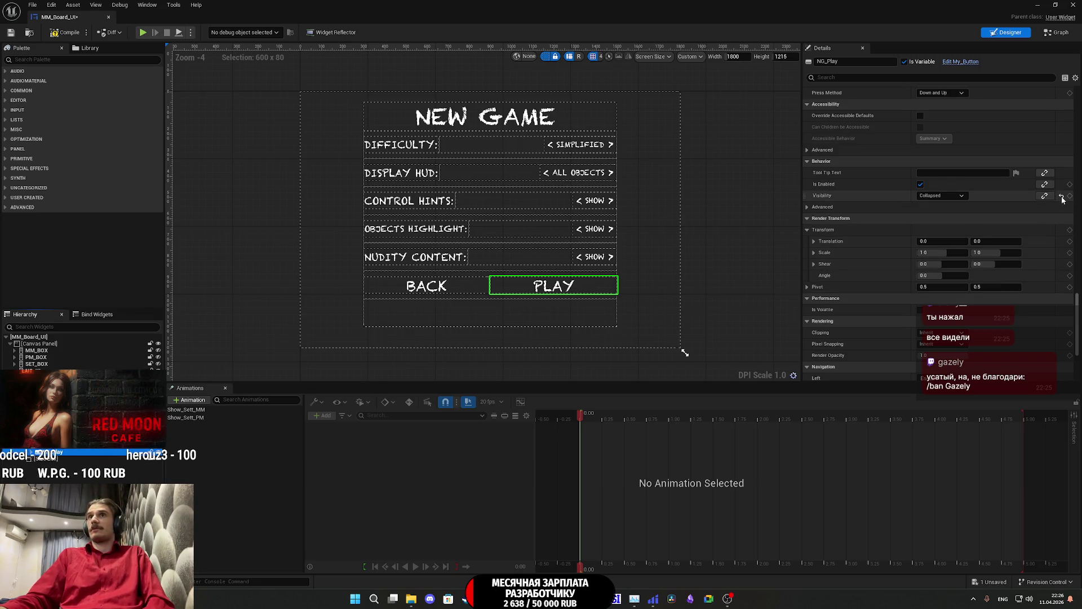
pyautogui.click(10, 32)
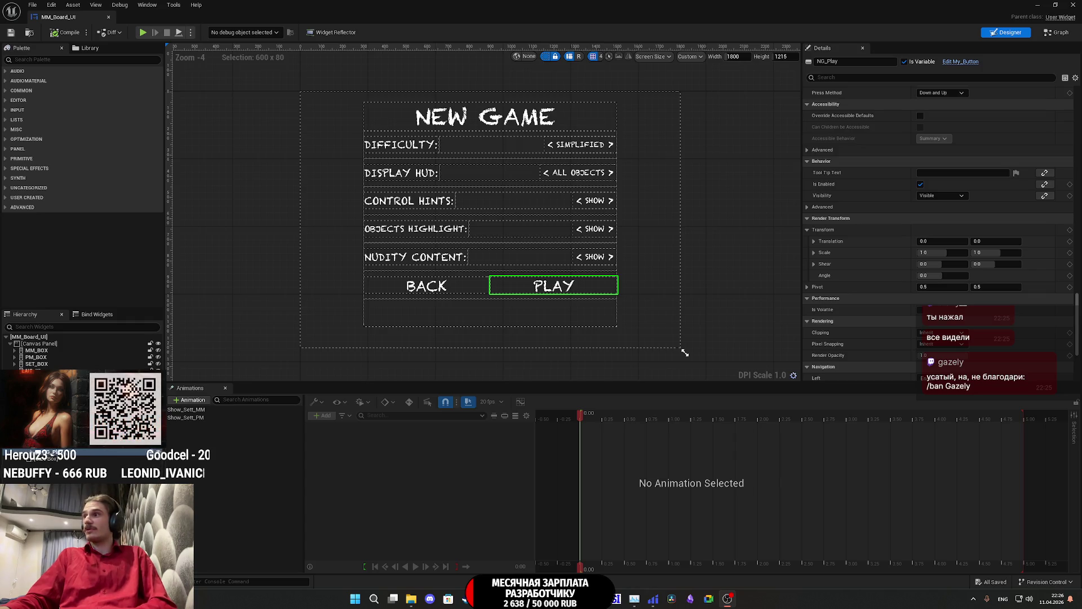
pyautogui.click(465, 599)
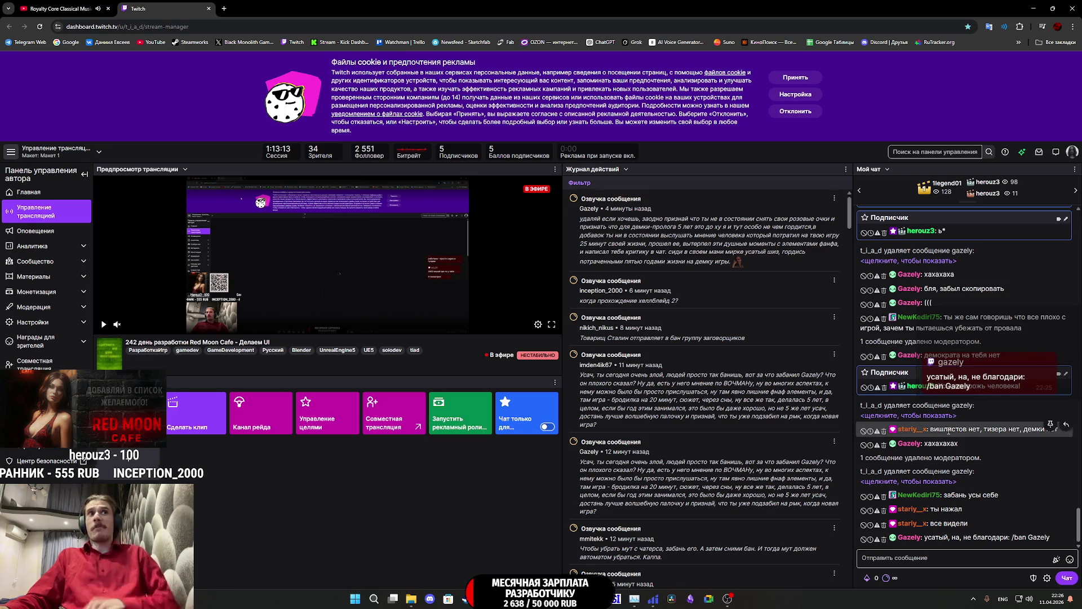
# Step: Bring the MM_Board_UI widget editor back from the Unreal Editor taskbar preview
pyautogui.moveTo(524, 598)
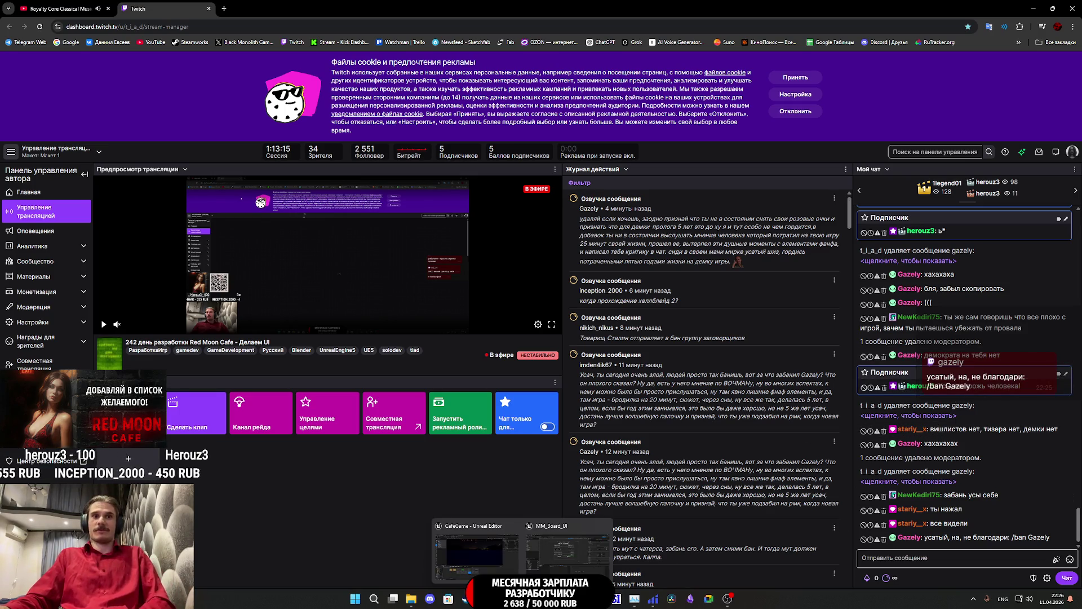
pyautogui.click(566, 558)
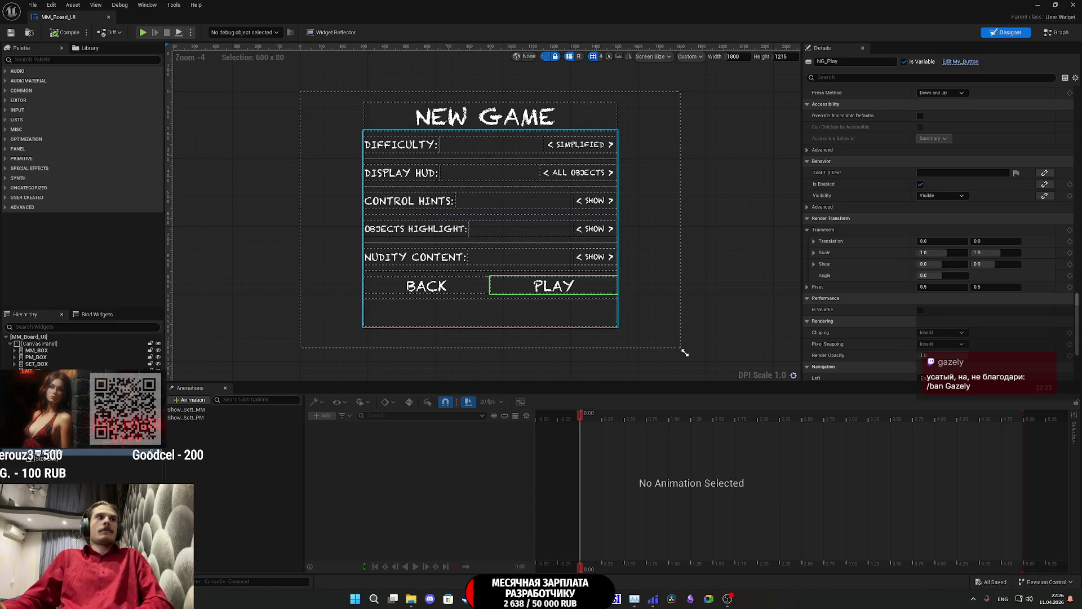
# Step: Select the DIFFICULTY row, then minimize the MM_Board_UI editor window
pyautogui.click(490, 145)
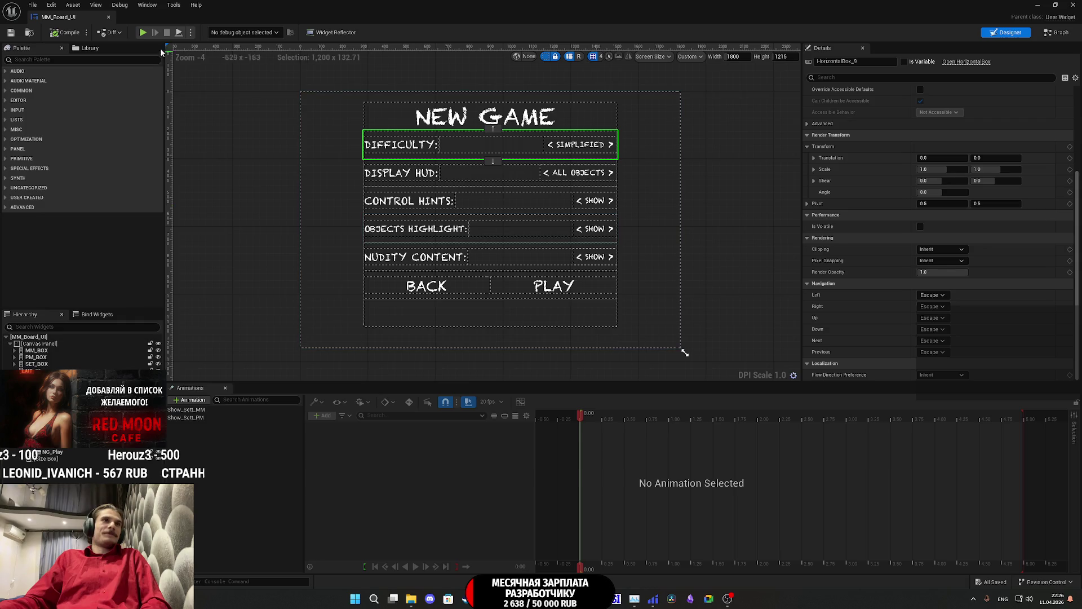
pyautogui.click(1038, 4)
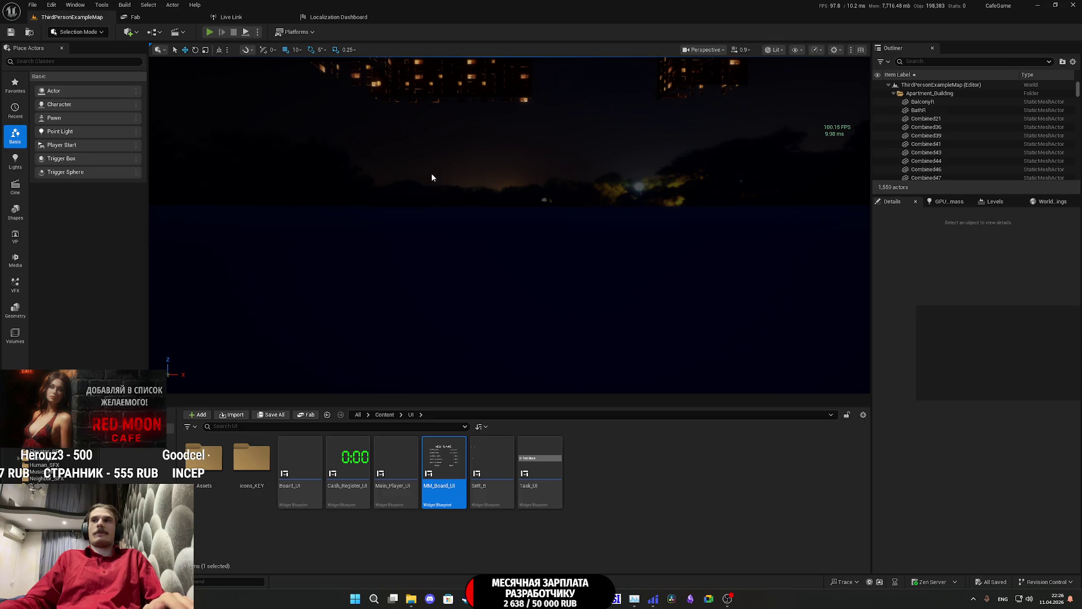
# Step: Start the game, exit to the cafe main menu, and open the New Game board
pyautogui.press('F11')
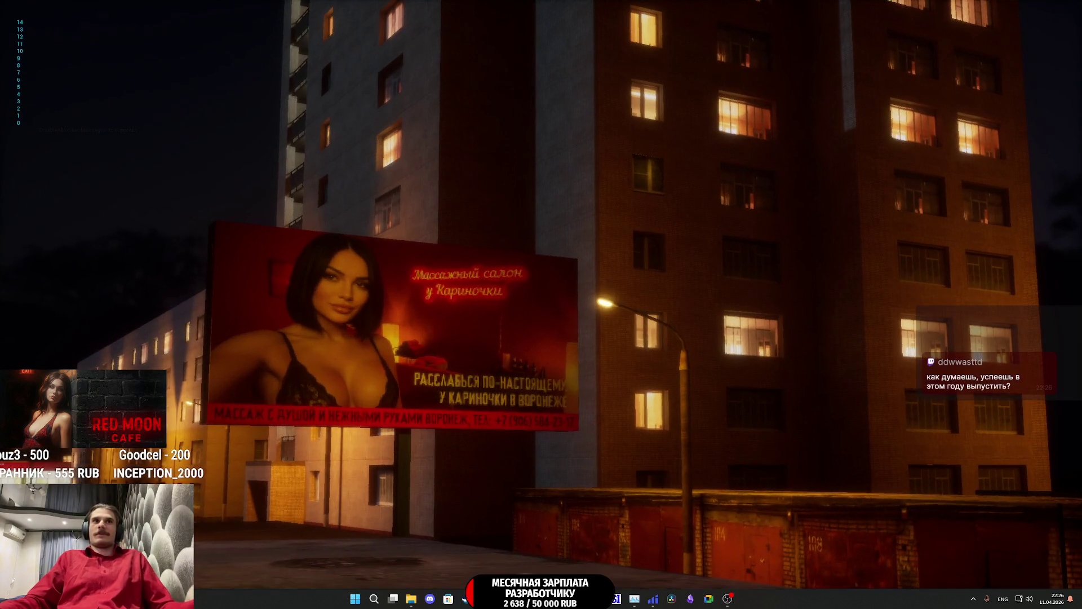
pyautogui.press('Escape')
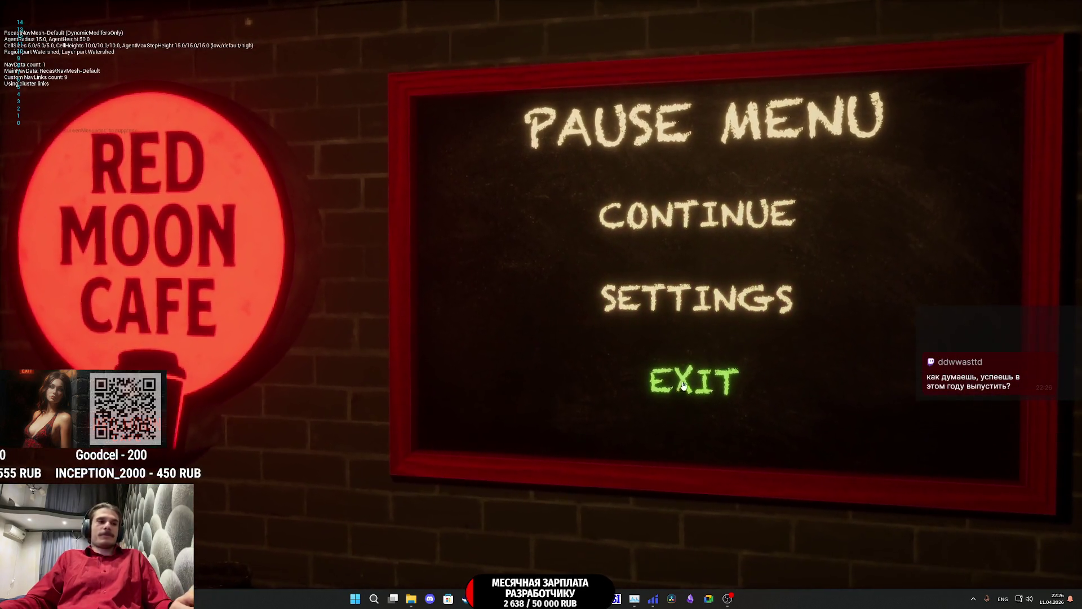
pyautogui.click(718, 379)
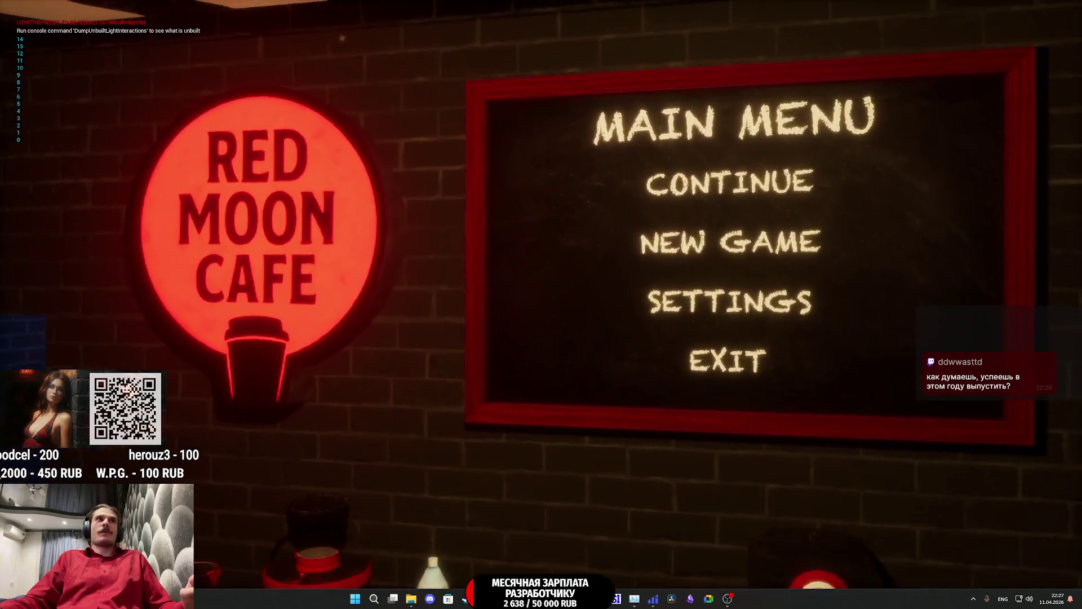
pyautogui.click(722, 290)
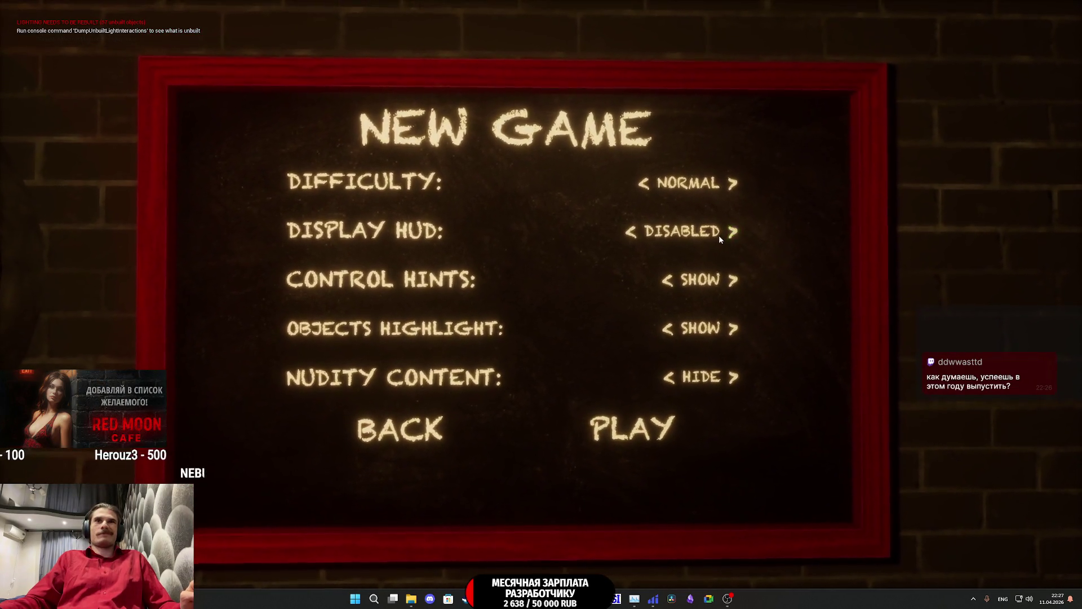
# Step: Test BACK from New Game twice, visit Settings, reopen New Game, then stop playing
pyautogui.click(400, 428)
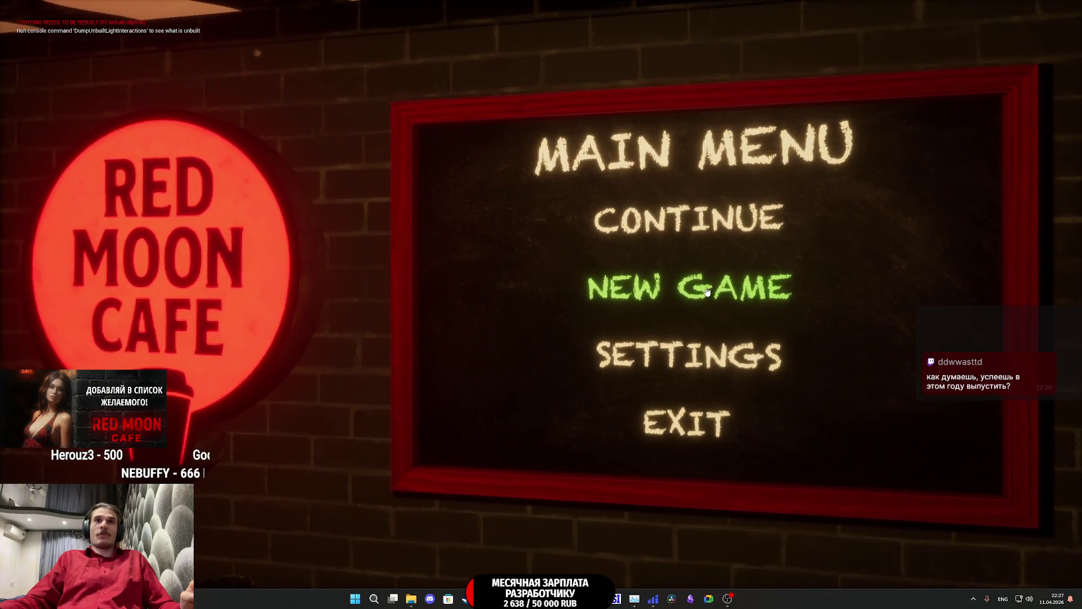
pyautogui.click(706, 290)
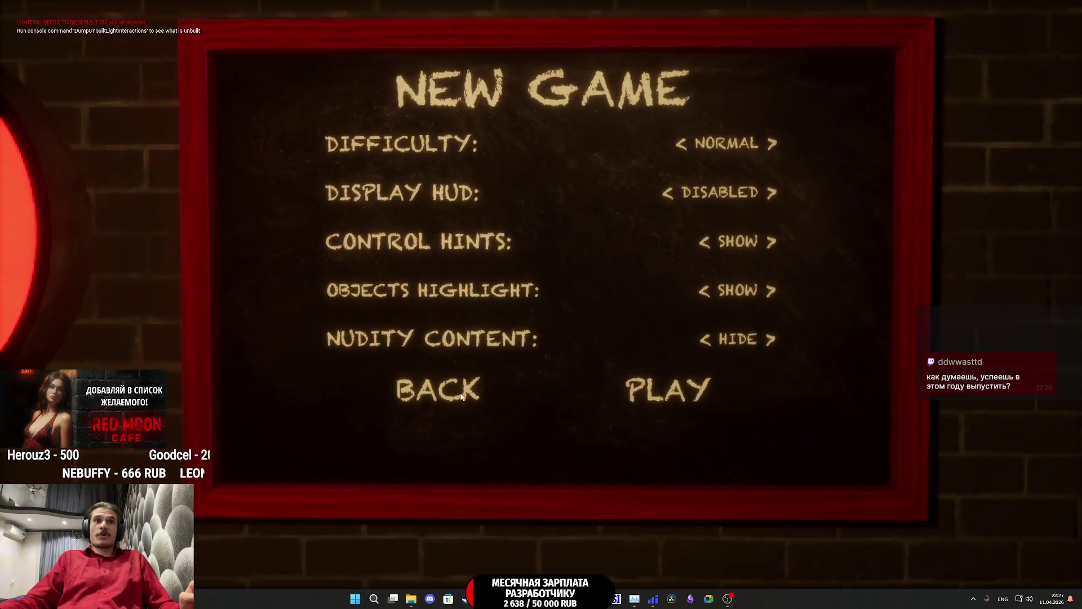
pyautogui.click(461, 396)
pyautogui.click(646, 329)
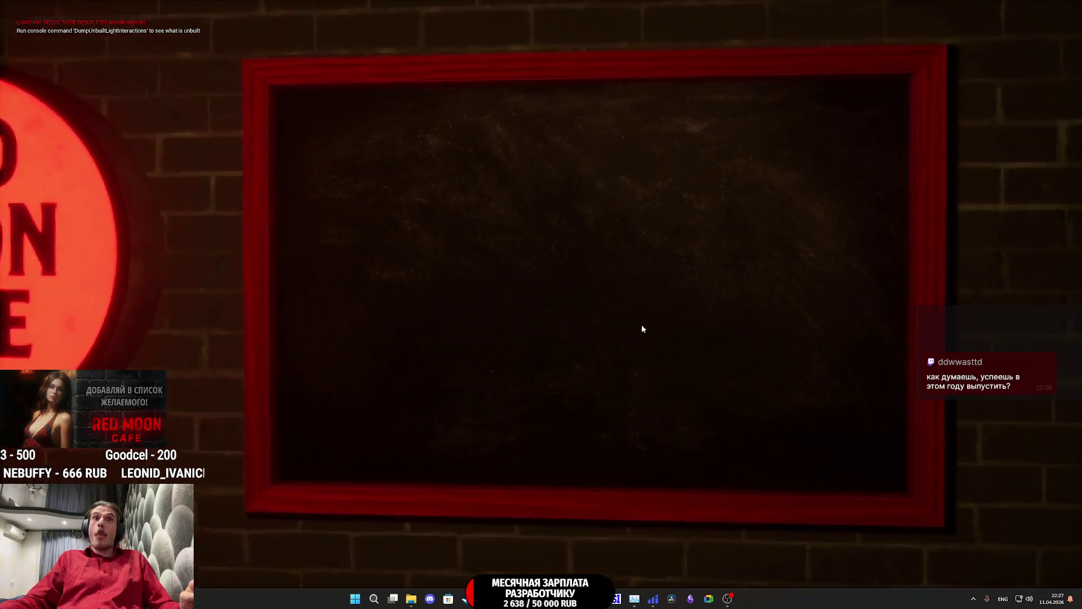
pyautogui.press('Escape')
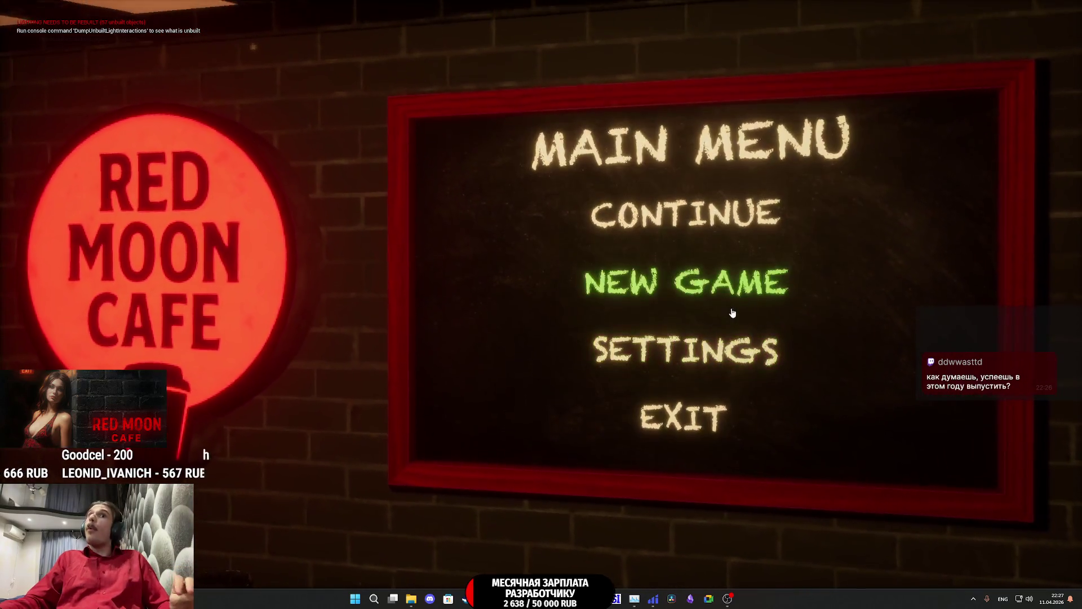
pyautogui.click(719, 297)
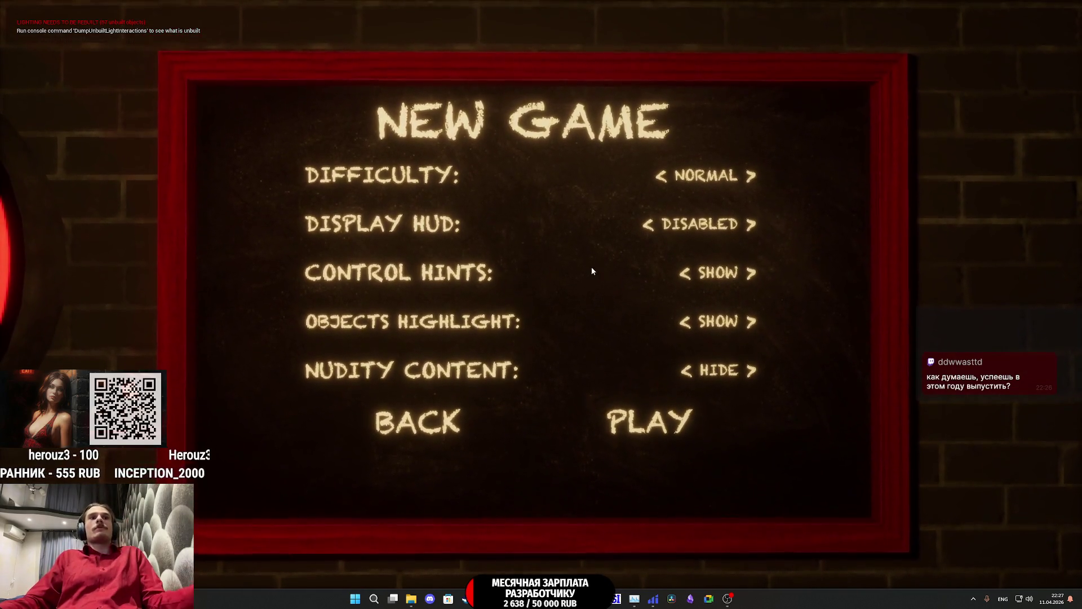
pyautogui.press('Escape')
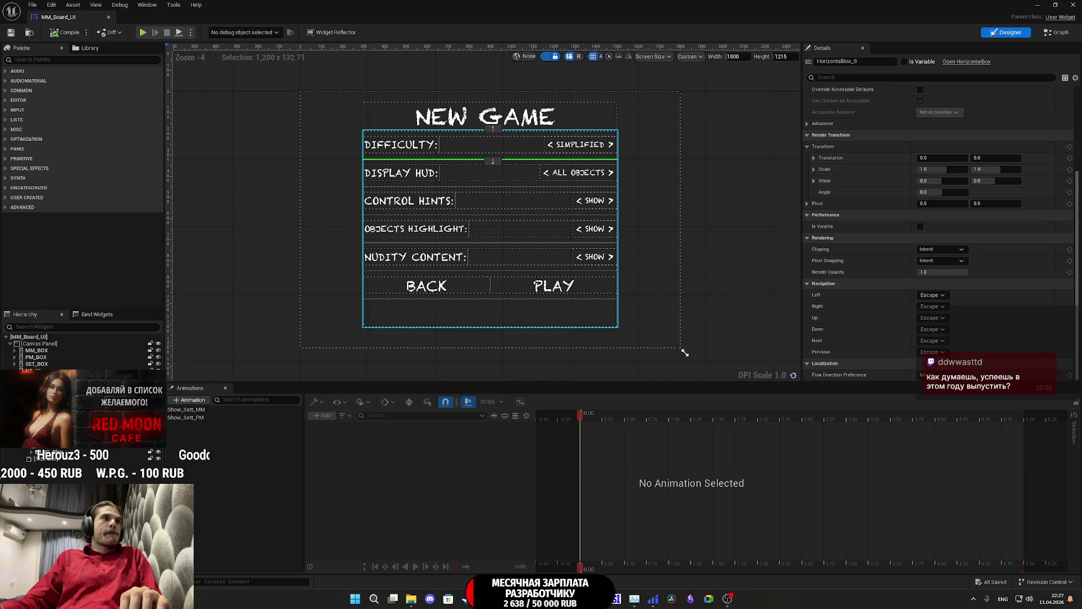
# Step: Give the settings Vertical Box bottom alignment with vertical fill
pyautogui.click(490, 312)
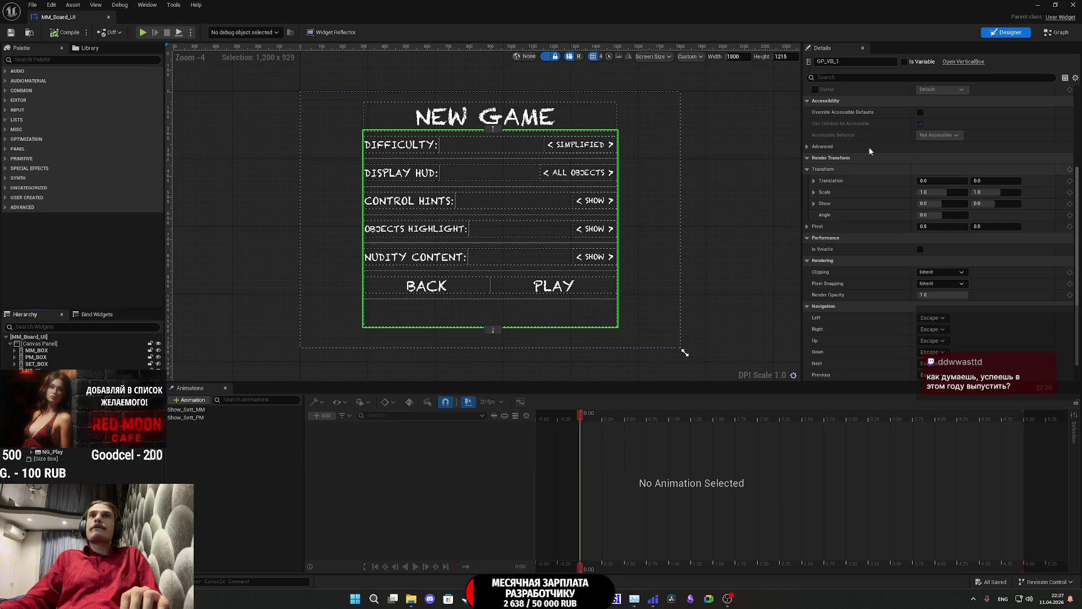
pyautogui.scroll(5, 923, 121)
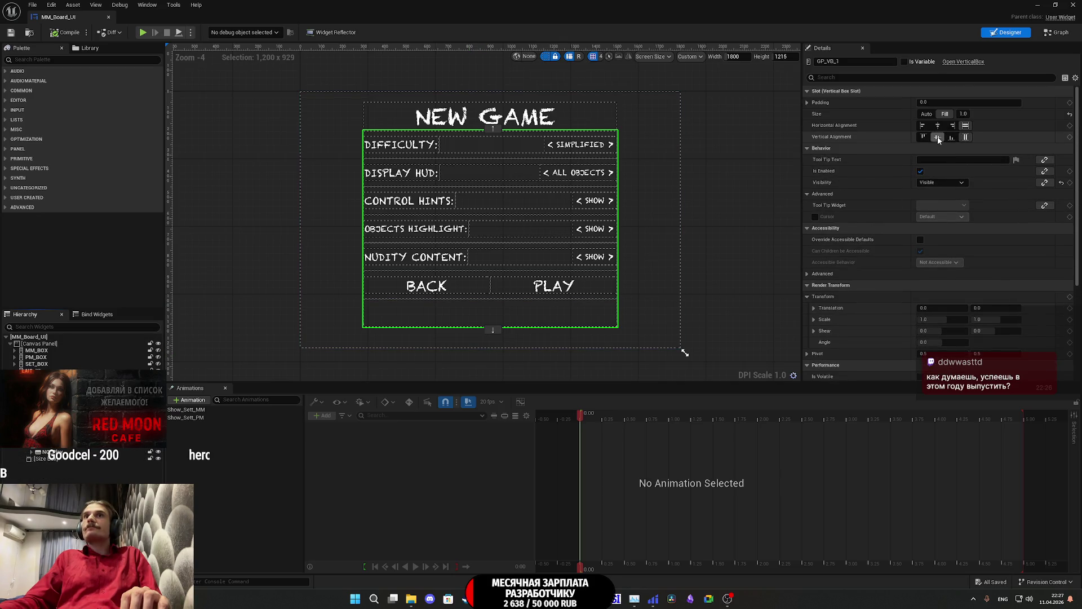
pyautogui.click(951, 138)
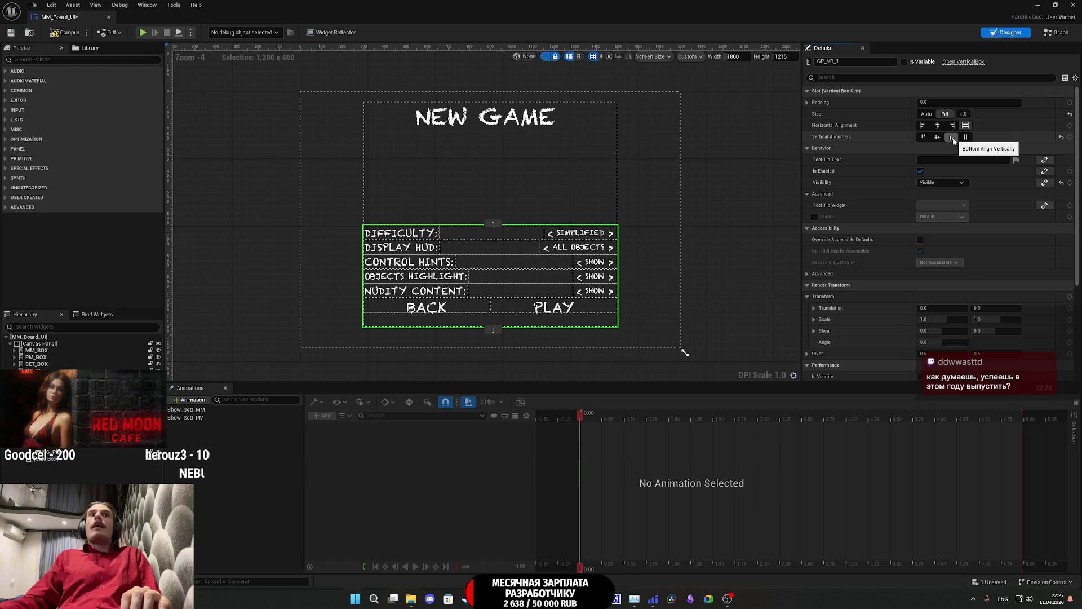
pyautogui.click(966, 137)
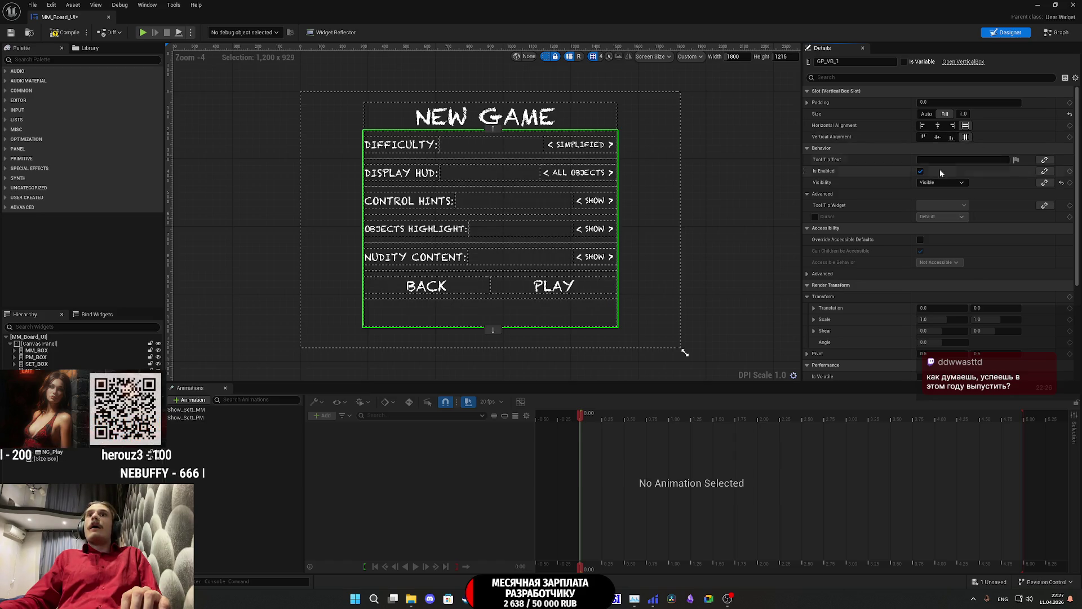
pyautogui.scroll(-5, 904, 274)
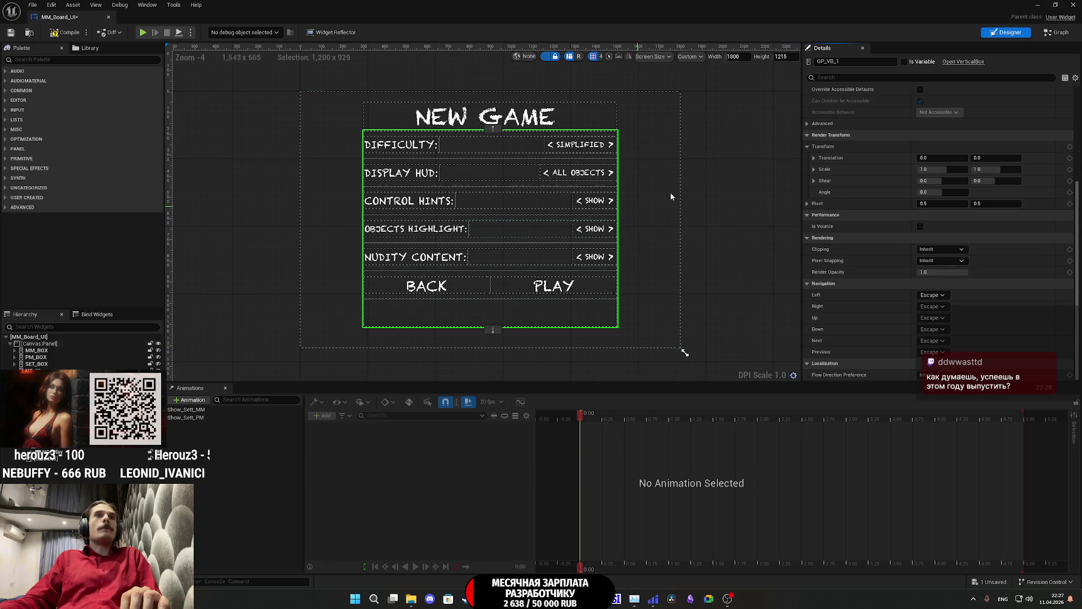
pyautogui.scroll(5, 866, 192)
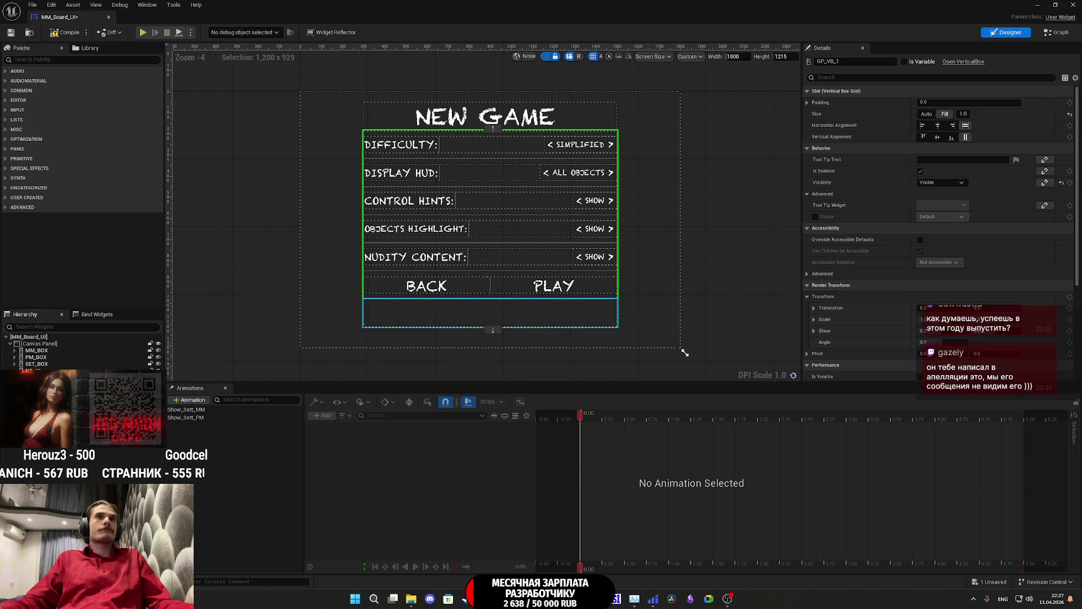
# Step: Undo the empty SizeBox_52 back under the NEW GAME title and save MM_Board_UI
pyautogui.click(491, 313)
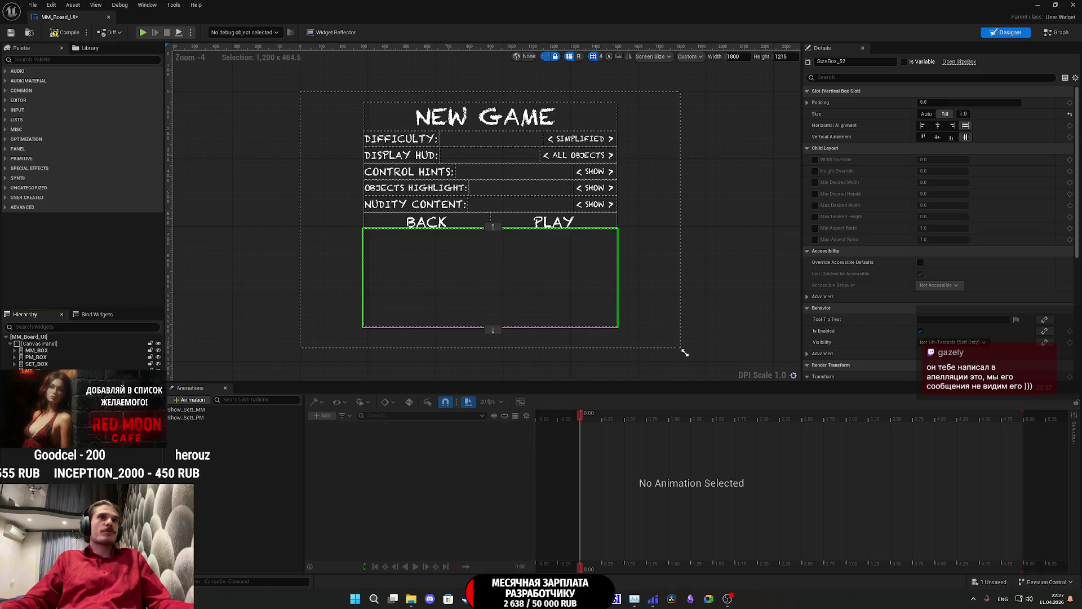
pyautogui.hotkey('ctrl', 'z')
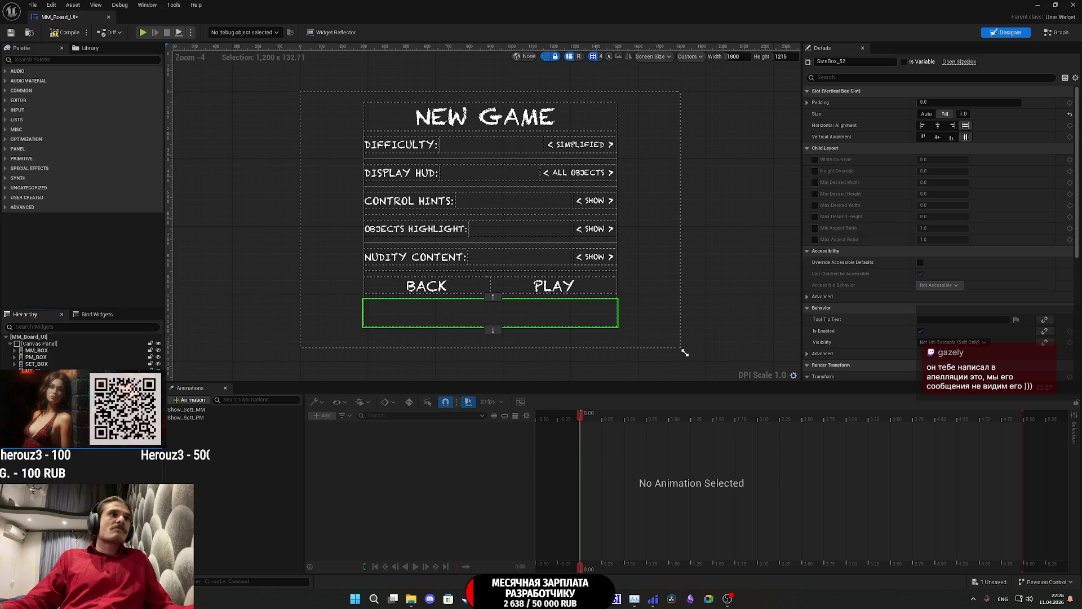
pyautogui.hotkey('ctrl', 'z')
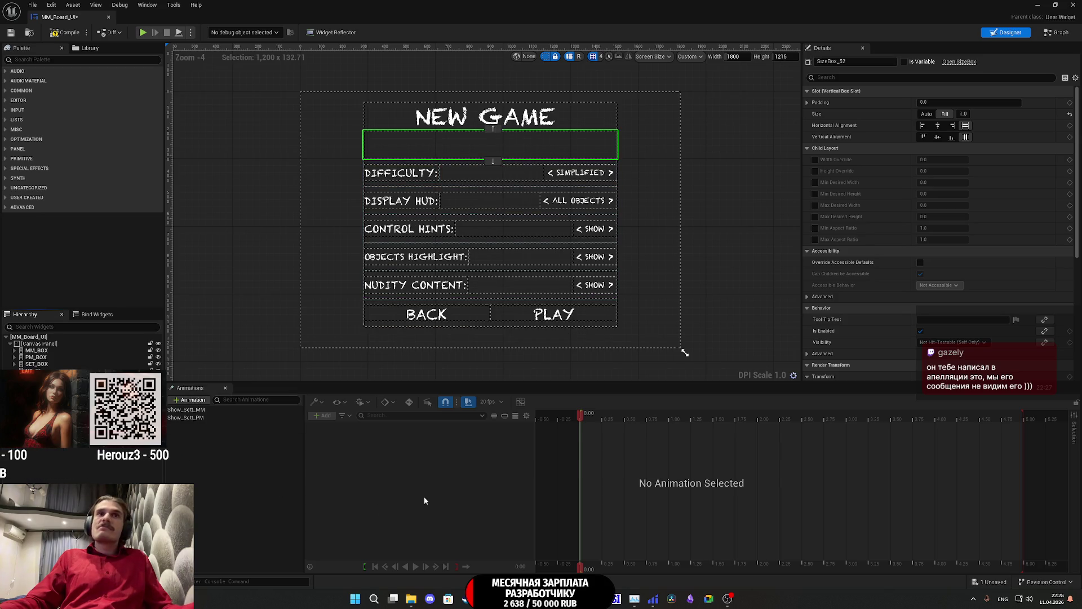
pyautogui.click(11, 33)
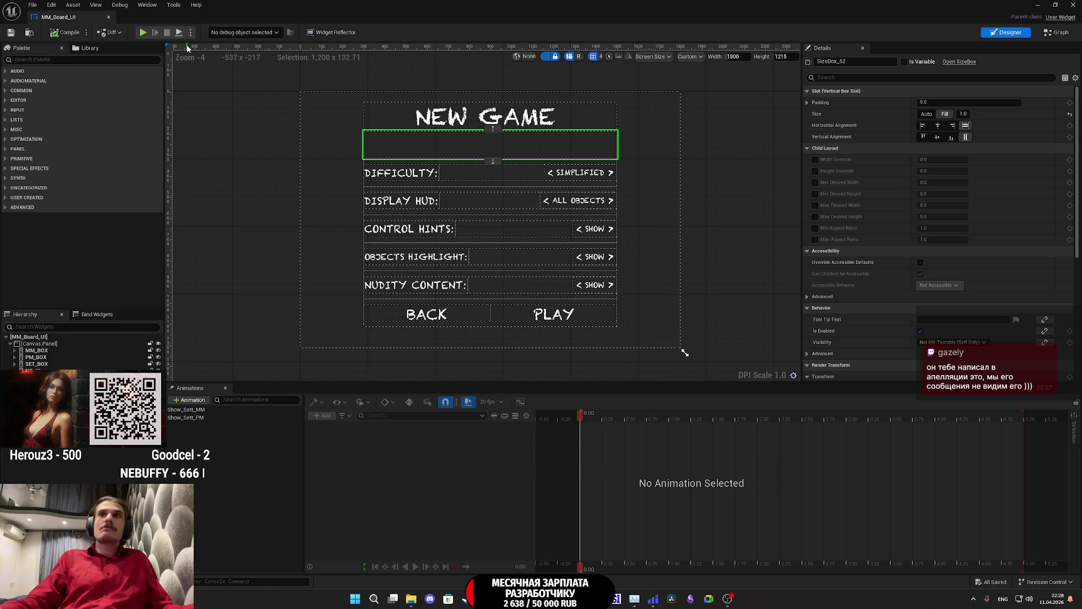
pyautogui.hotkey('alt', 'Tab')
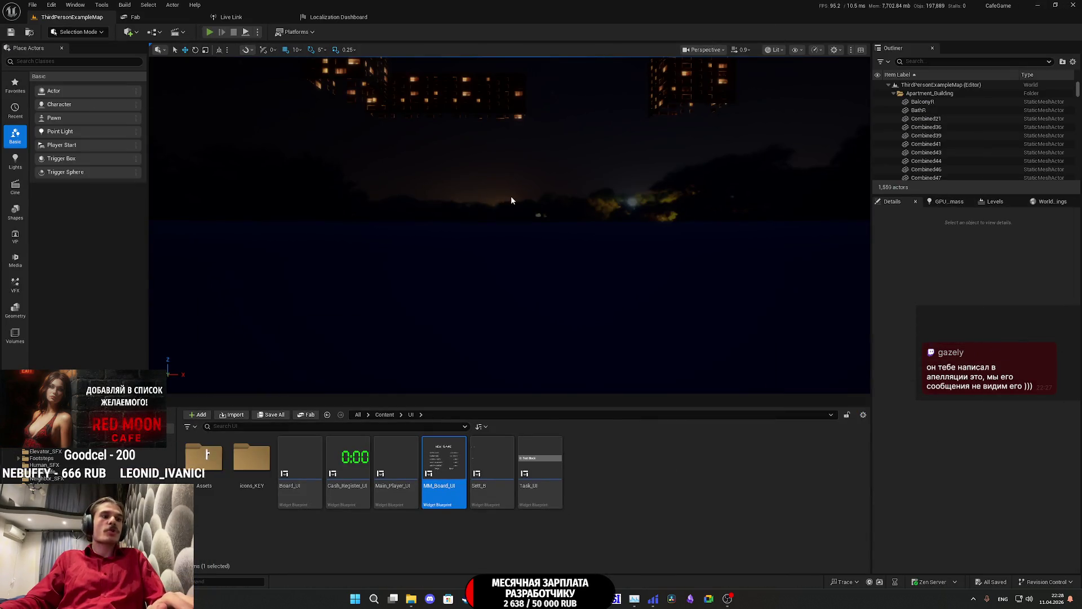
# Step: Launch the play-test fullscreen and go from the pause menu to the New Game options
pyautogui.hotkey('alt', 'p')
pyautogui.press('F11')
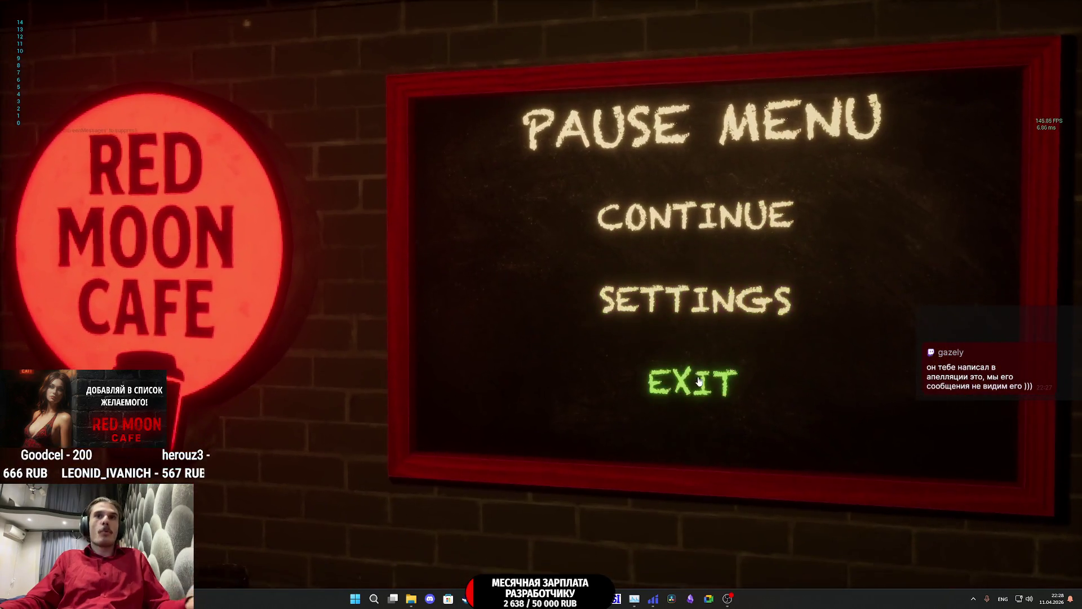
pyautogui.click(691, 379)
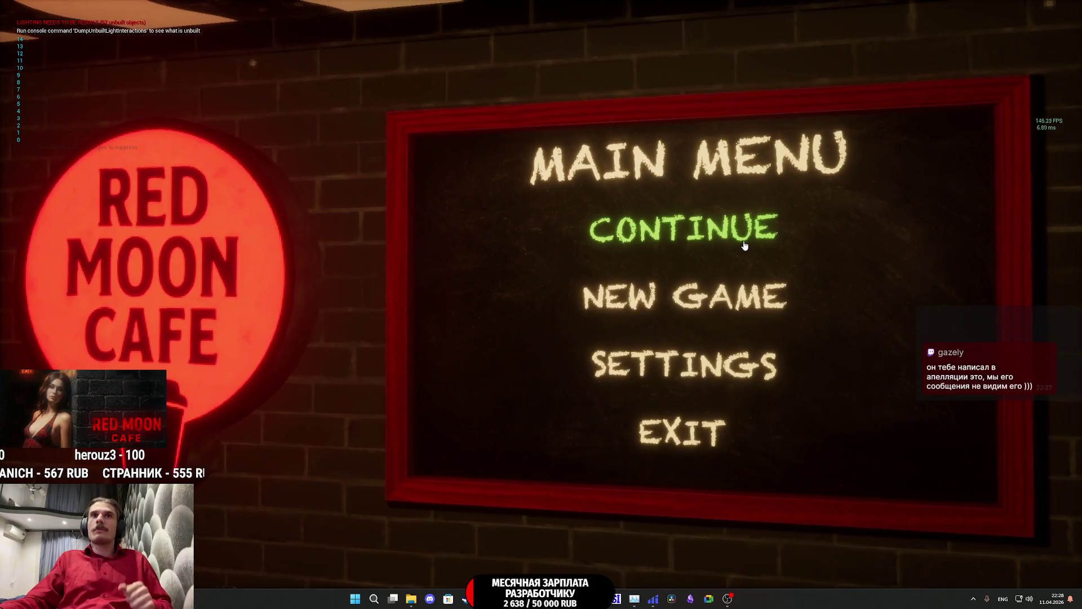
pyautogui.click(699, 296)
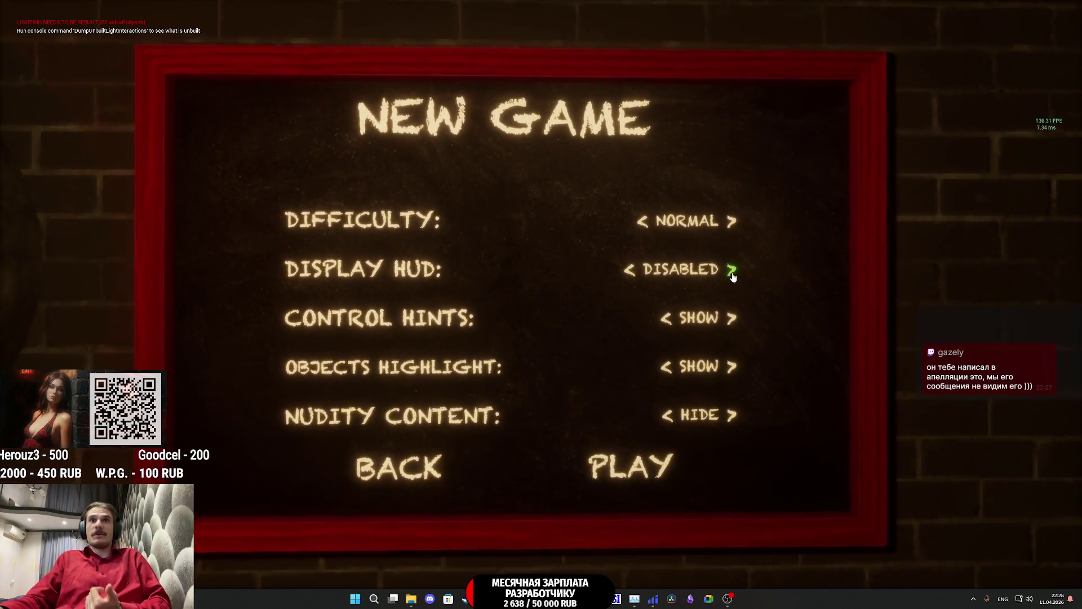
# Step: Set HUD to COFFEE SHOP ONLY, hide control hints and object highlights, show nudity, and start
pyautogui.click(727, 282)
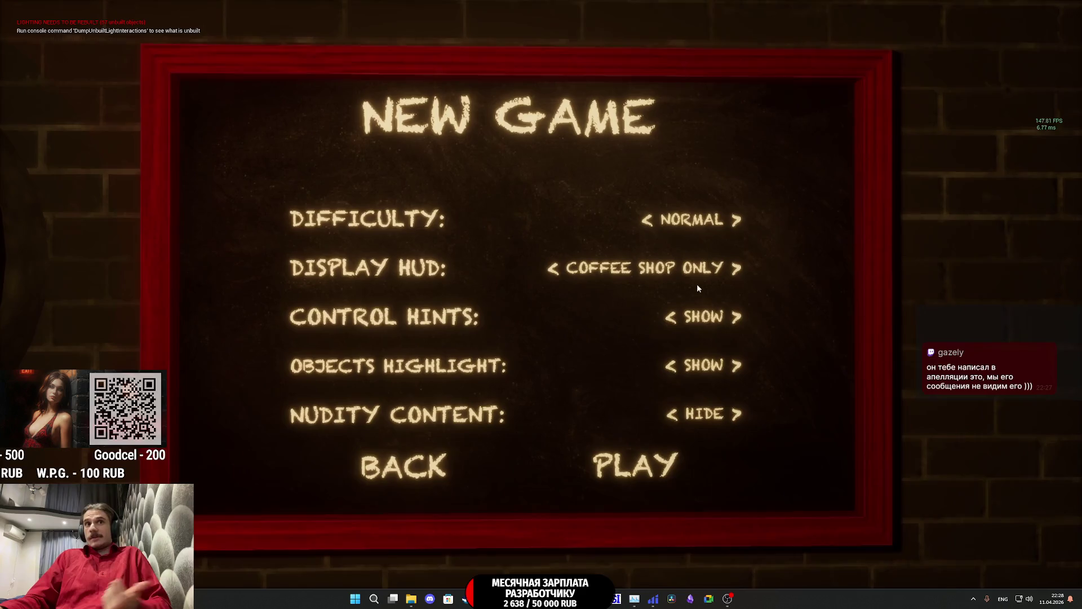
pyautogui.click(679, 312)
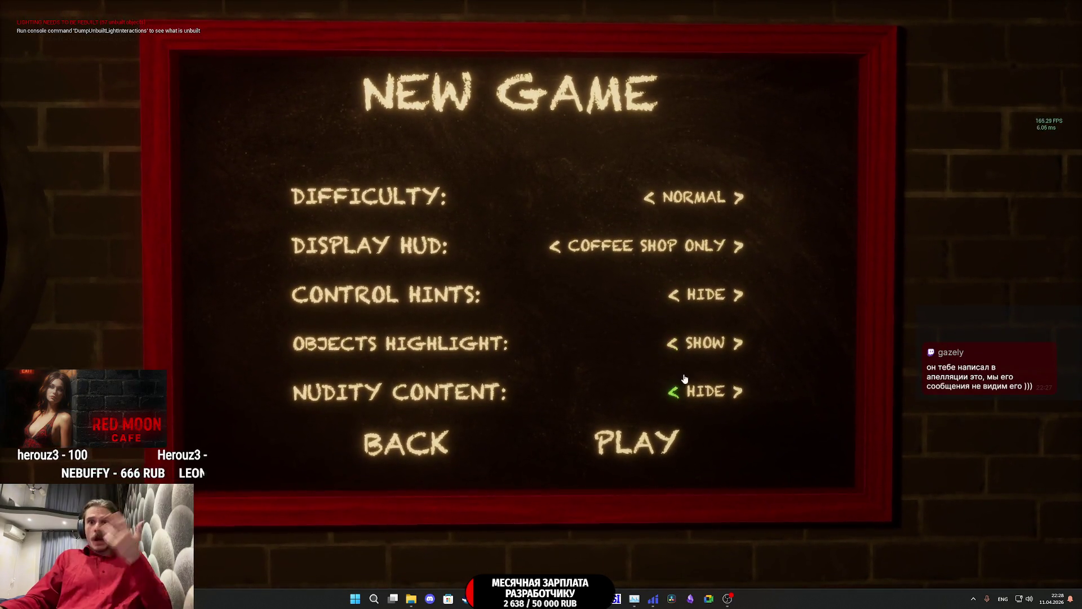
pyautogui.click(674, 343)
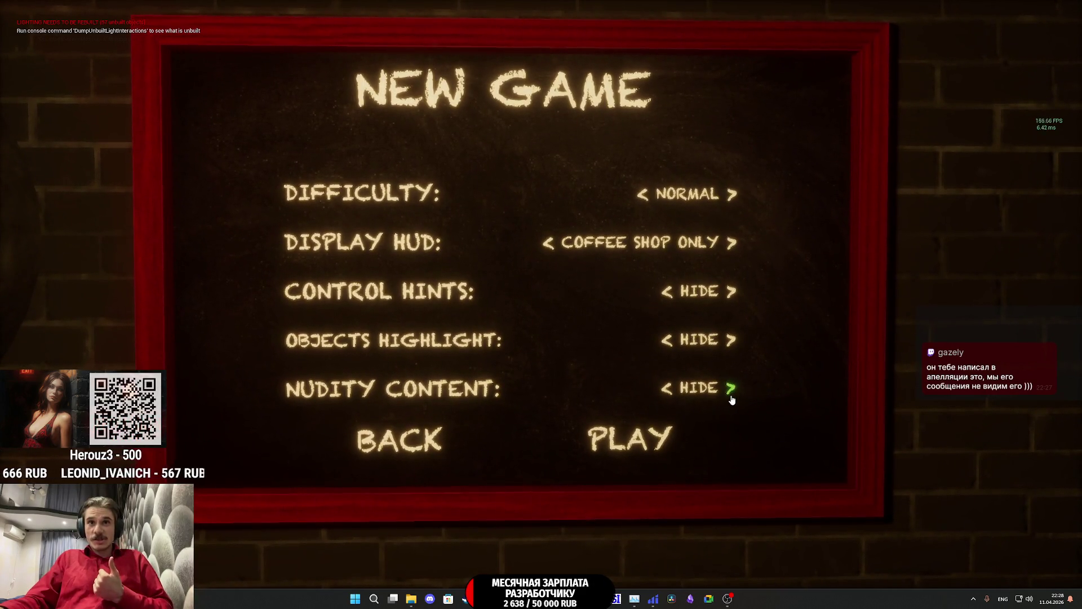
pyautogui.click(731, 398)
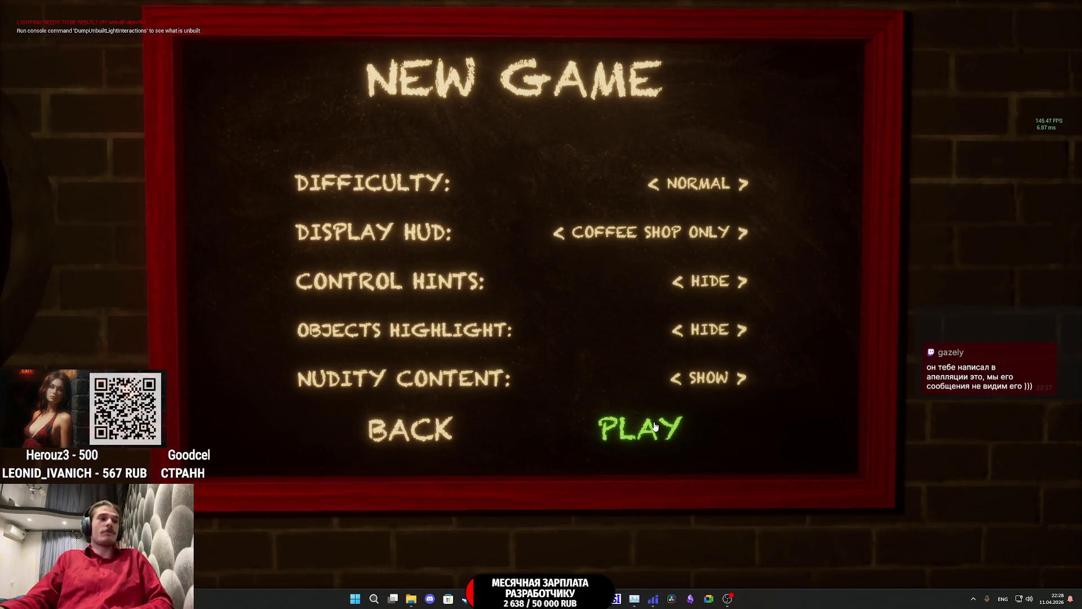
pyautogui.click(640, 428)
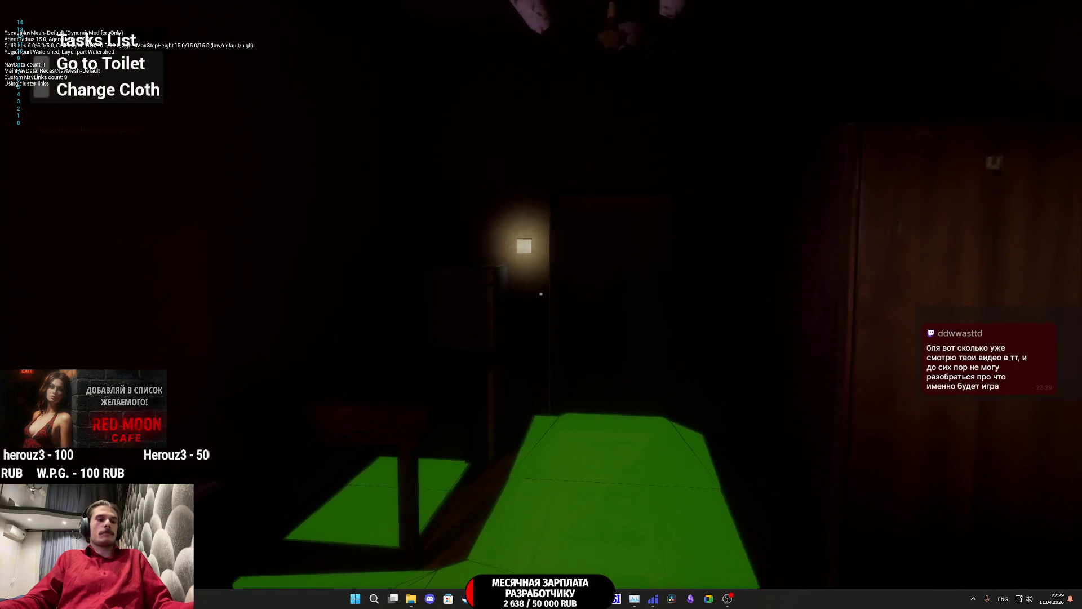
# Step: Resume the paused game, walk to the wall switch and turn off the room light
pyautogui.press('Escape')
pyautogui.click(691, 244)
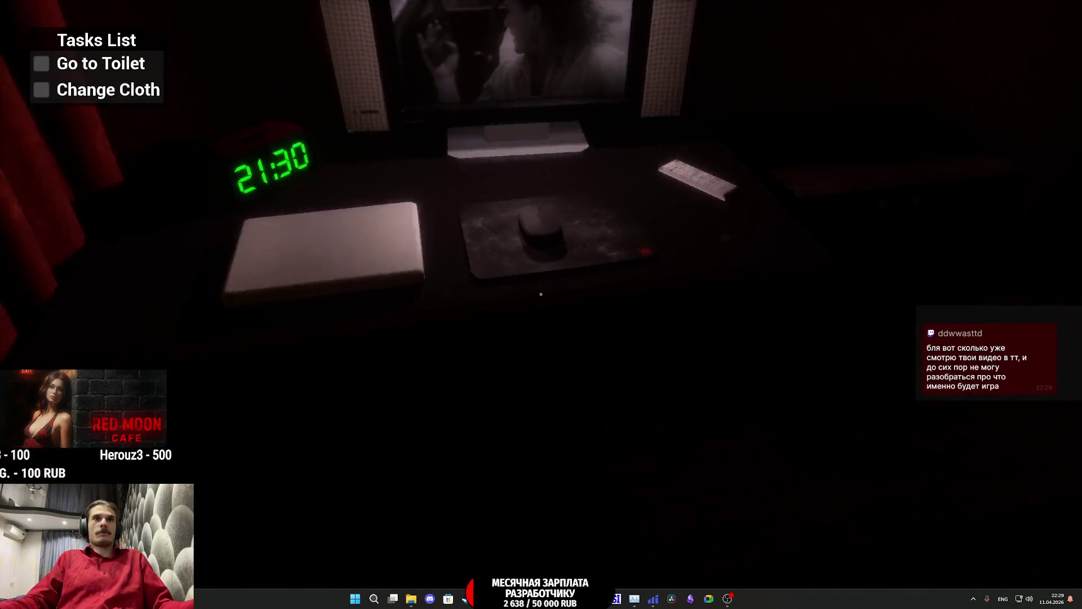
pyautogui.moveTo(541, 294)
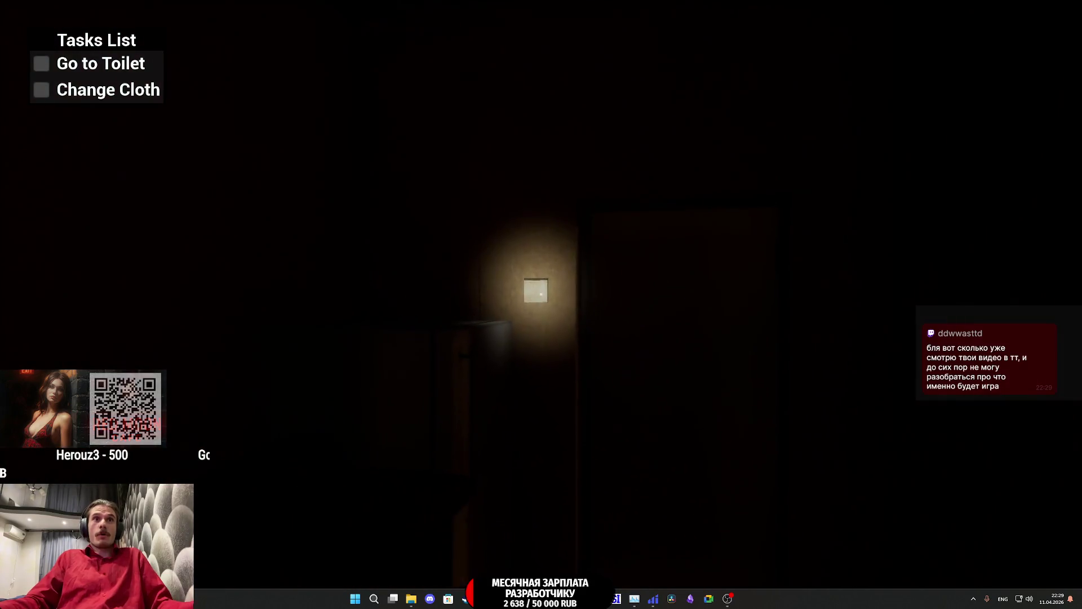
pyautogui.press('w')
pyautogui.click(541, 294)
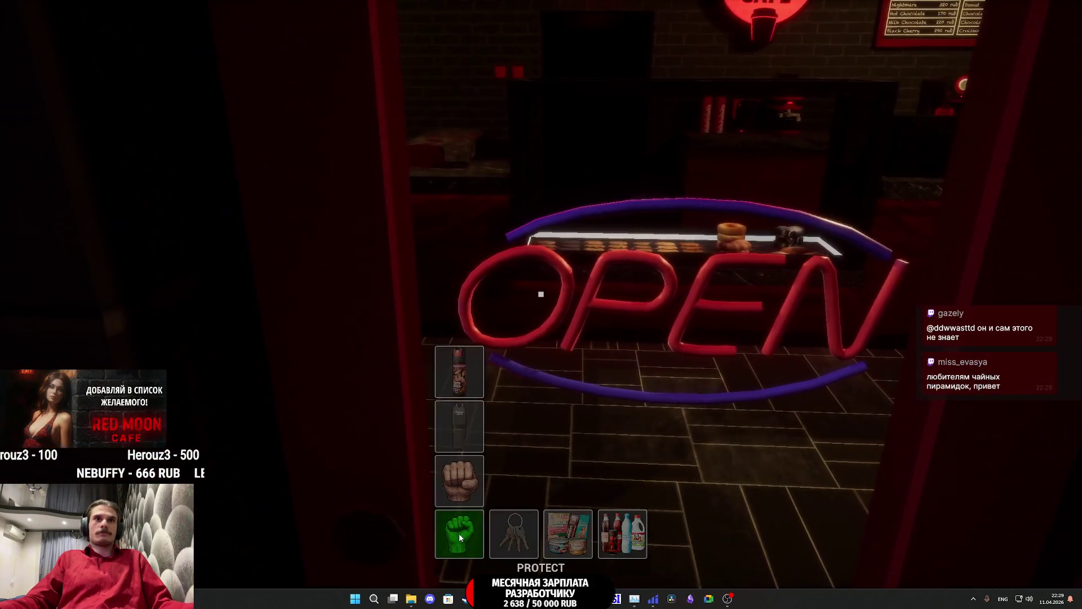
# Step: Take the cafe keys, unlock the front door and walk around the lobby
pyautogui.moveTo(514, 533)
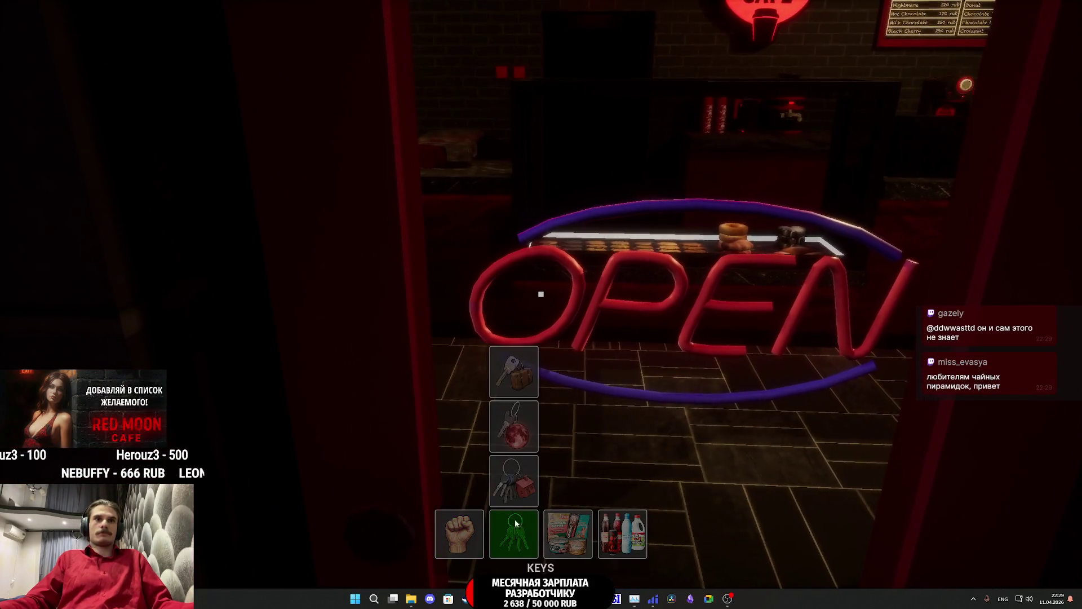
pyautogui.click(519, 441)
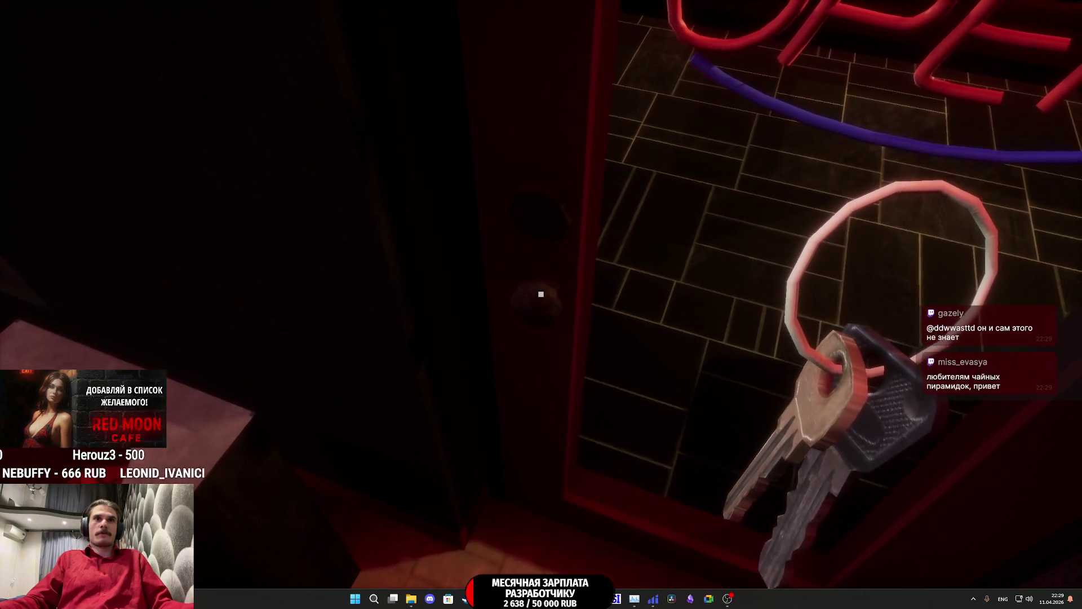
pyautogui.click(541, 293)
pyautogui.press('w')
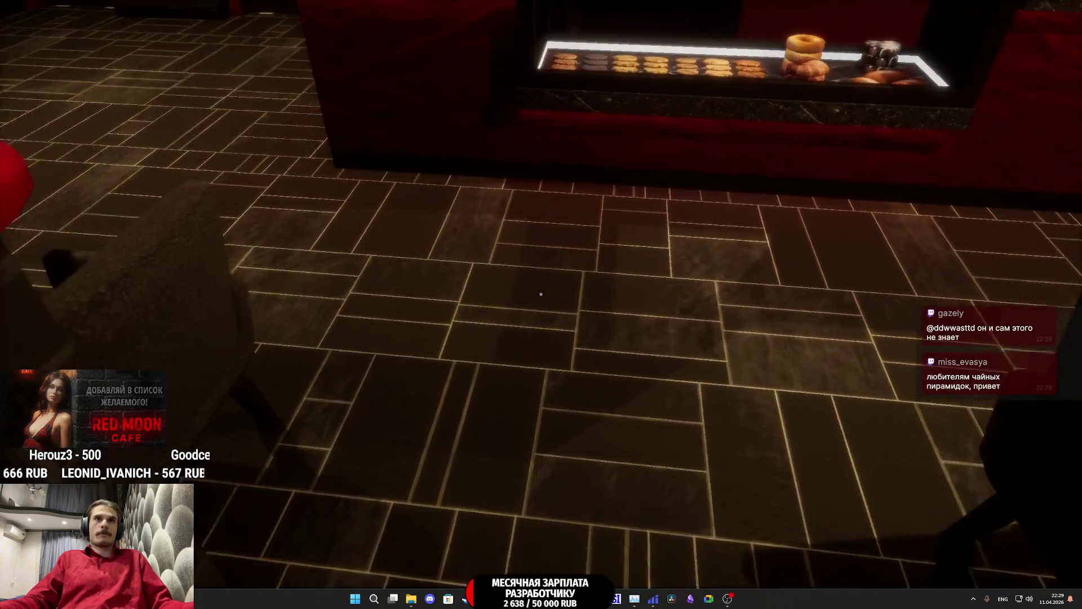
pyautogui.press('w')
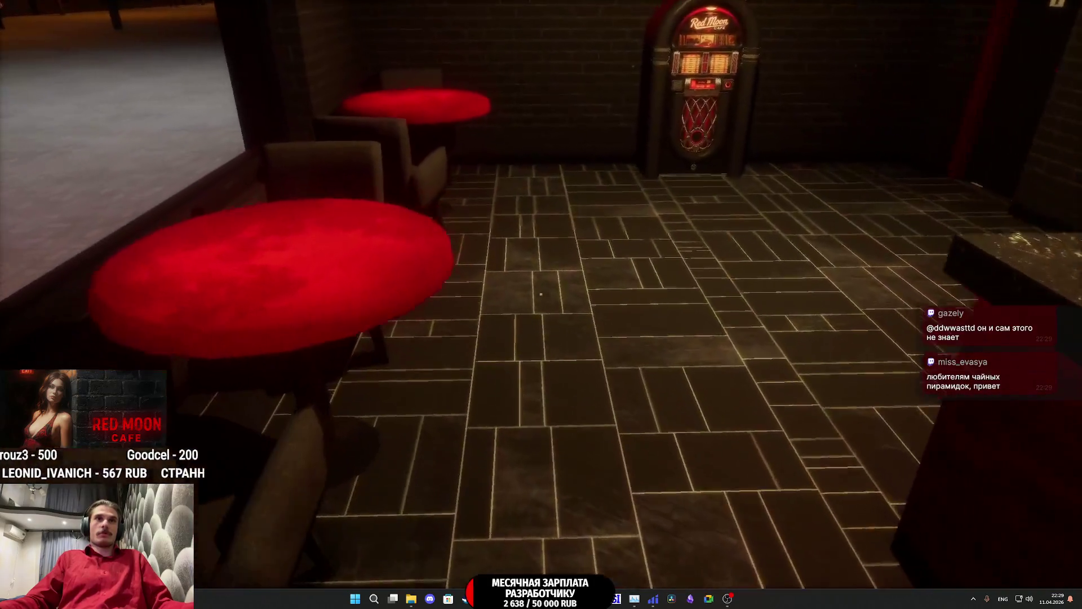
pyautogui.press('w')
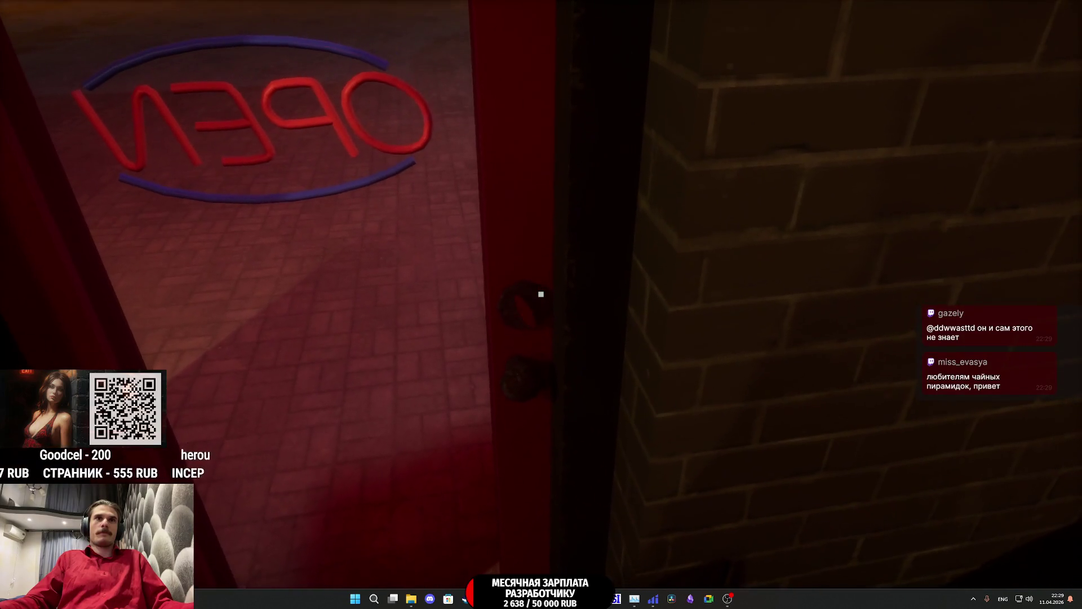
pyautogui.press('w')
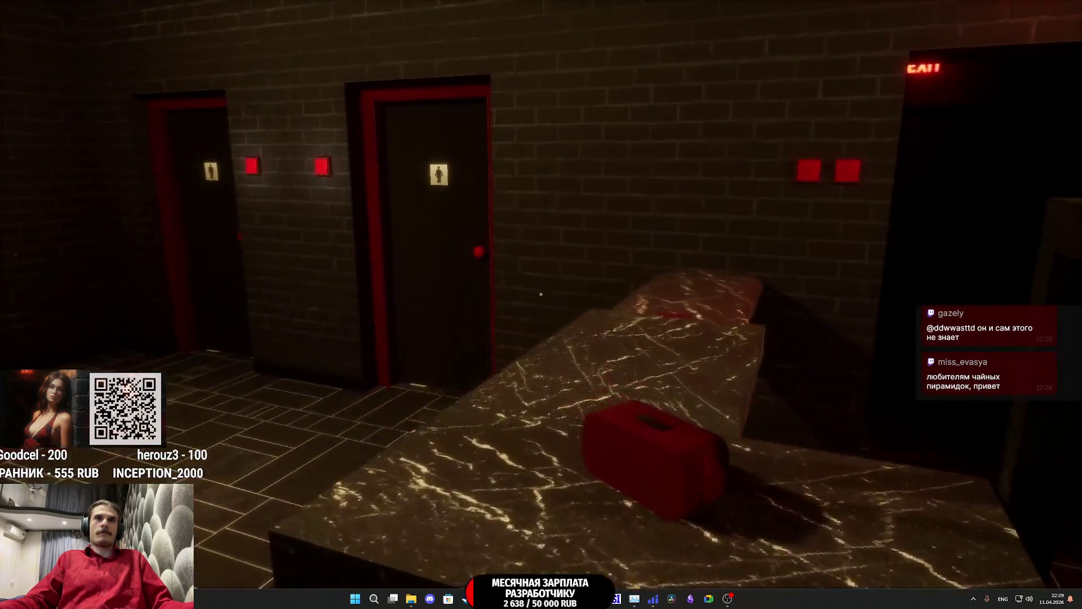
# Step: Visit the women's restroom, then look over the pastry display case
pyautogui.press('w')
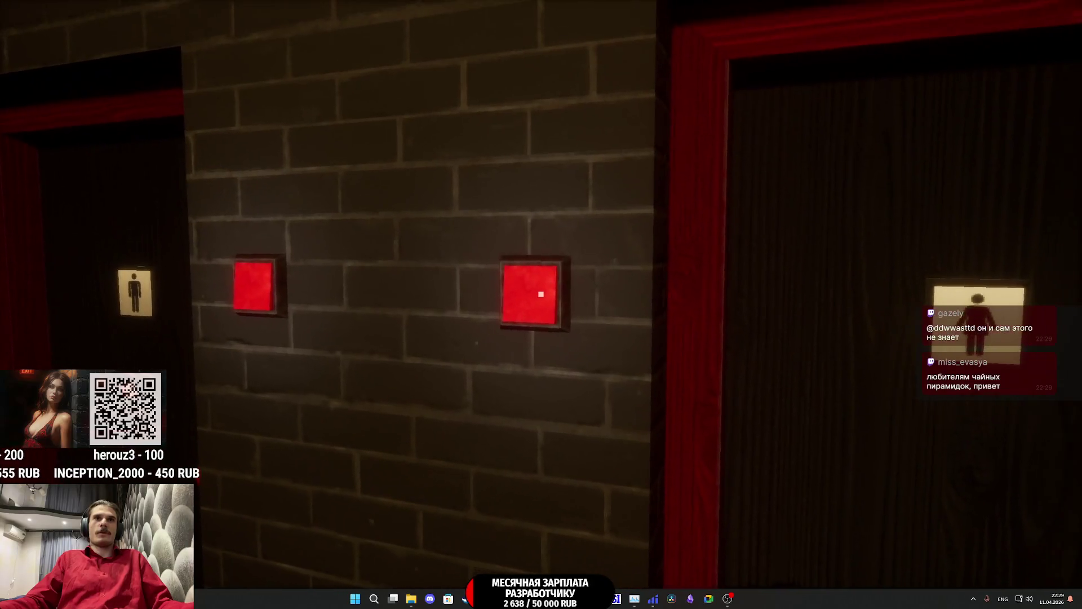
pyautogui.press('e')
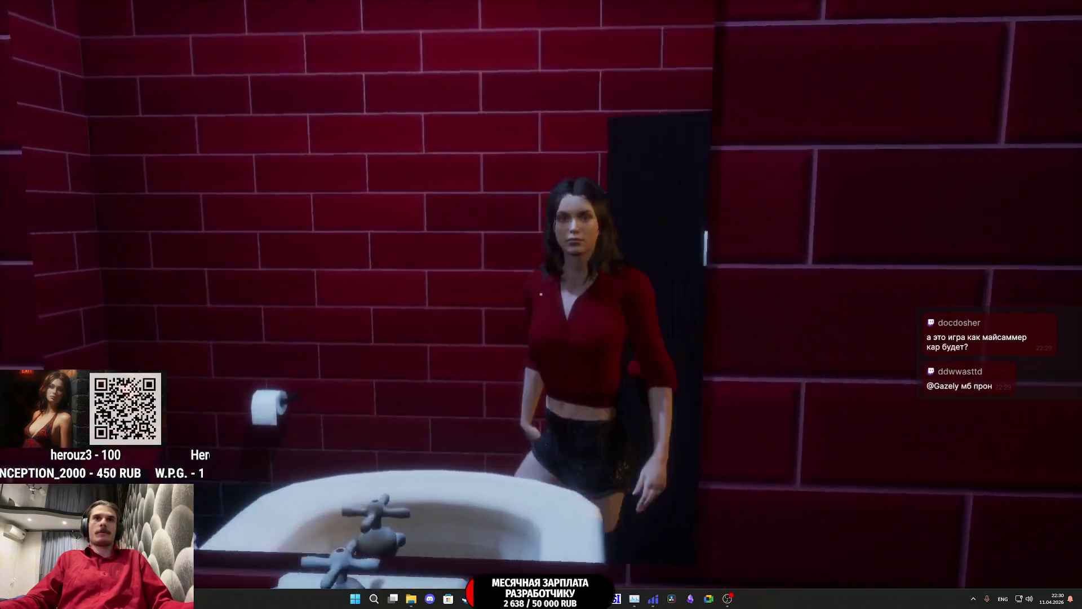
pyautogui.press('e')
pyautogui.press('w')
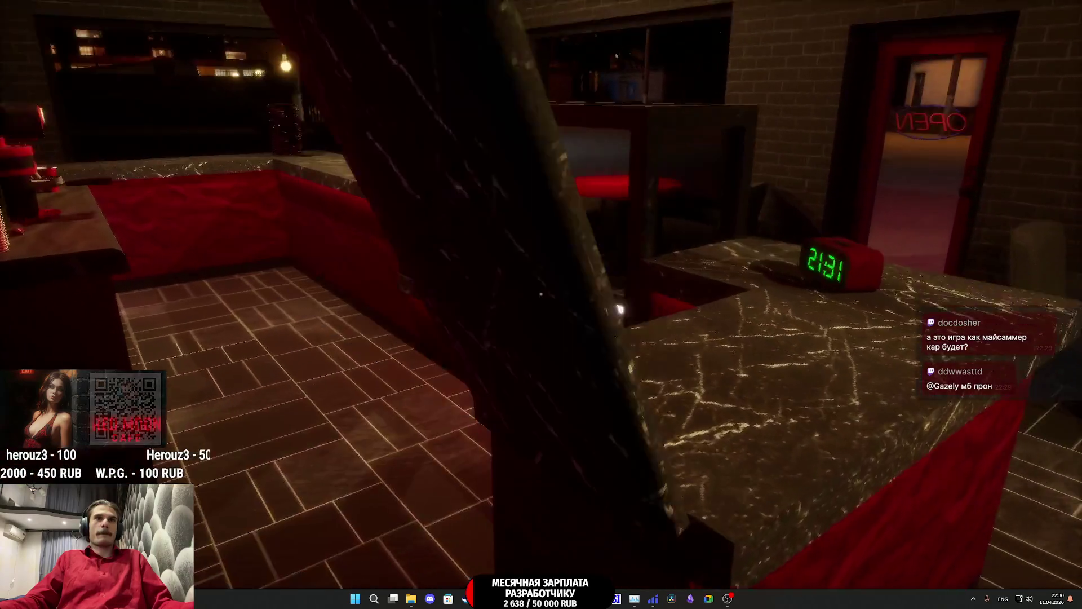
pyautogui.press('w')
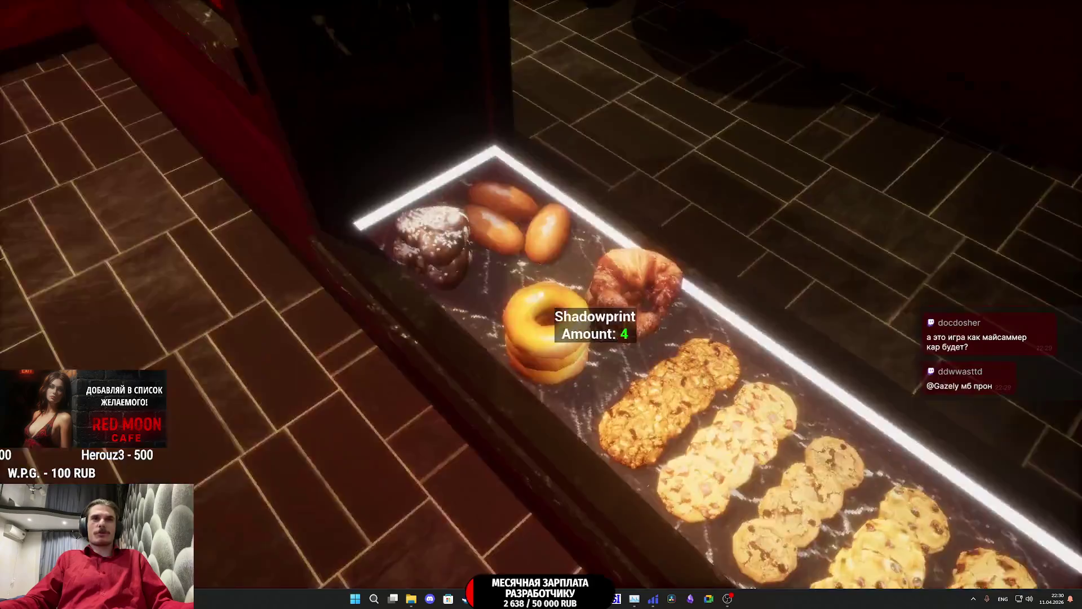
# Step: Seat the portafilter in the grinder, put a paper cup under the espresso machine, and stop playing
pyautogui.press('w')
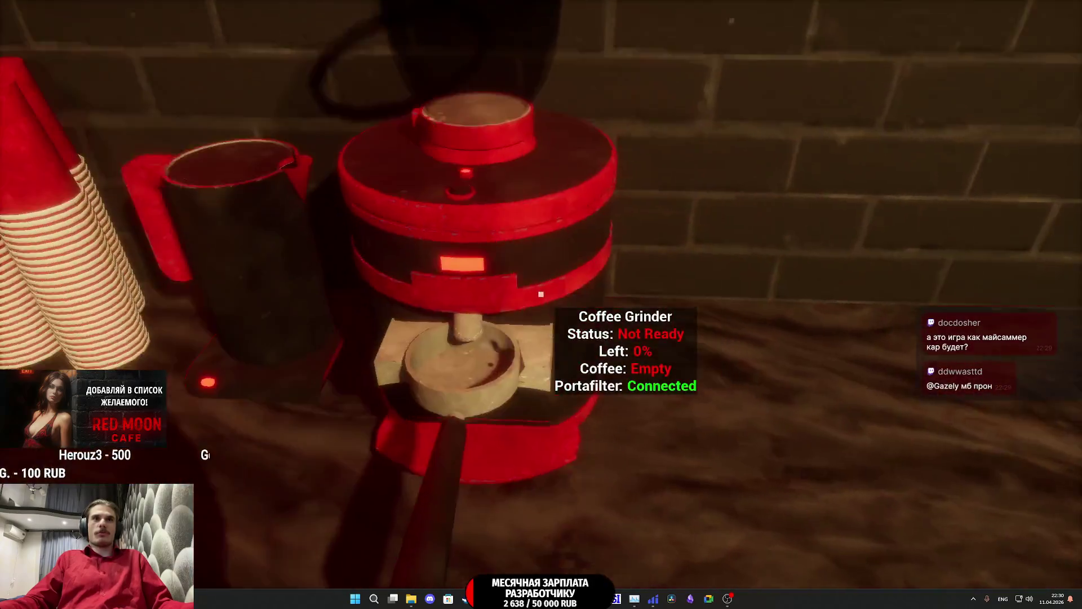
pyautogui.press('e')
pyautogui.click(541, 293)
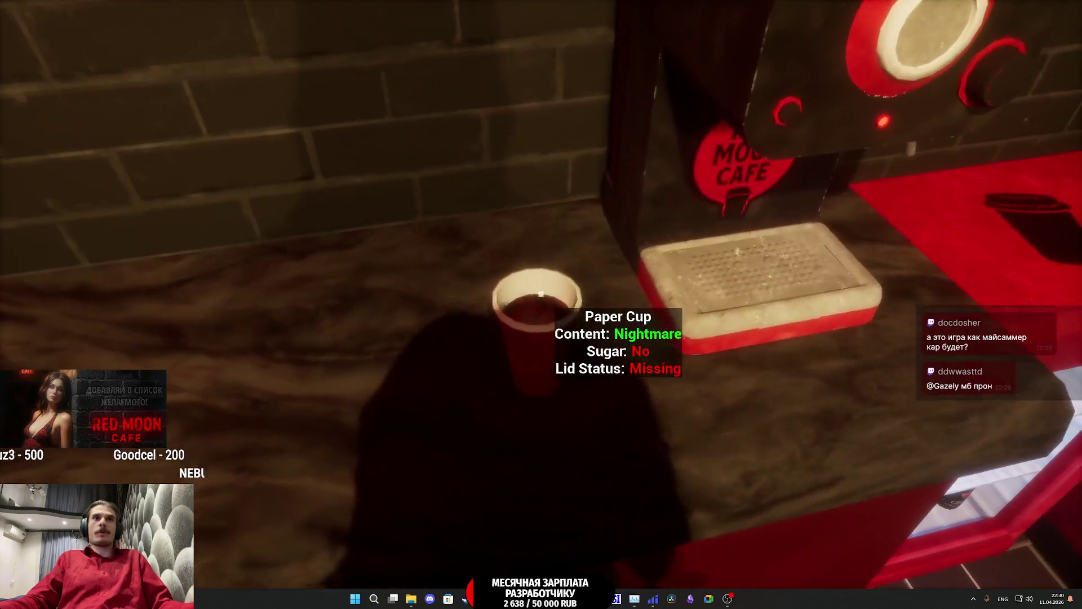
pyautogui.click(541, 293)
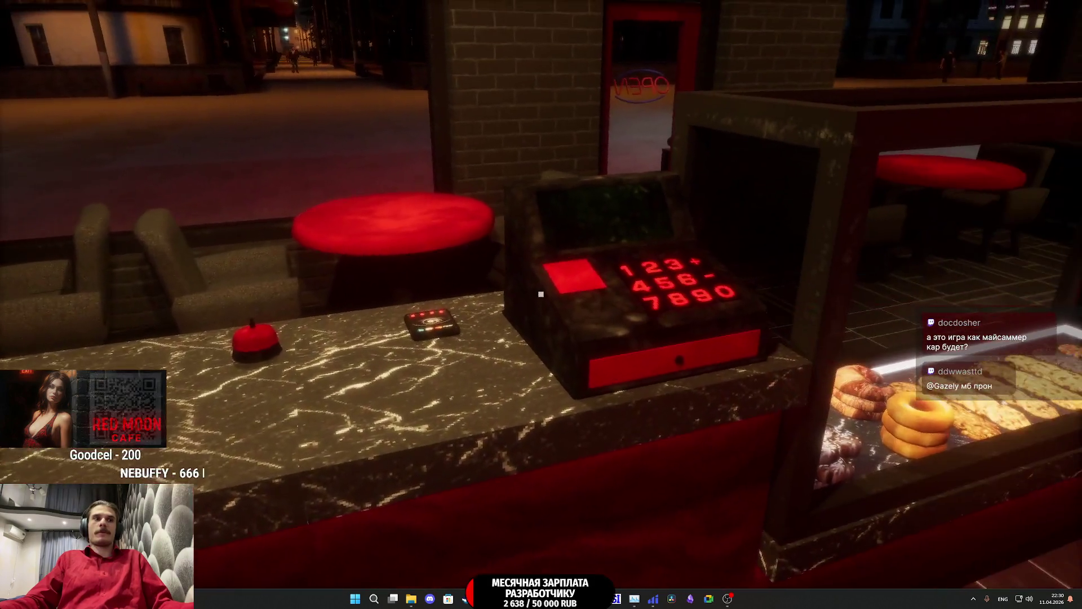
pyautogui.press('Escape')
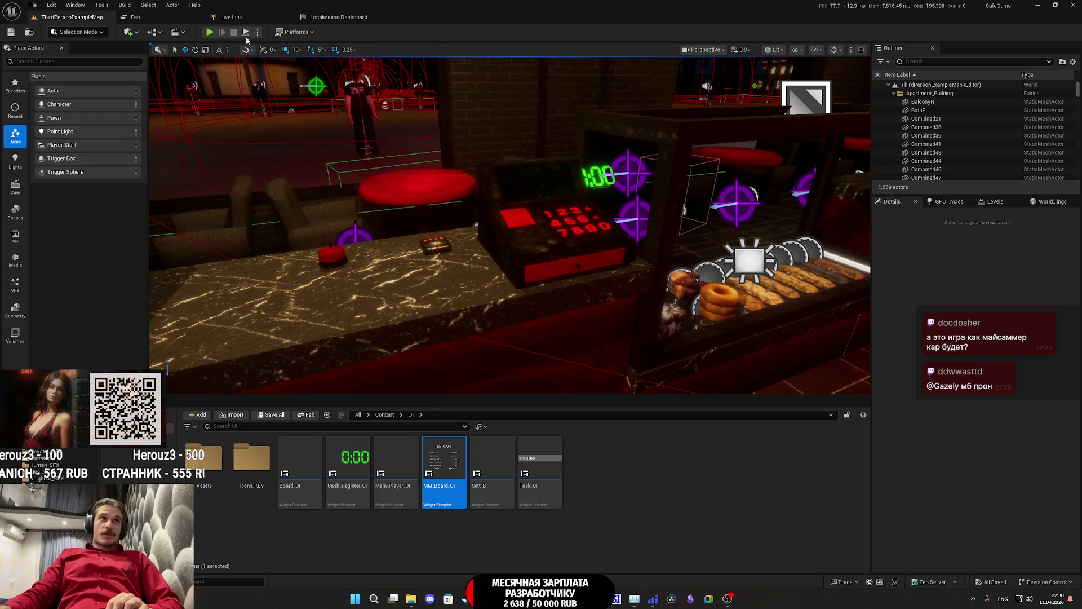
# Step: Play-test again through EXIT to the NEW GAME board, then stop and open MM_Board_UI
pyautogui.click(210, 33)
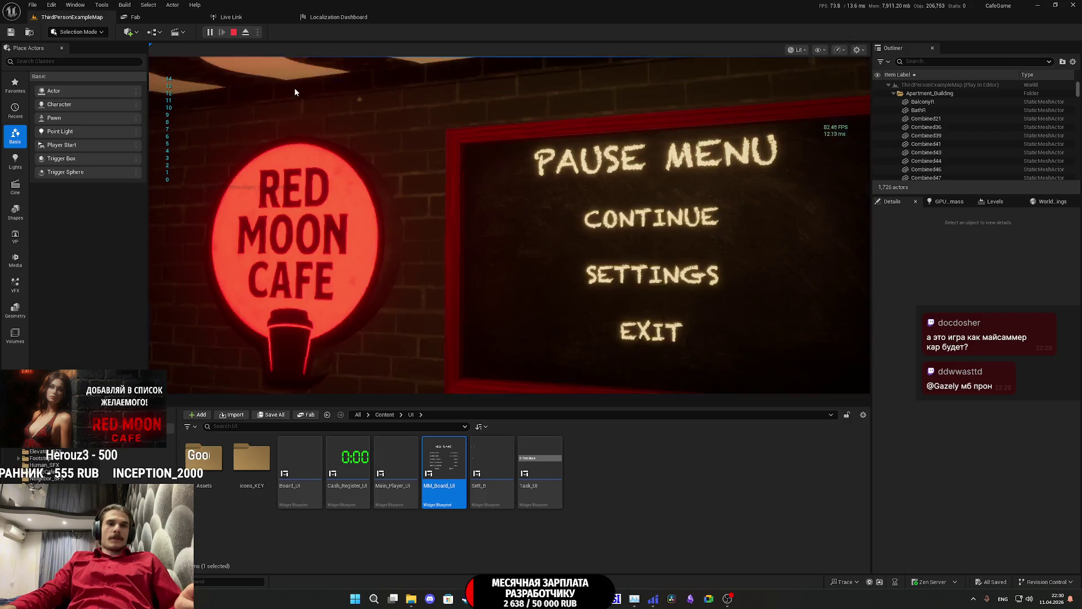
pyautogui.click(613, 293)
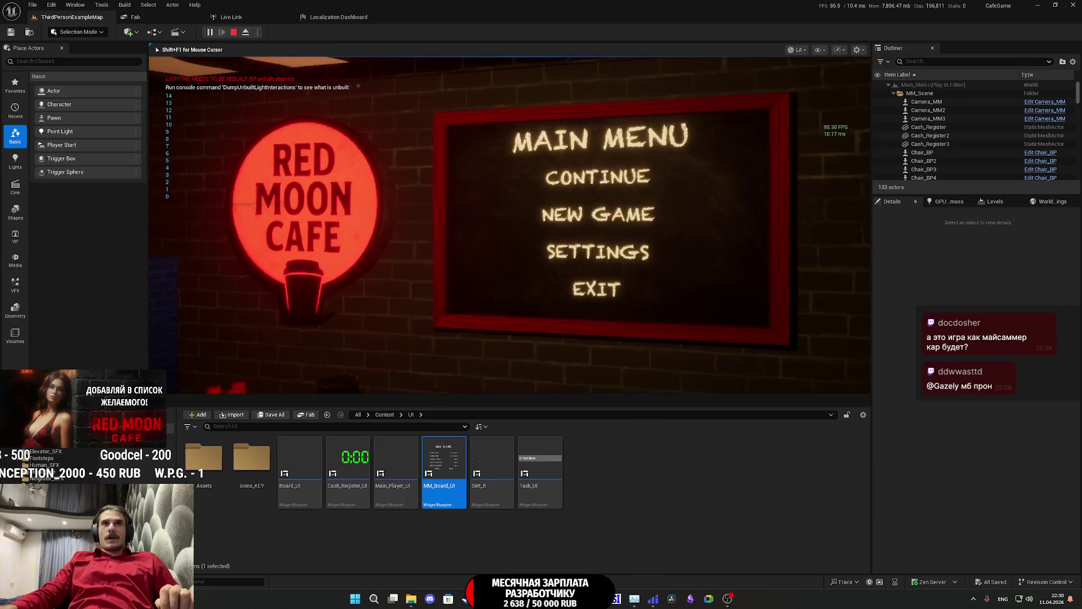
pyautogui.click(617, 225)
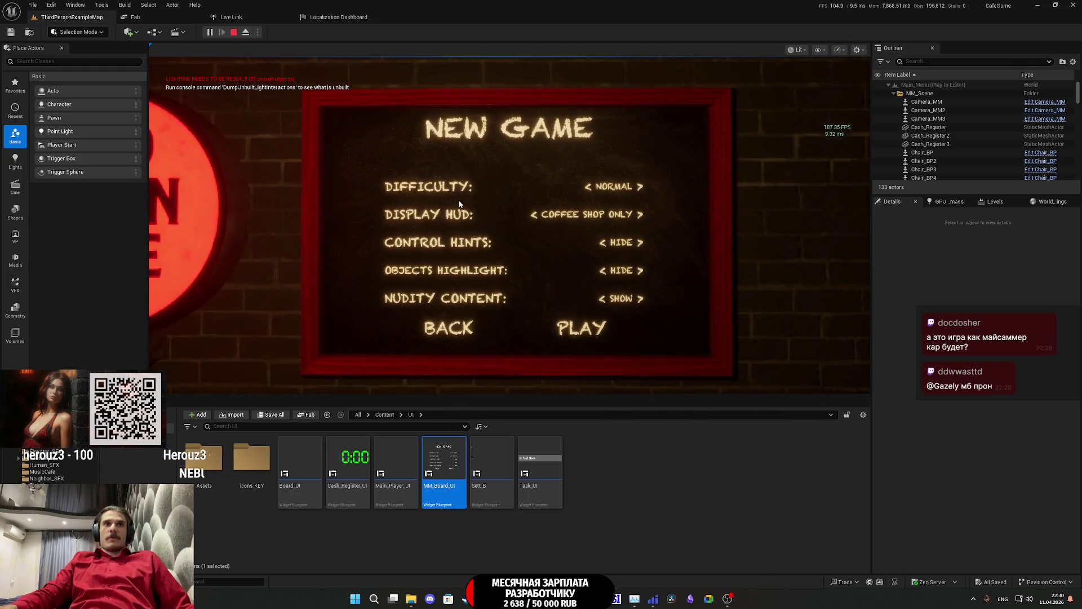
pyautogui.press('Escape')
pyautogui.doubleClick(444, 468)
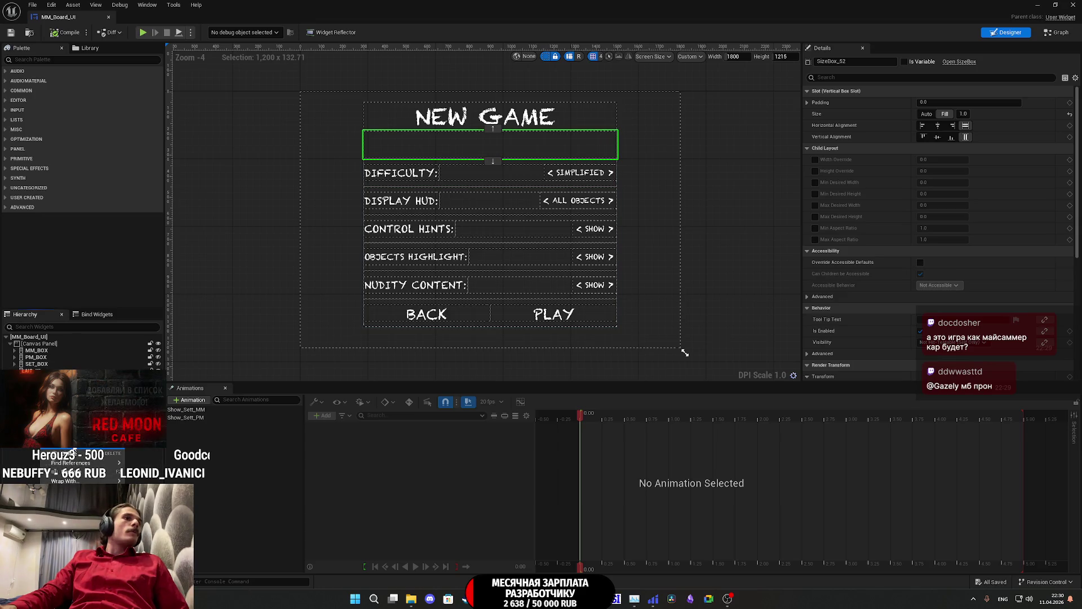
# Step: Duplicate the spacer SizeBox, order it just above the BACK/PLAY row, and save MM_Board_UI
pyautogui.hotkey('ctrl', 'd')
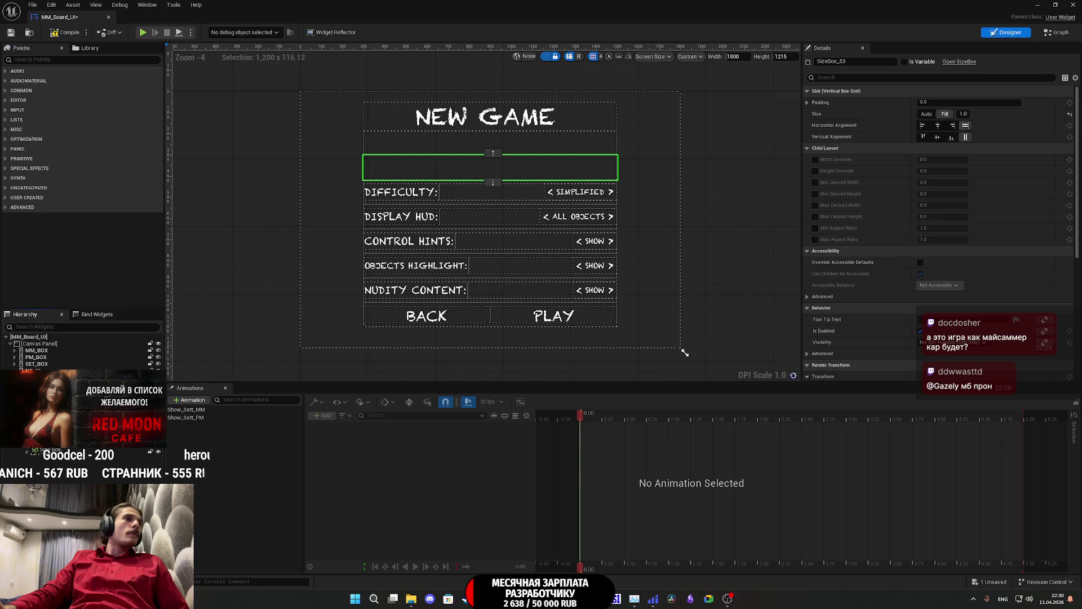
pyautogui.moveTo(491, 167); pyautogui.dragTo(485, 316)
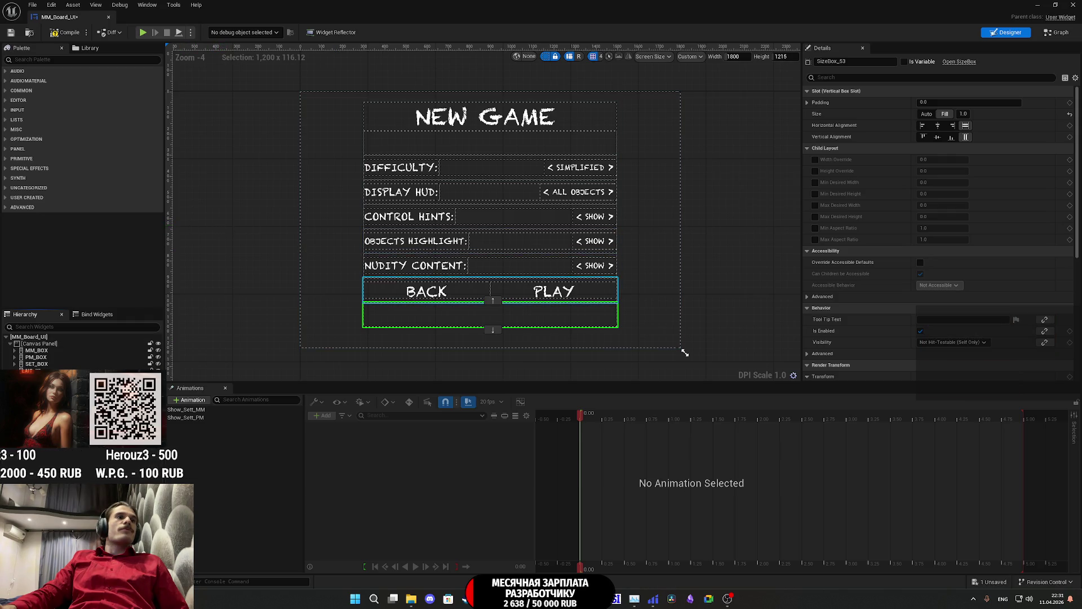
pyautogui.click(53, 448)
pyautogui.moveTo(53, 448); pyautogui.dragTo(54, 454)
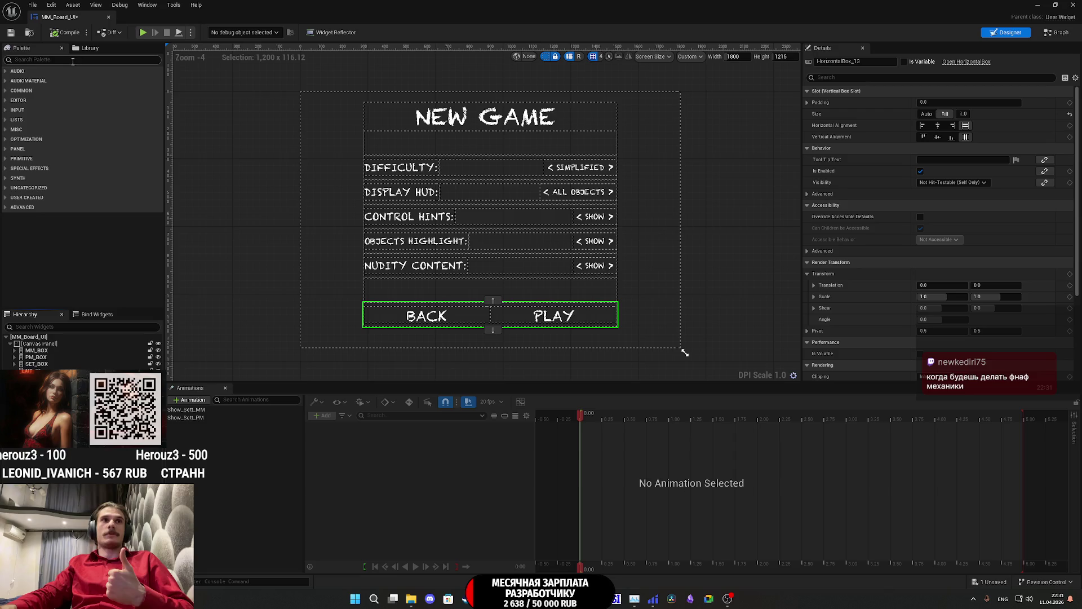
pyautogui.click(12, 34)
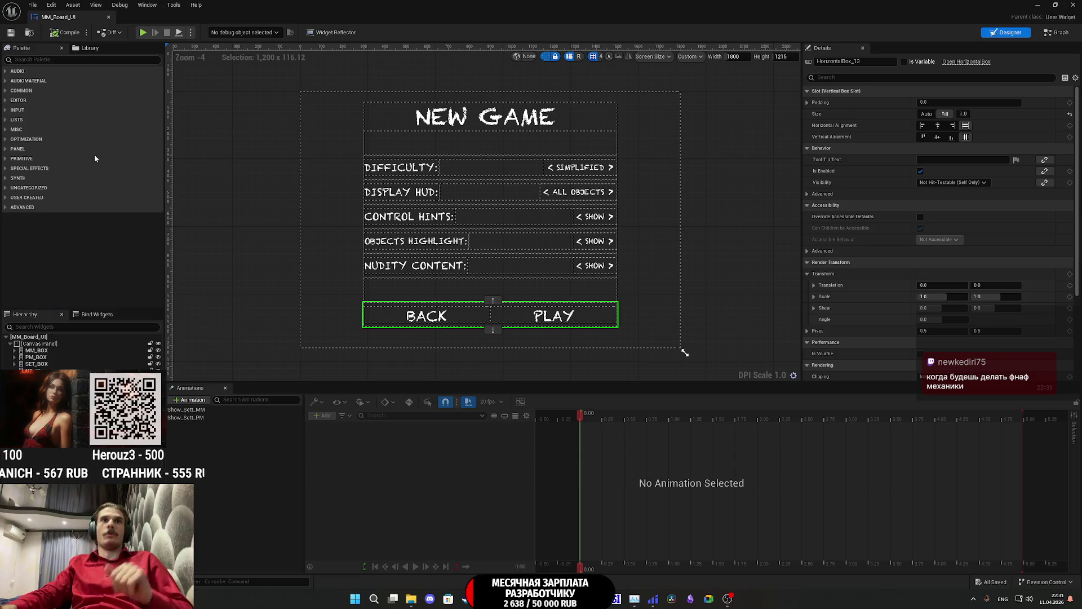
pyautogui.click(769, 255)
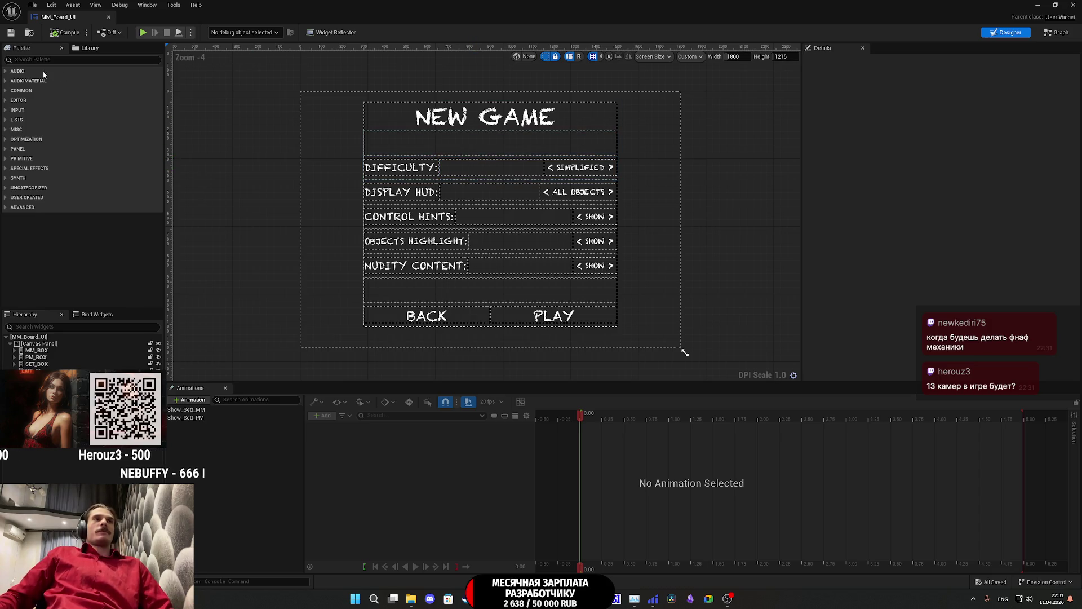
# Step: Minimize the widget editor, start the play-test, and lower New Game difficulty to SIMPLIFIED
pyautogui.click(1041, 5)
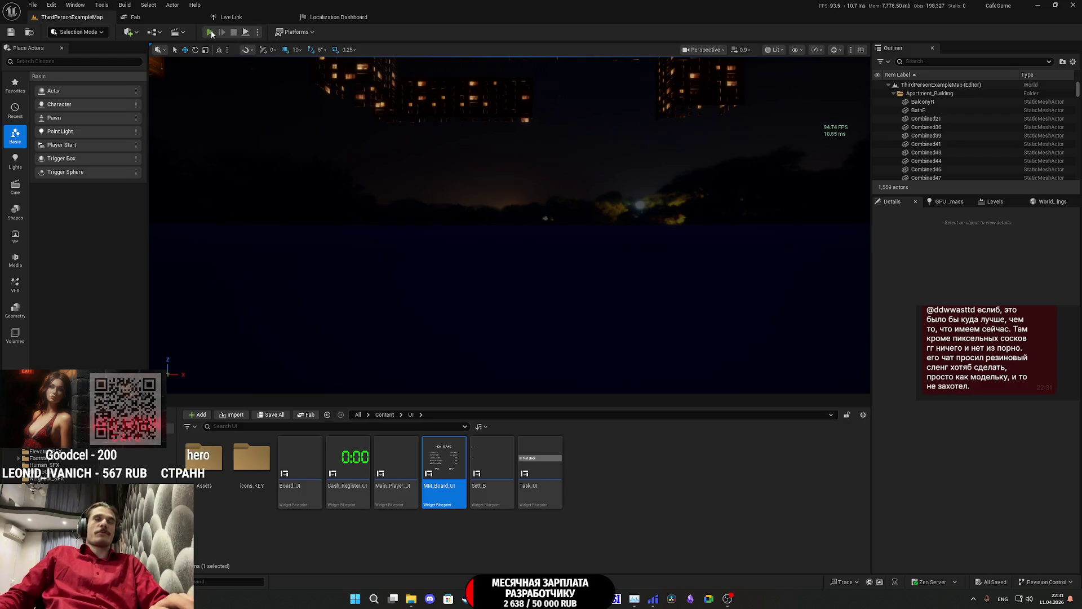
pyautogui.hotkey('alt', 'p')
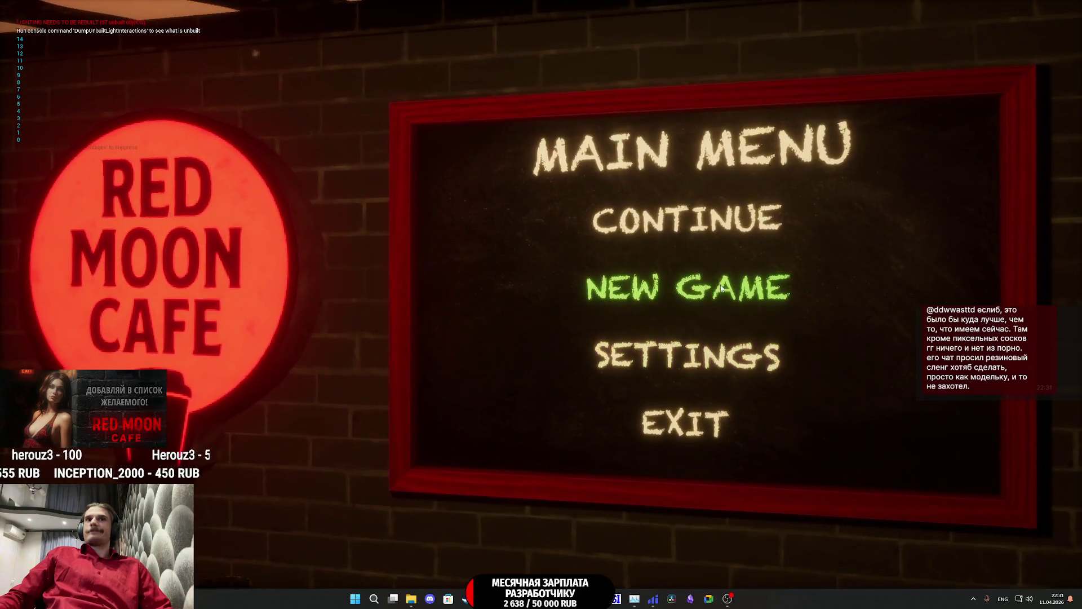
pyautogui.click(727, 288)
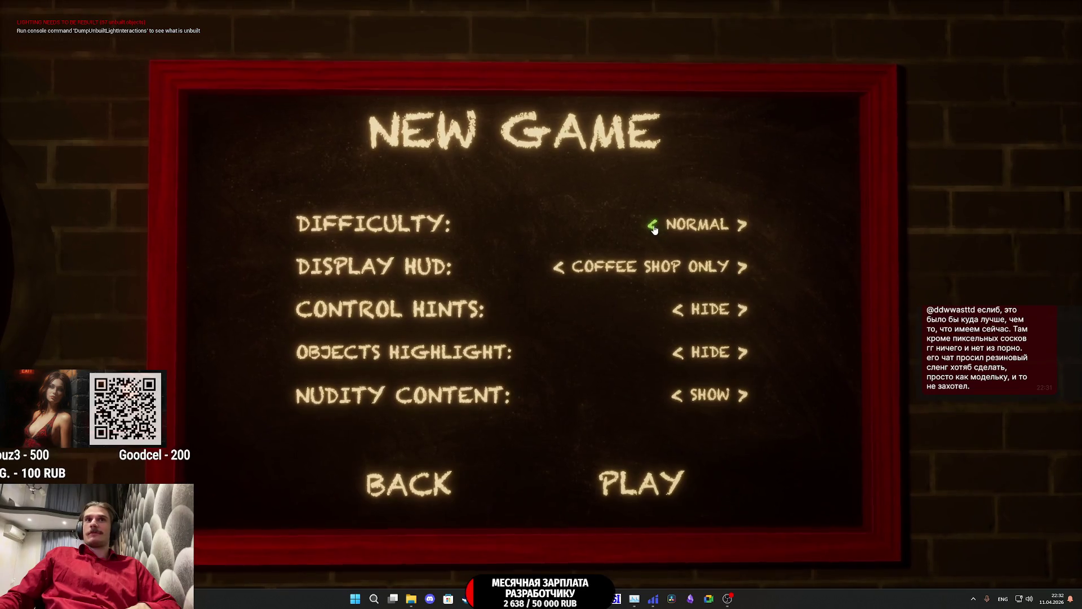
pyautogui.click(652, 222)
pyautogui.click(493, 404)
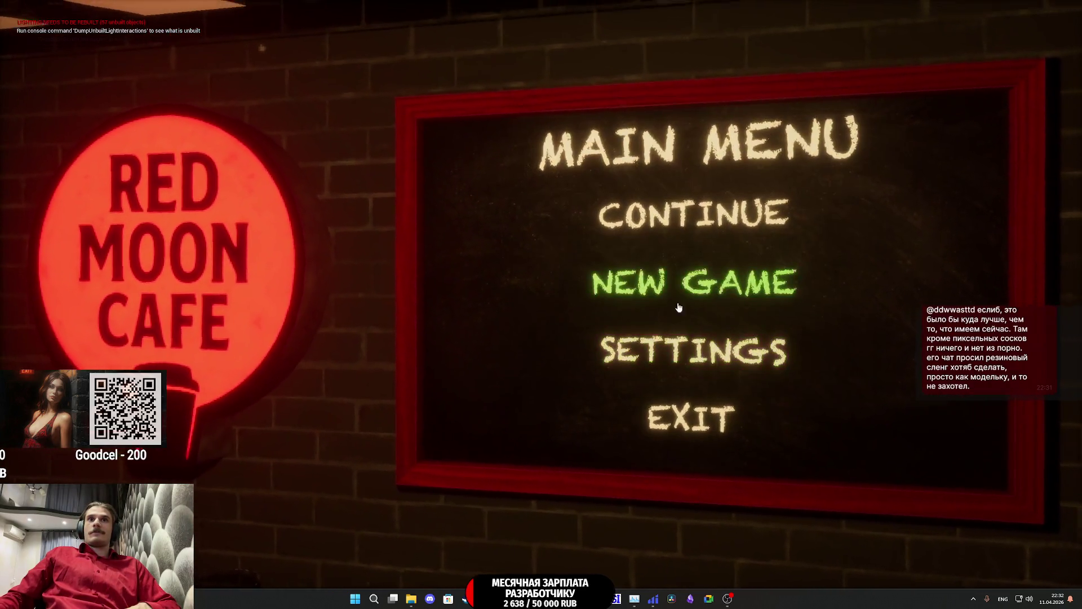
# Step: Reopen New Game, restore NORMAL difficulty, start the game and stop the preview
pyautogui.click(705, 286)
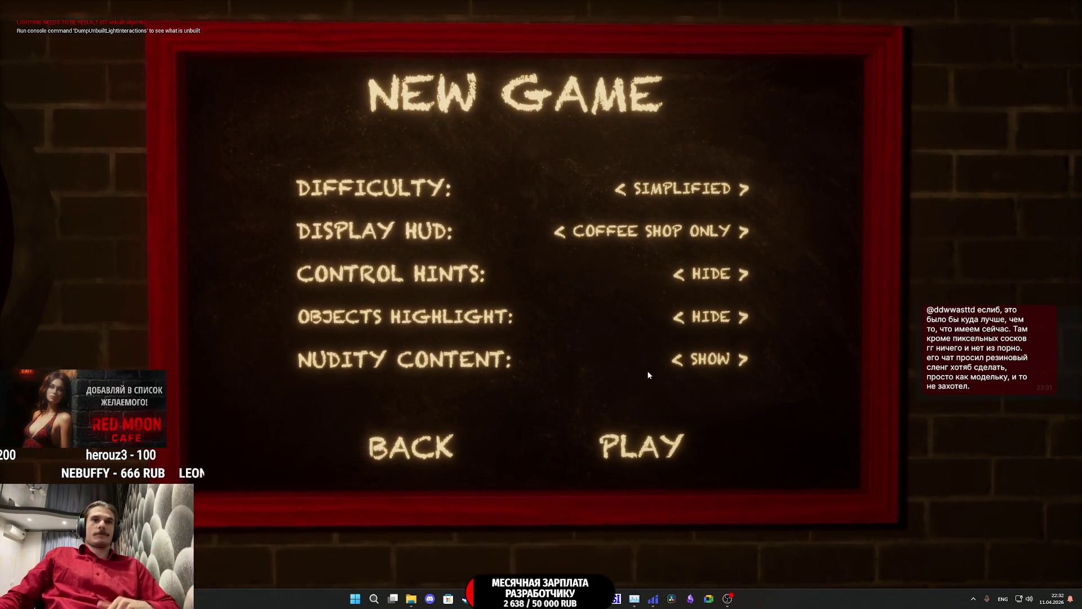
pyautogui.click(733, 224)
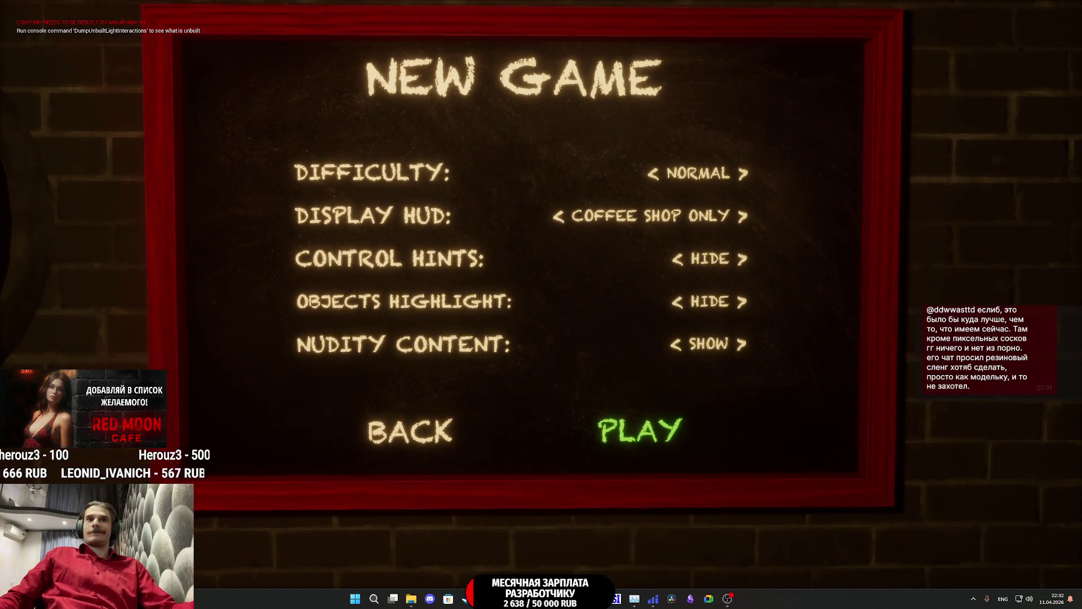
pyautogui.click(586, 436)
pyautogui.press('Escape')
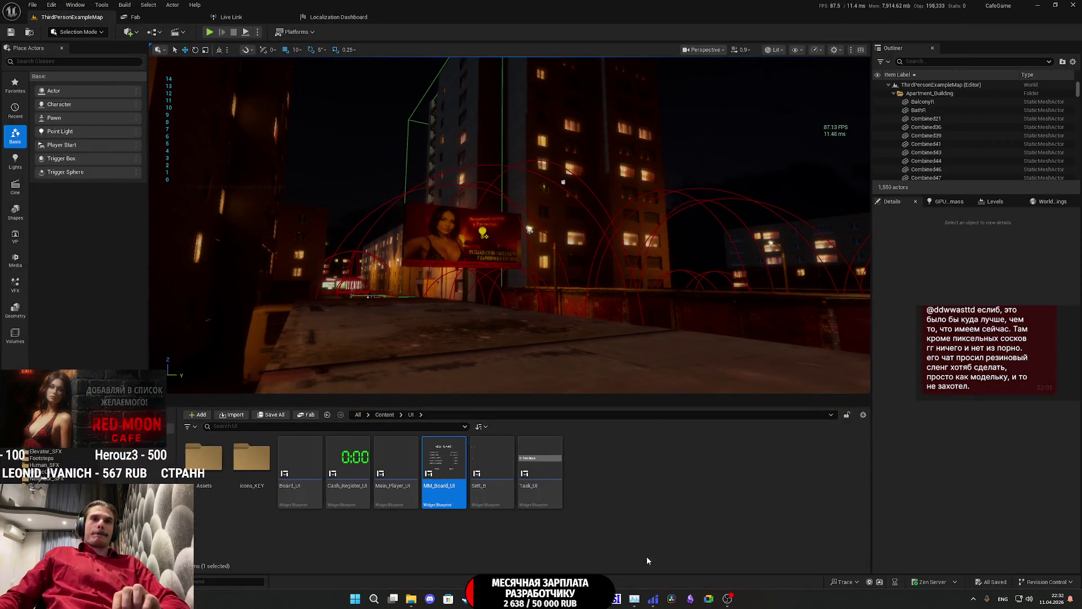
pyautogui.click(691, 598)
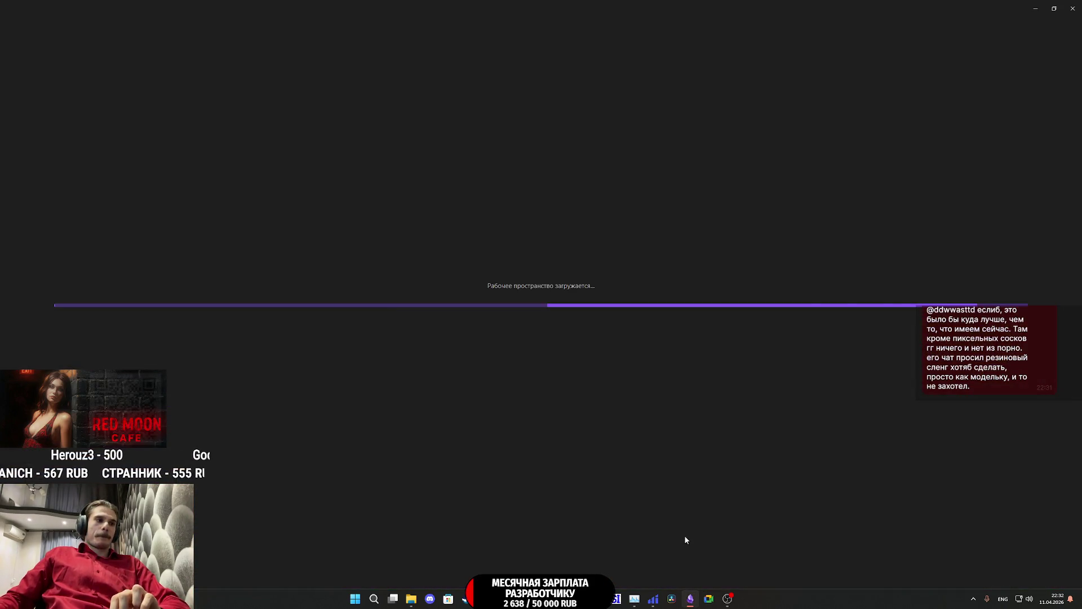
pyautogui.scroll(-10, 625, 451)
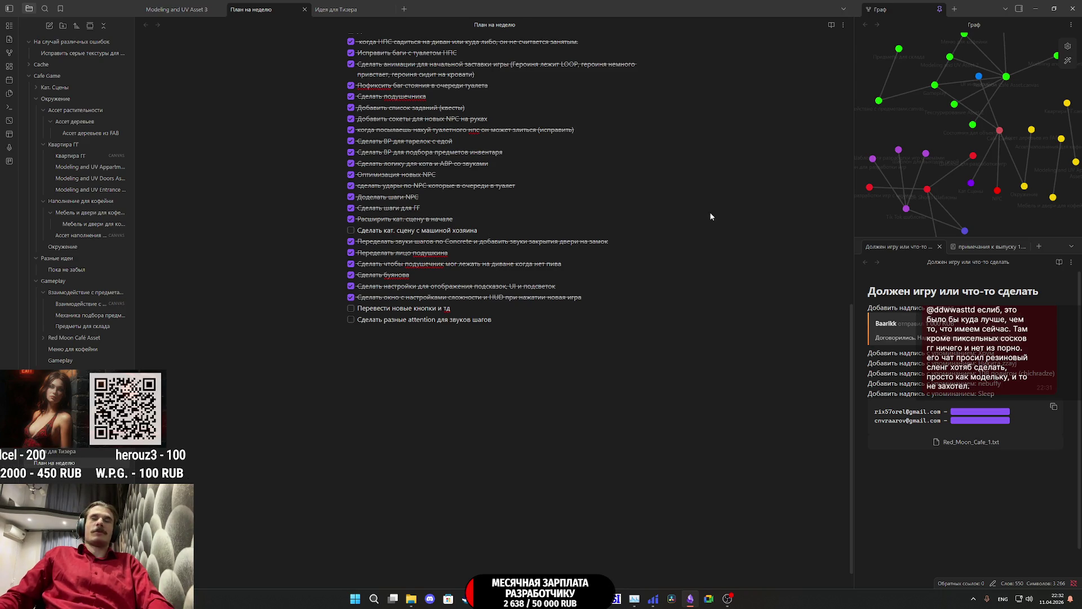
pyautogui.click(1072, 9)
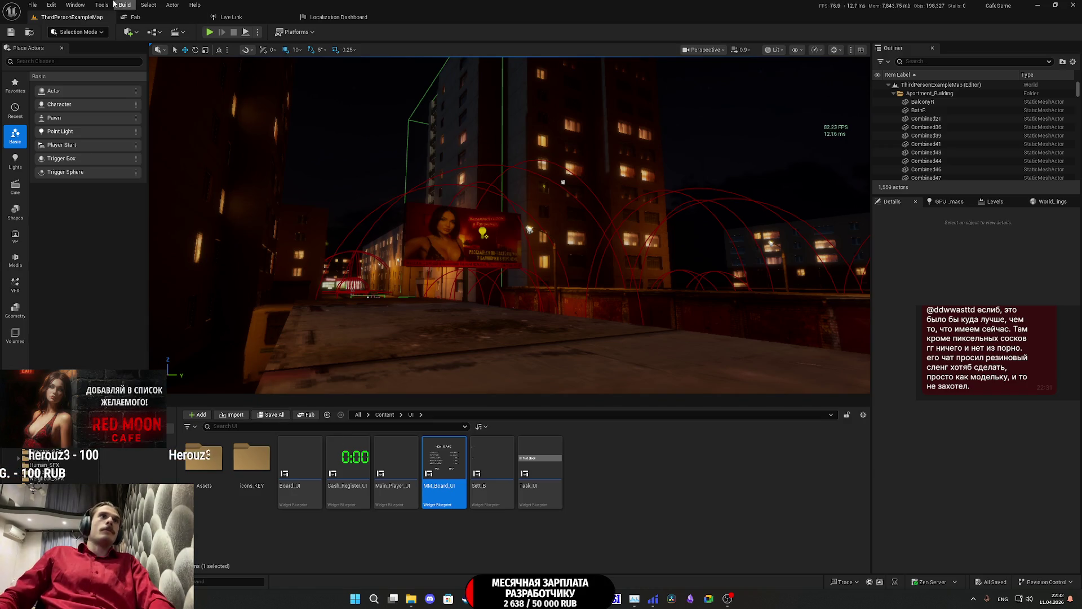
# Step: Gather text for the Game target in the Localization Dashboard and open the Russian translations
pyautogui.click(339, 17)
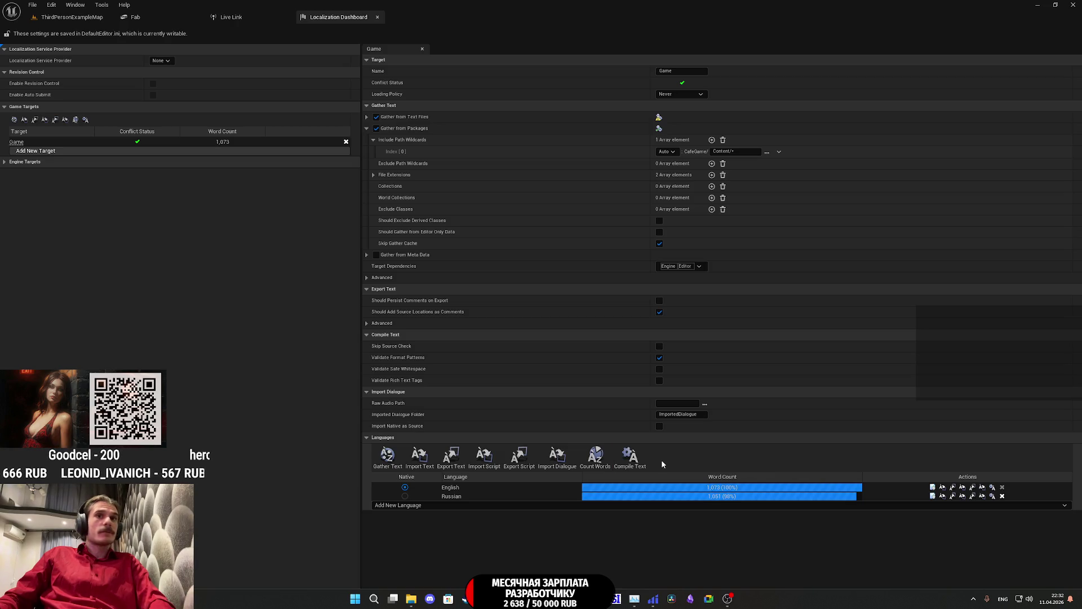
pyautogui.click(393, 460)
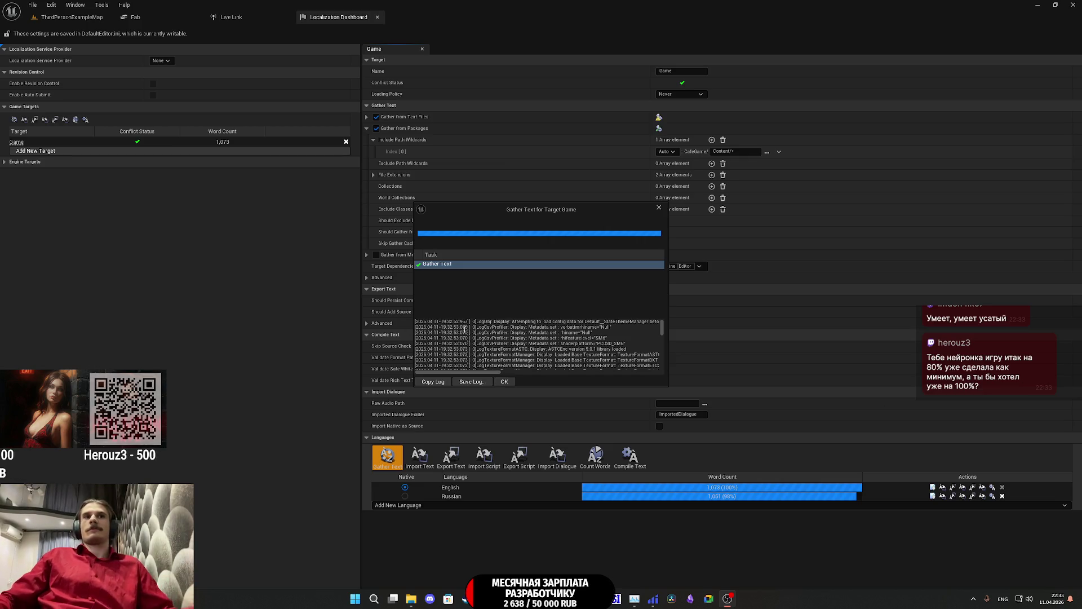
pyautogui.click(504, 382)
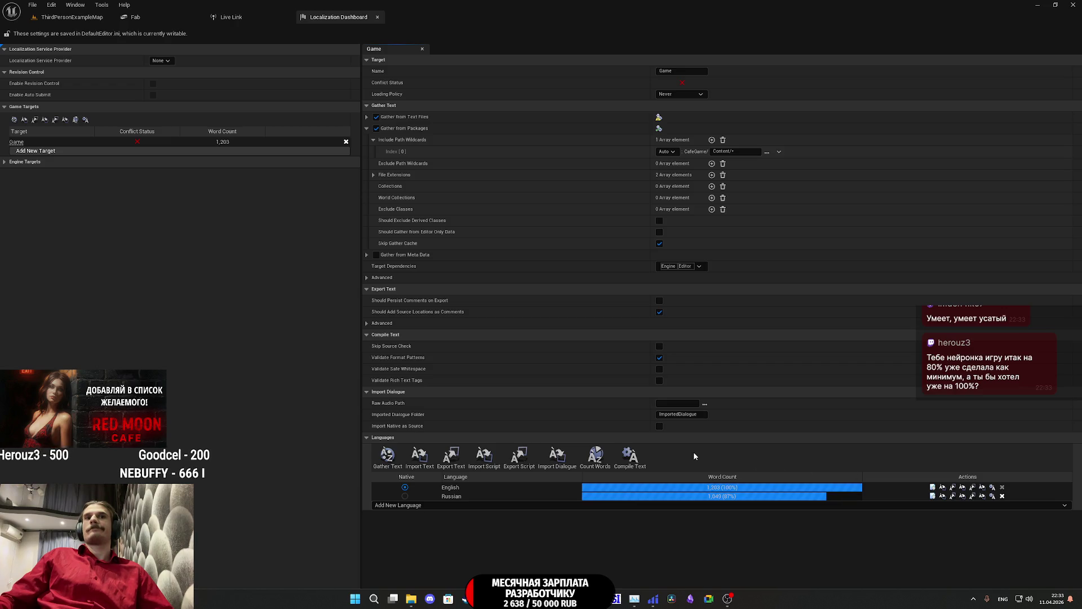
pyautogui.click(932, 496)
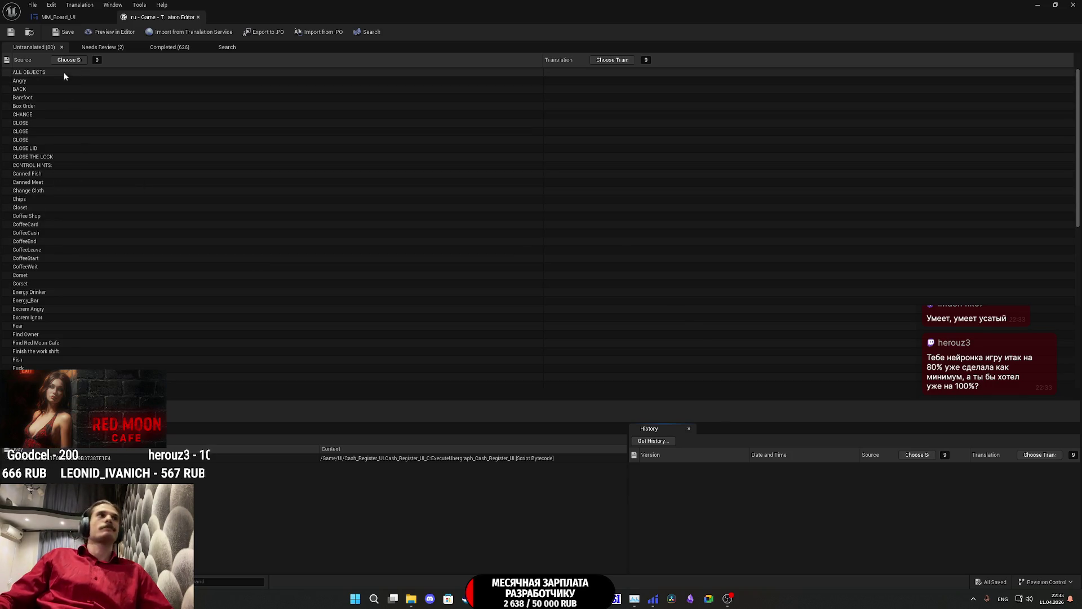
# Step: Translate ALL OBJECTS as ВСЕ ОБЪЕКТЫ and BACK as НАЗАД
pyautogui.click(560, 73)
pyautogui.click(561, 72)
pyautogui.write('ВСЕ ОБЪЕКТЫ')
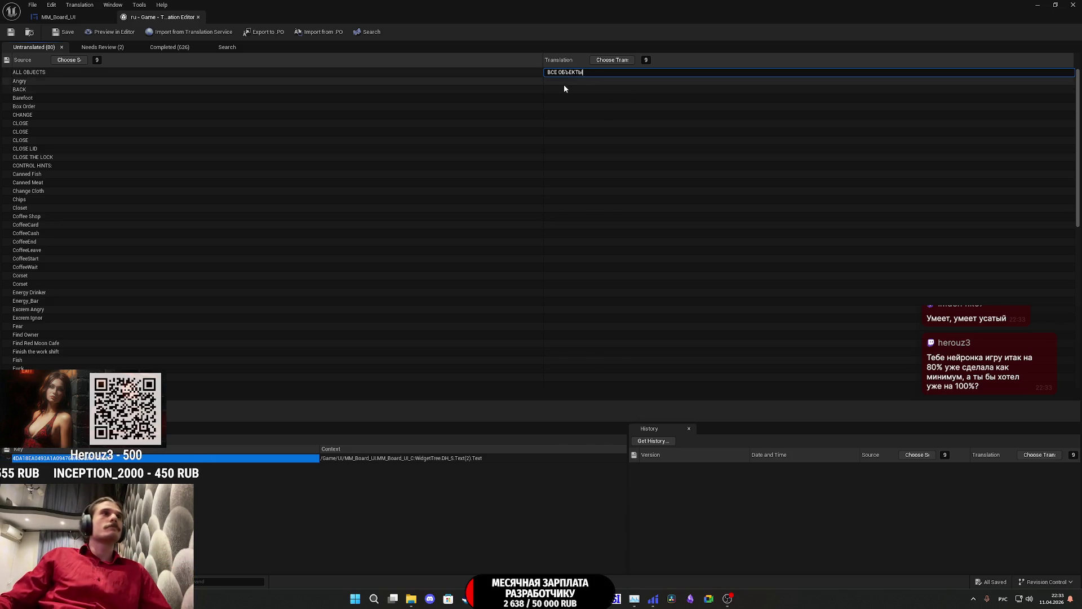
pyautogui.click(566, 89)
pyautogui.click(574, 90)
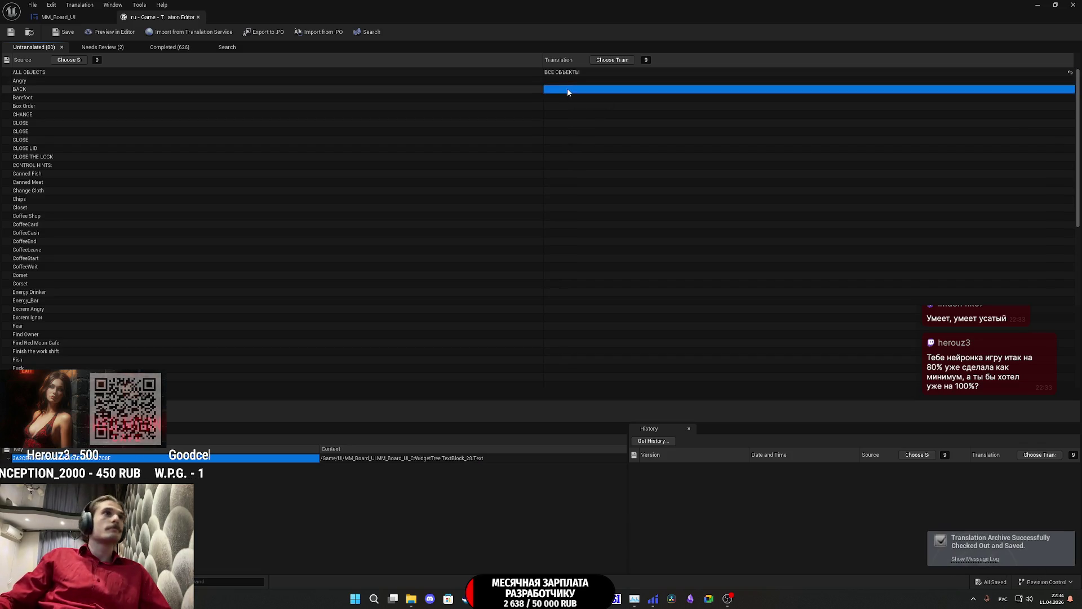
pyautogui.write('НА')
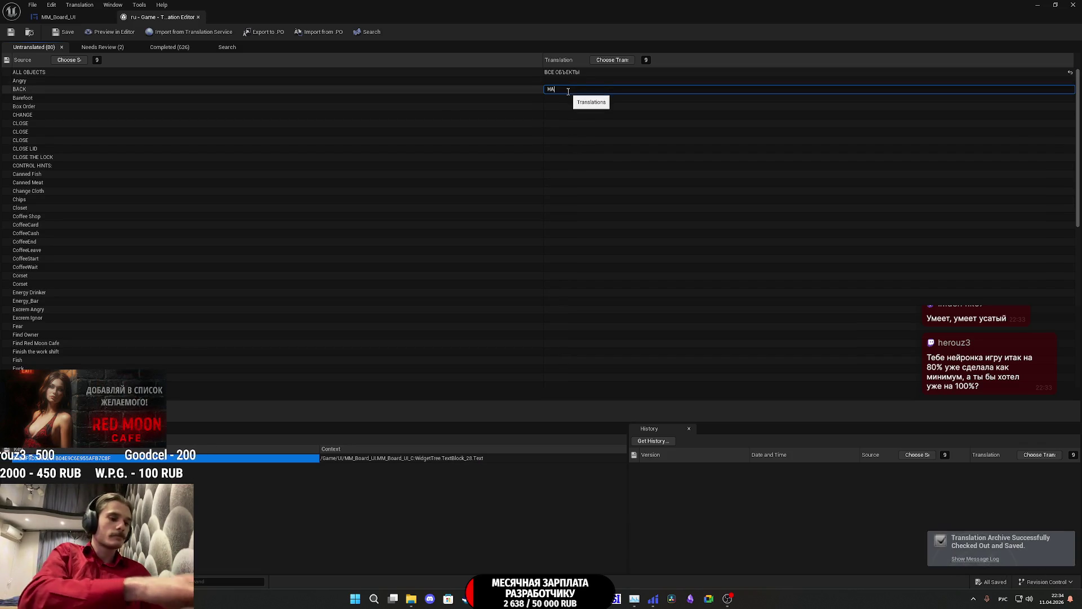
pyautogui.write('ЗАД')
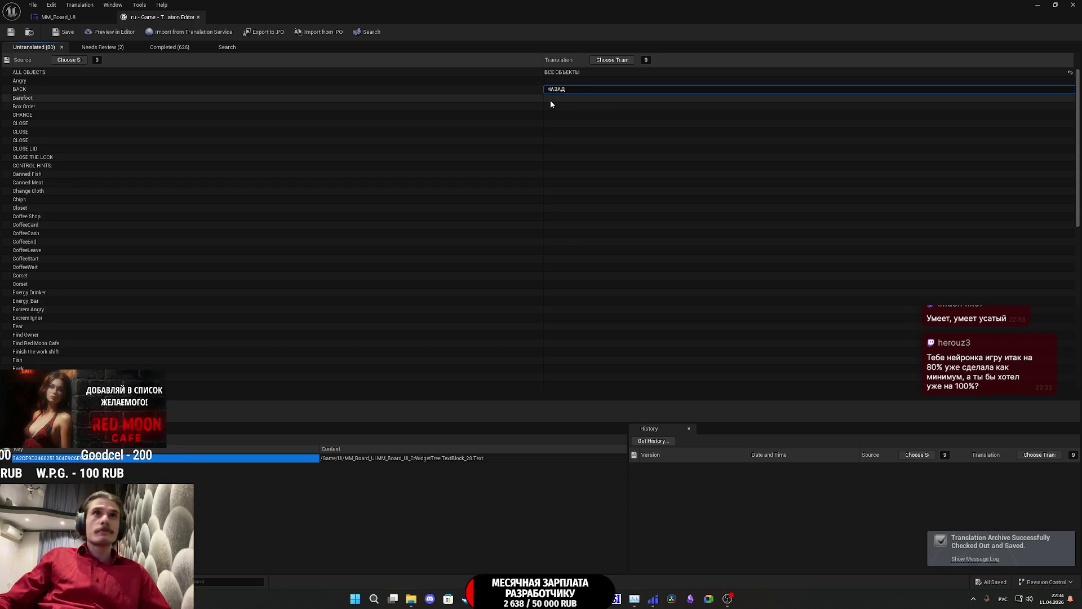
pyautogui.click(551, 99)
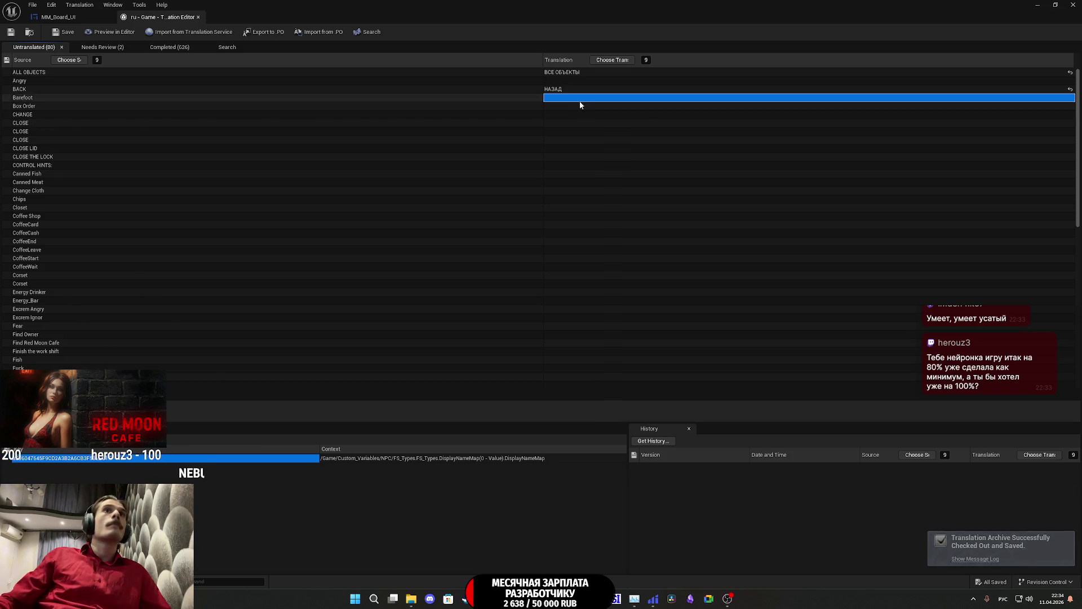
# Step: Translate Box Order, retyping it in sentence case as Коробка с заказом
pyautogui.click(560, 107)
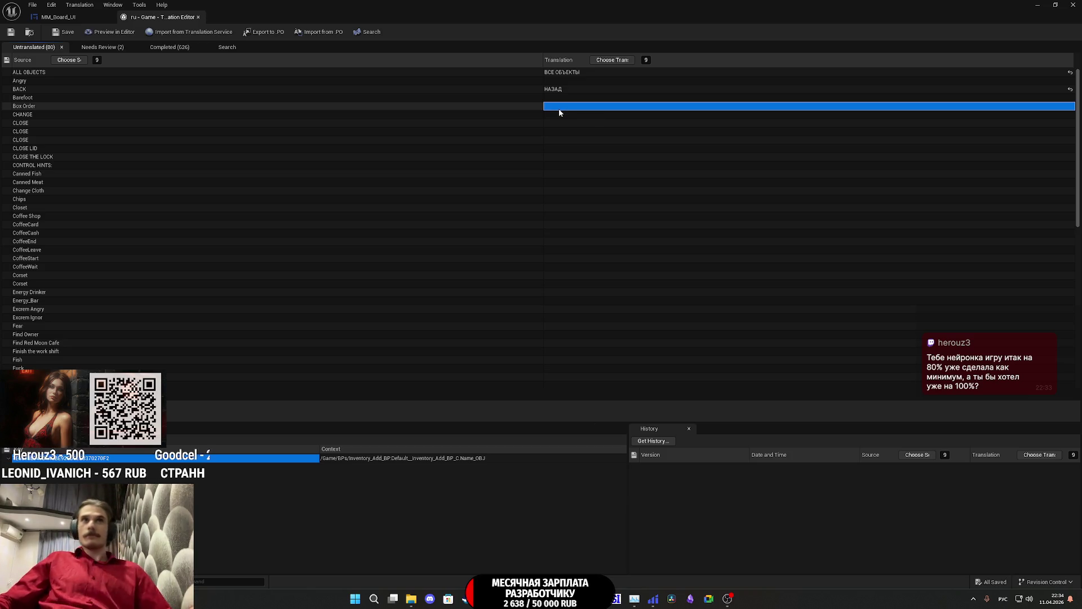
pyautogui.click(558, 112)
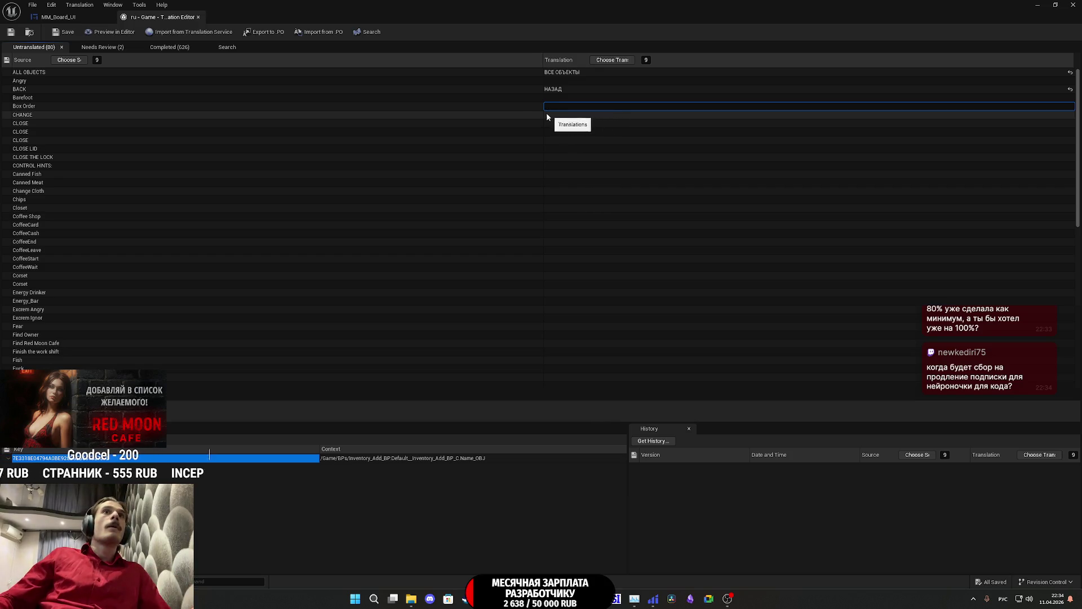
pyautogui.write('КОРОБКА С ')
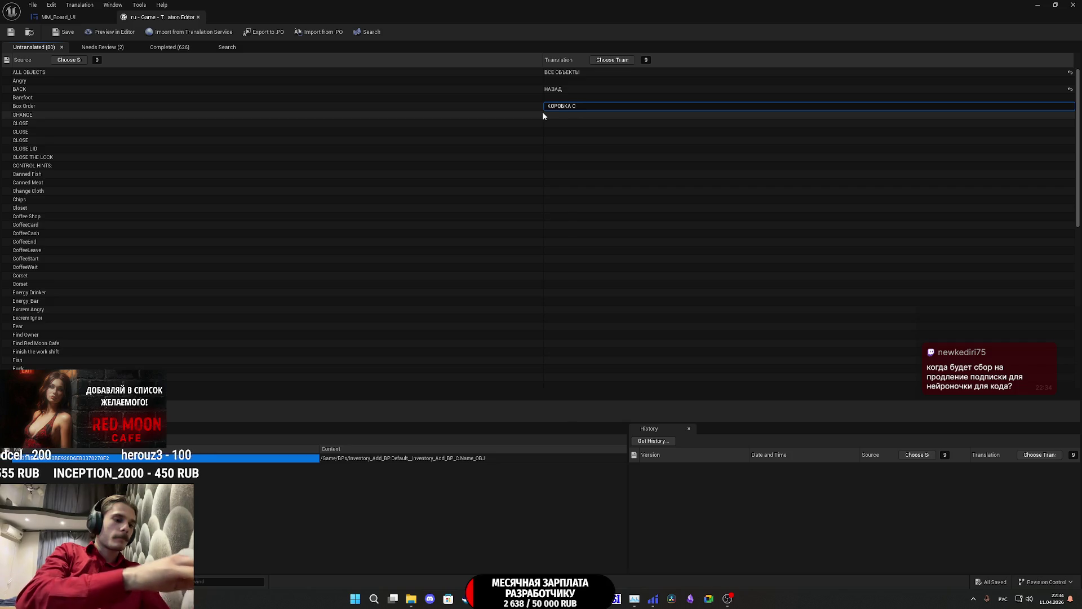
pyautogui.write('ЗАКАЗОМ')
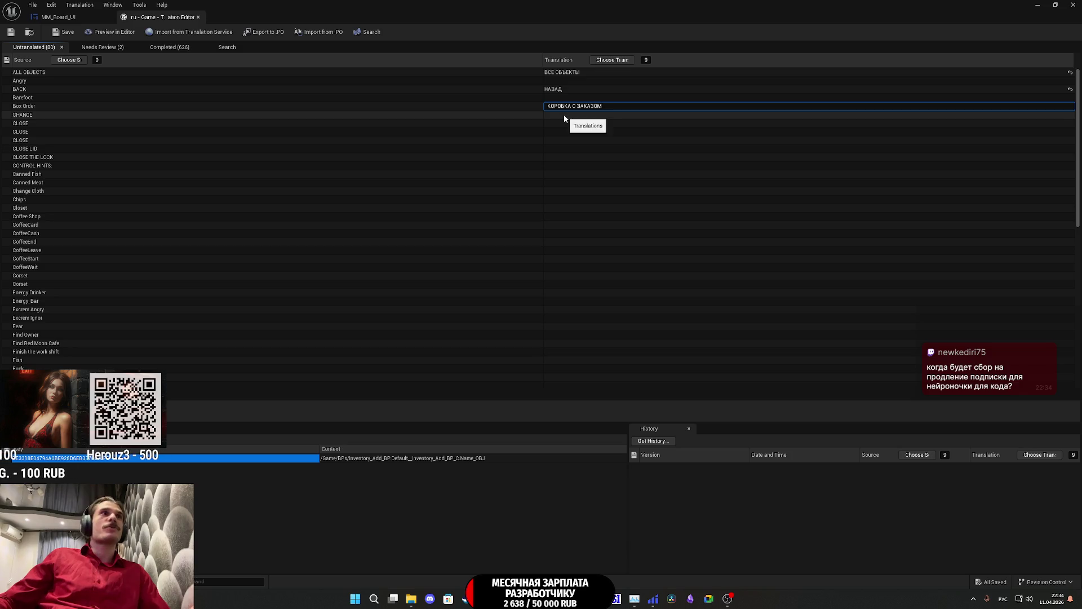
pyautogui.moveTo(606, 107); pyautogui.dragTo(549, 107)
pyautogui.write('Коробка с')
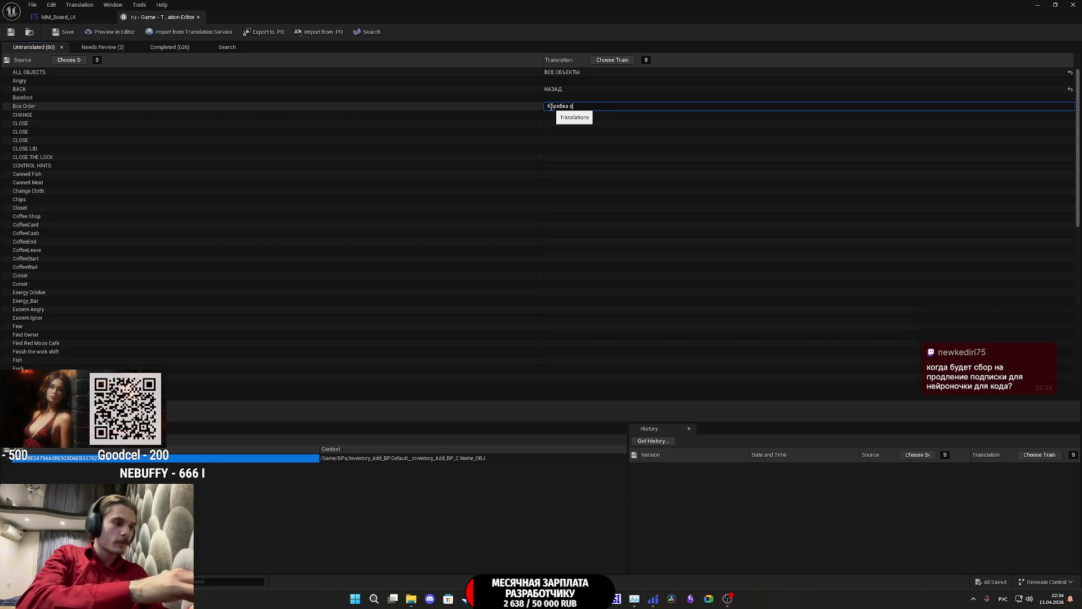
pyautogui.write(' заказ')
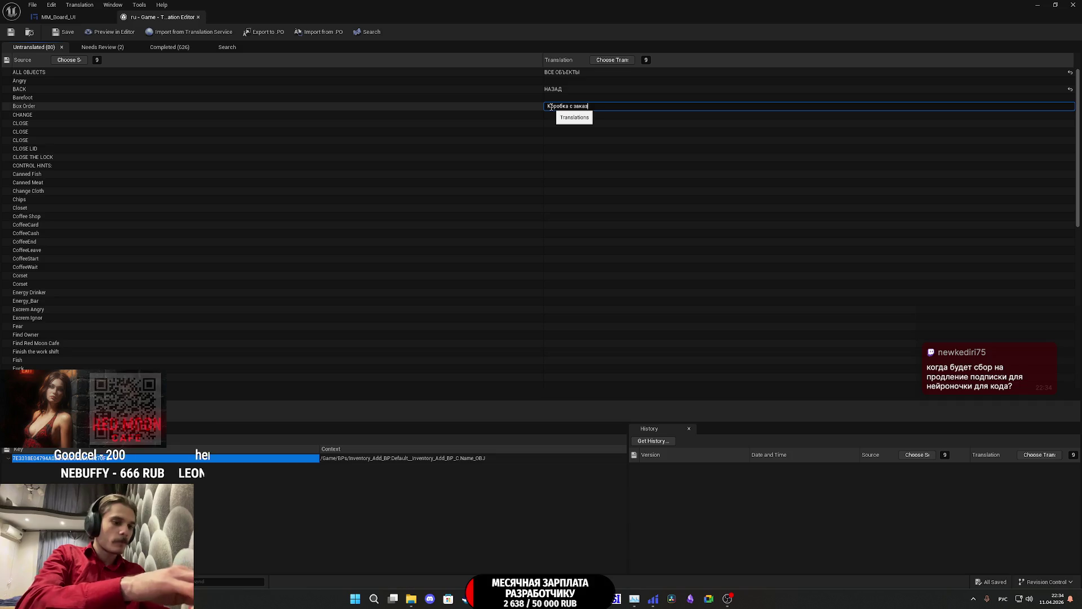
pyautogui.write('ом')
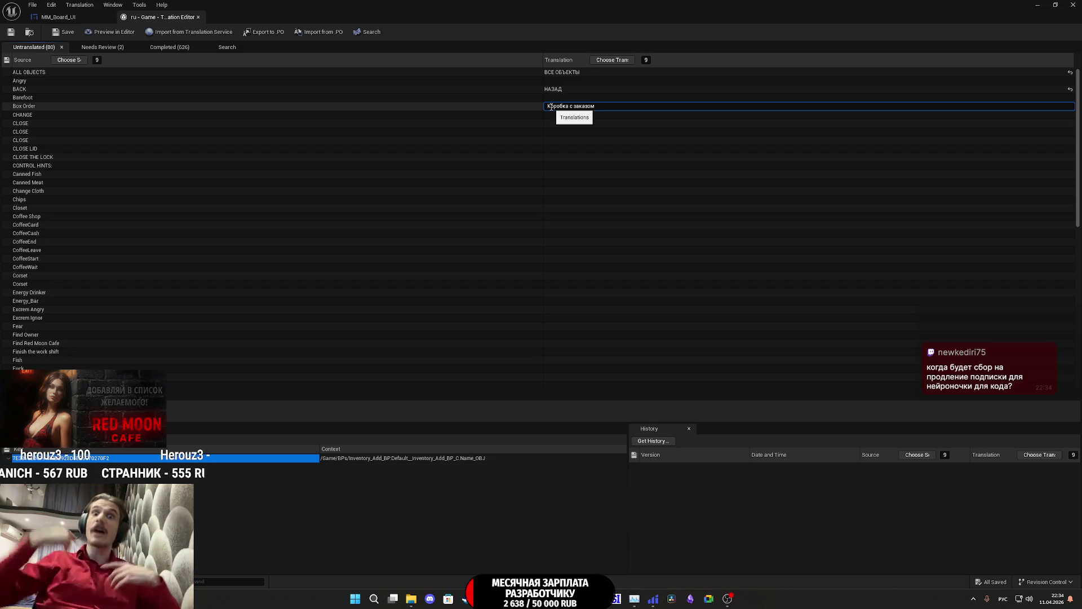
pyautogui.click(567, 114)
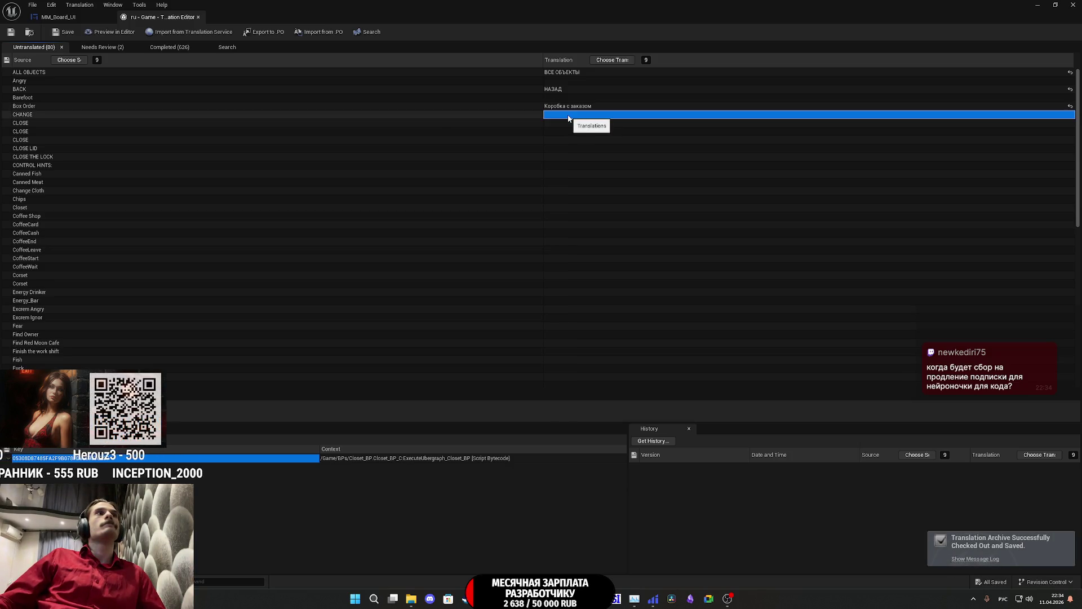
# Step: Translate CHANGE as ВЫБРАТЬ and the three CLOSE strings as ЗАКРЫТЬ
pyautogui.click(569, 115)
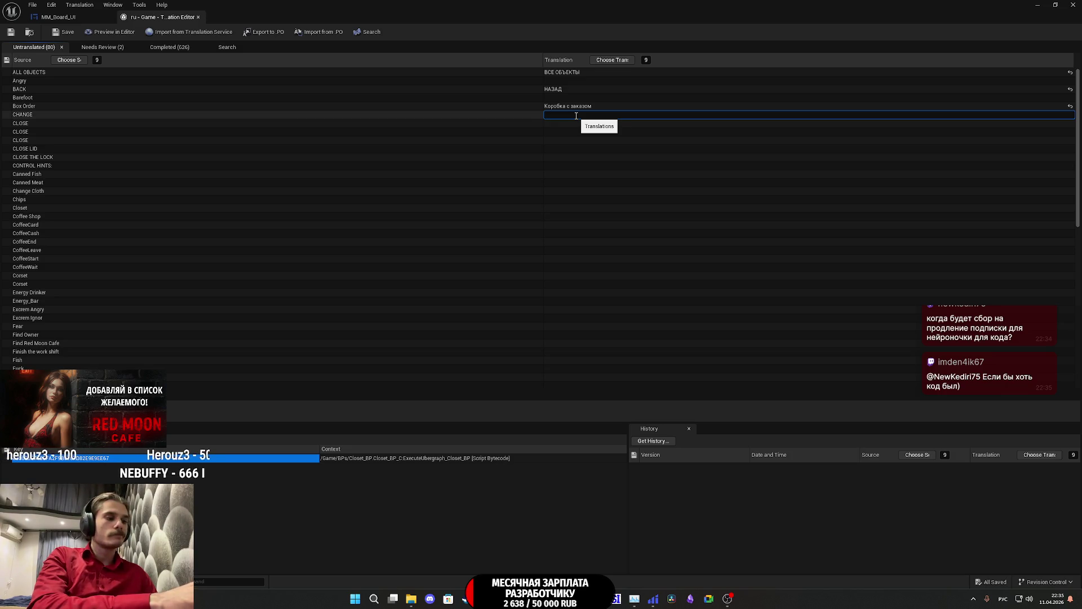
pyautogui.write('ВЫБРАТЬ')
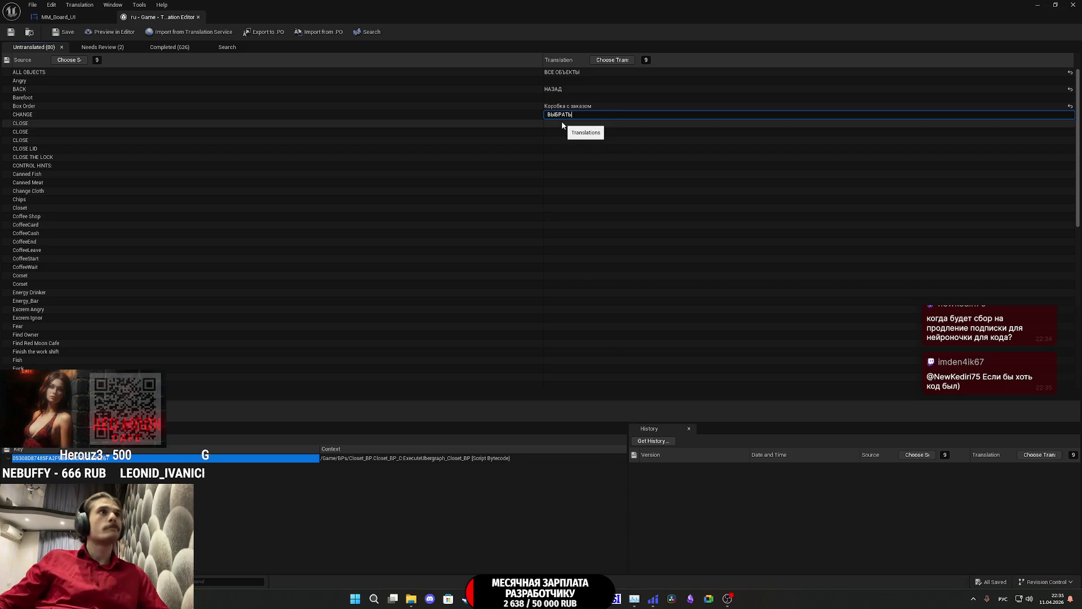
pyautogui.press('Return')
pyautogui.click(563, 122)
pyautogui.click(565, 124)
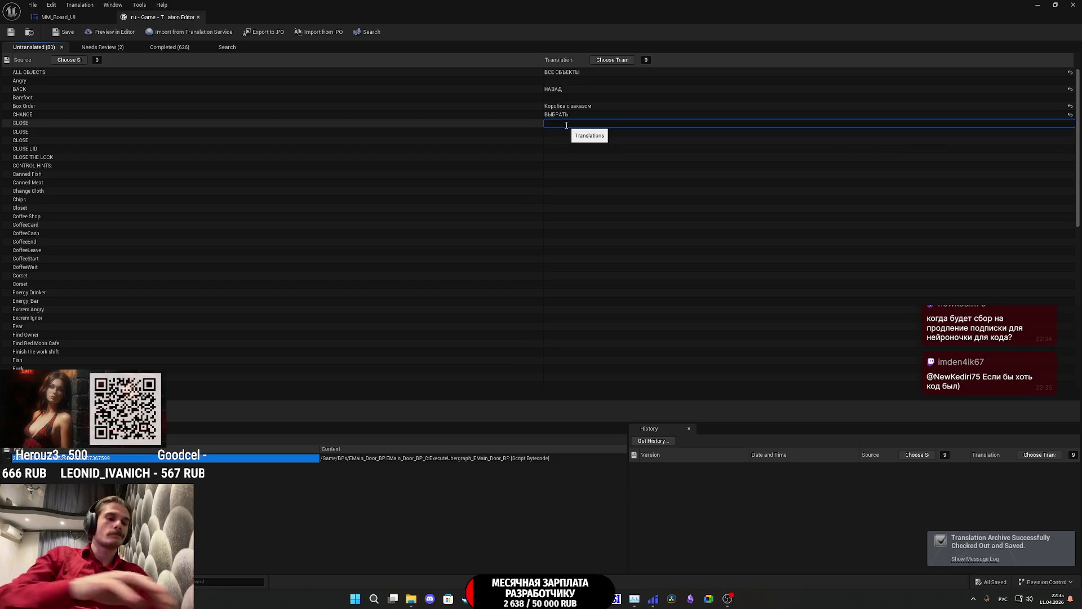
pyautogui.write('ЗАКРЫТЬ')
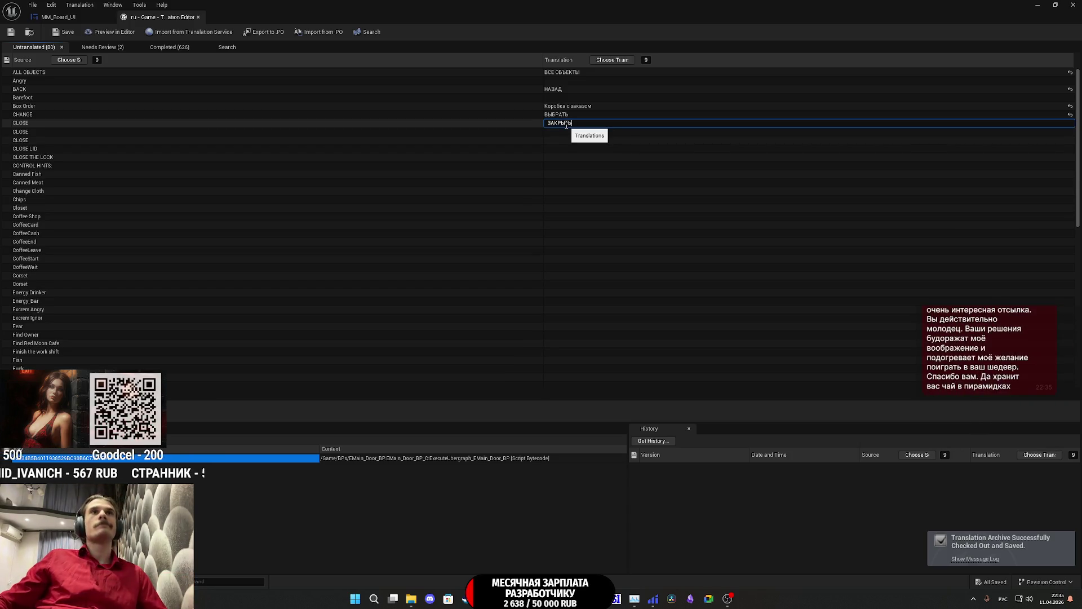
pyautogui.press('Return')
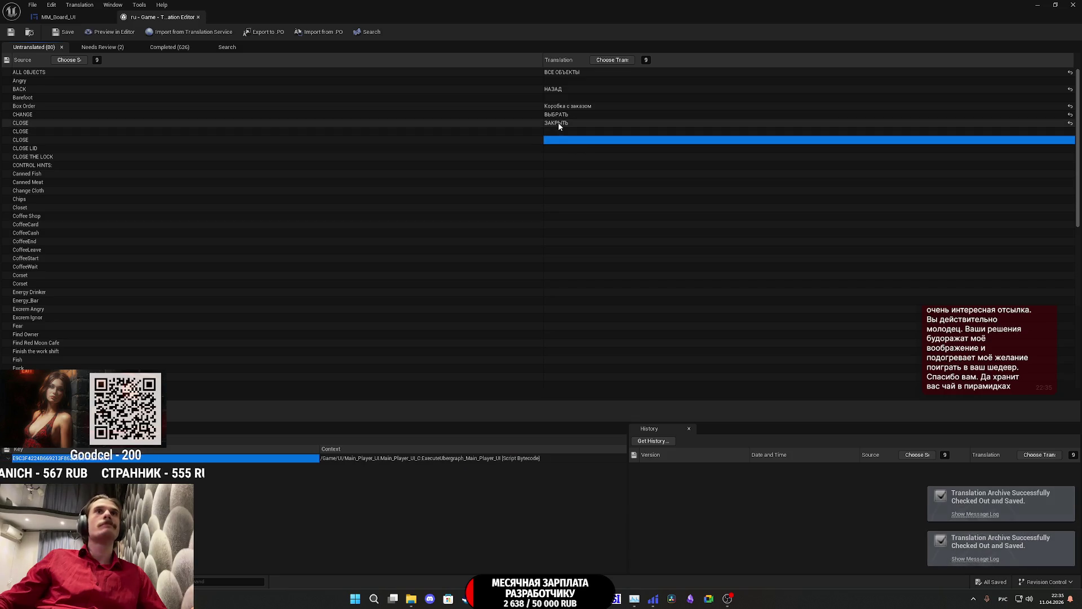
pyautogui.click(552, 131)
pyautogui.click(553, 133)
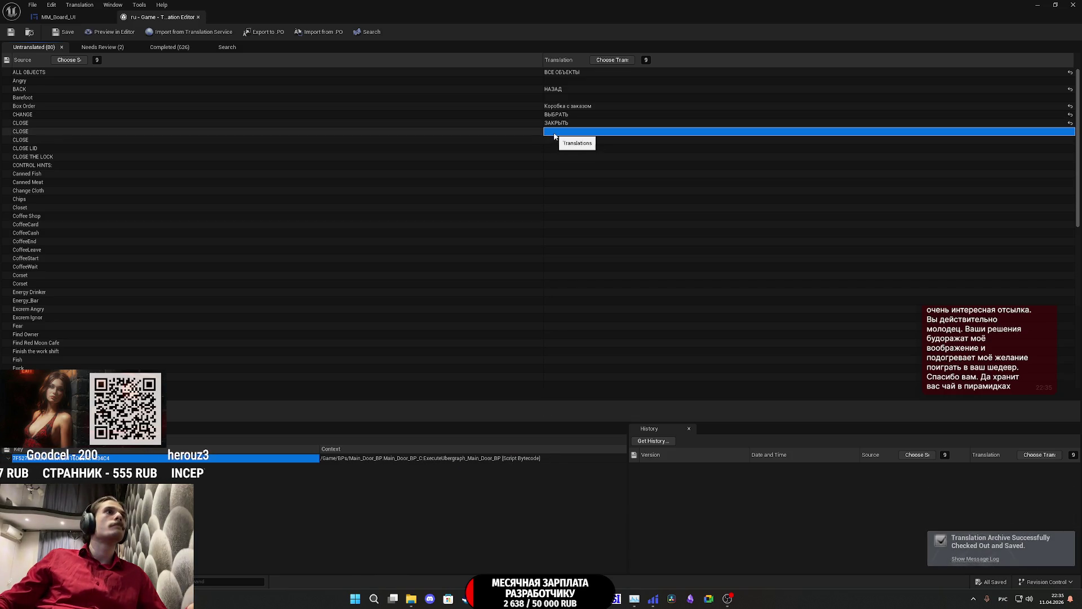
pyautogui.write('ЗАКРЫТЬ')
pyautogui.press('Return')
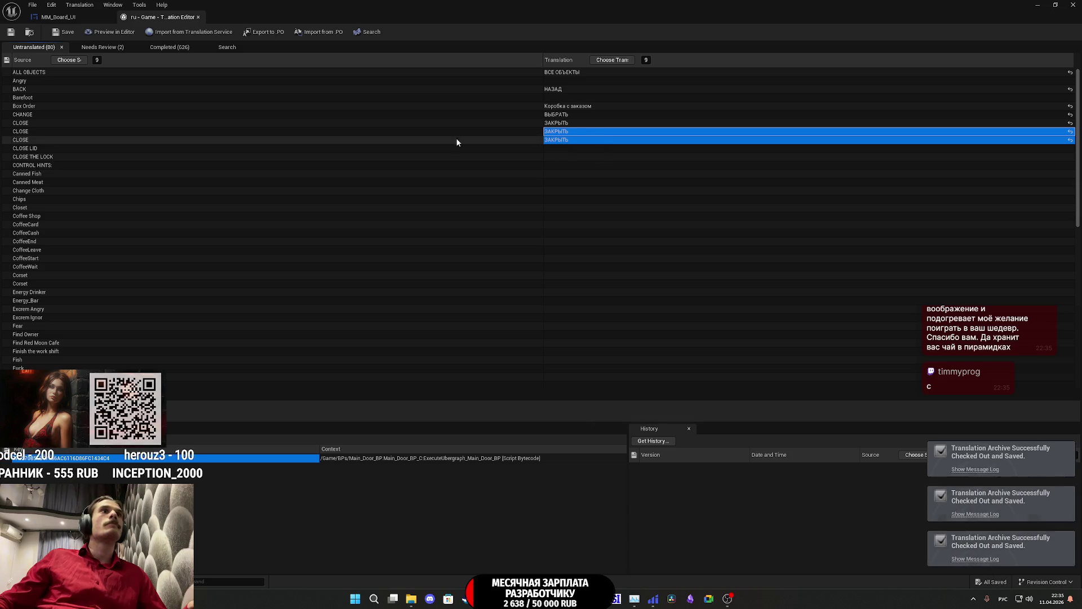
# Step: Translate CLOSE LID as ЗАКРЫТЬ КРЫШКУ and begin the CLOSE THE LOCK entry
pyautogui.click(564, 149)
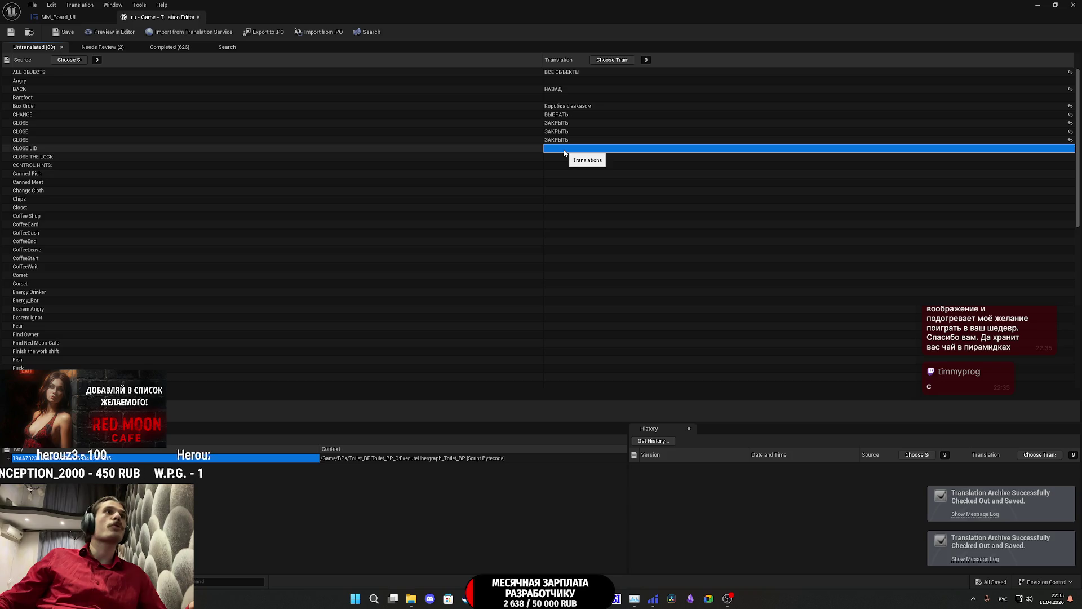
pyautogui.write('ЗАКРЫТЬ')
pyautogui.doubleClick(578, 149)
pyautogui.hotkey('ctrl', 'v')
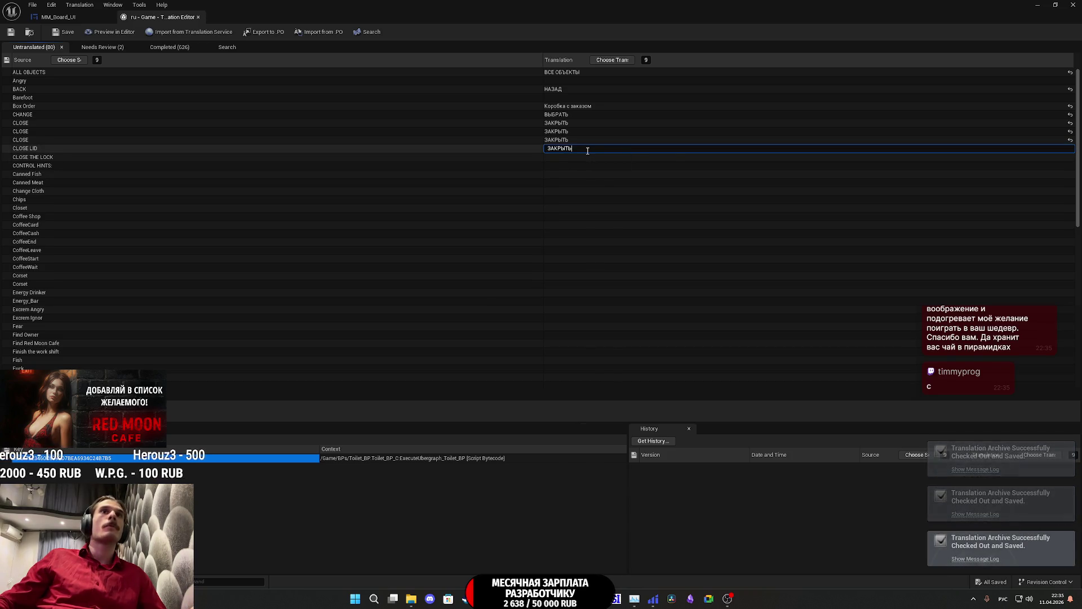
pyautogui.write(' КРЫШКУ')
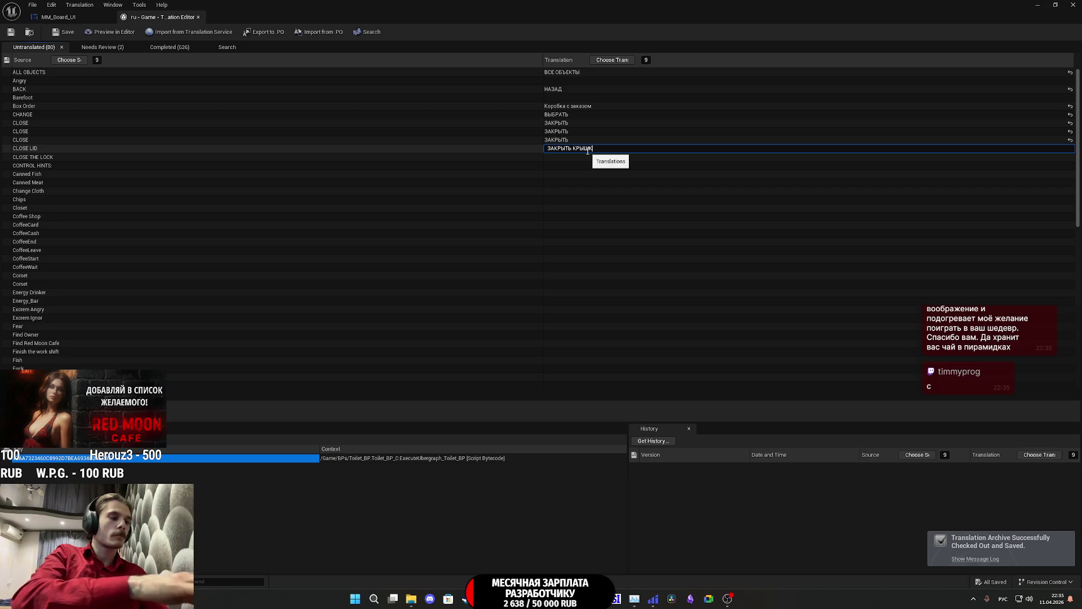
pyautogui.click(572, 156)
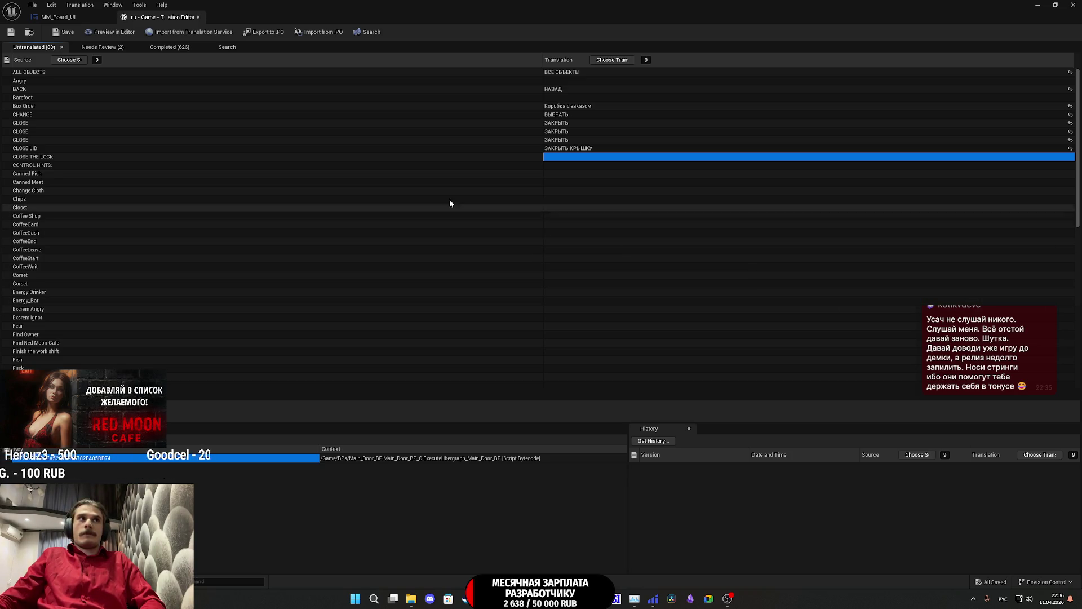
pyautogui.click(579, 160)
pyautogui.write('ЗАКРЫТЬ')
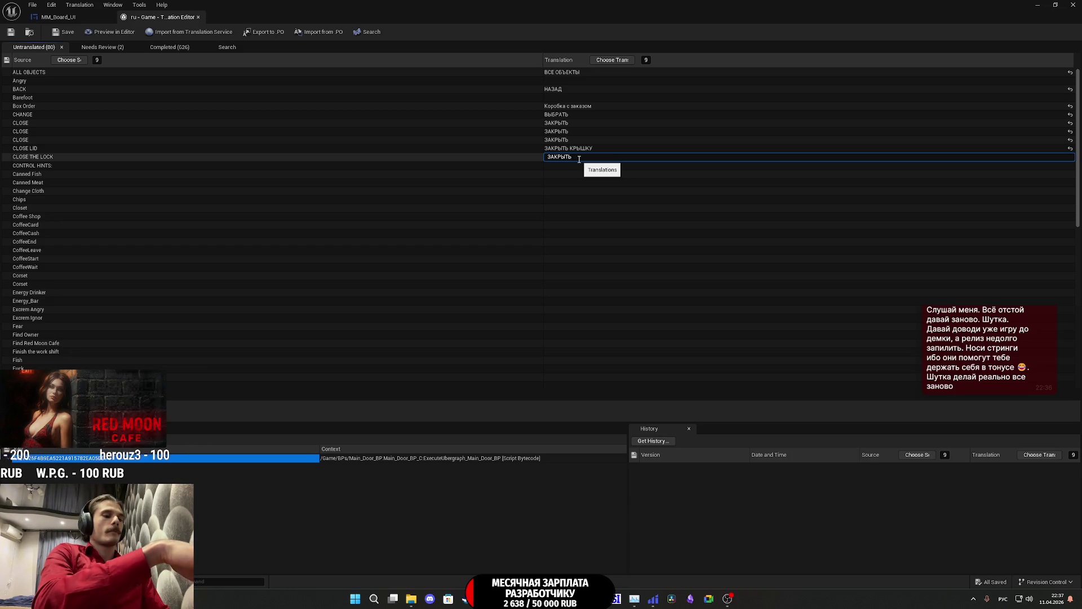
# Step: Translate CLOSE THE LOCK as ЗАКРЫТЬ НА ЗАМОК, draft CONTROL HINTS as ПОДСКАСКИ УПРАВЛЕНИЯ, then switch to the browser
pyautogui.write('НАЗ')
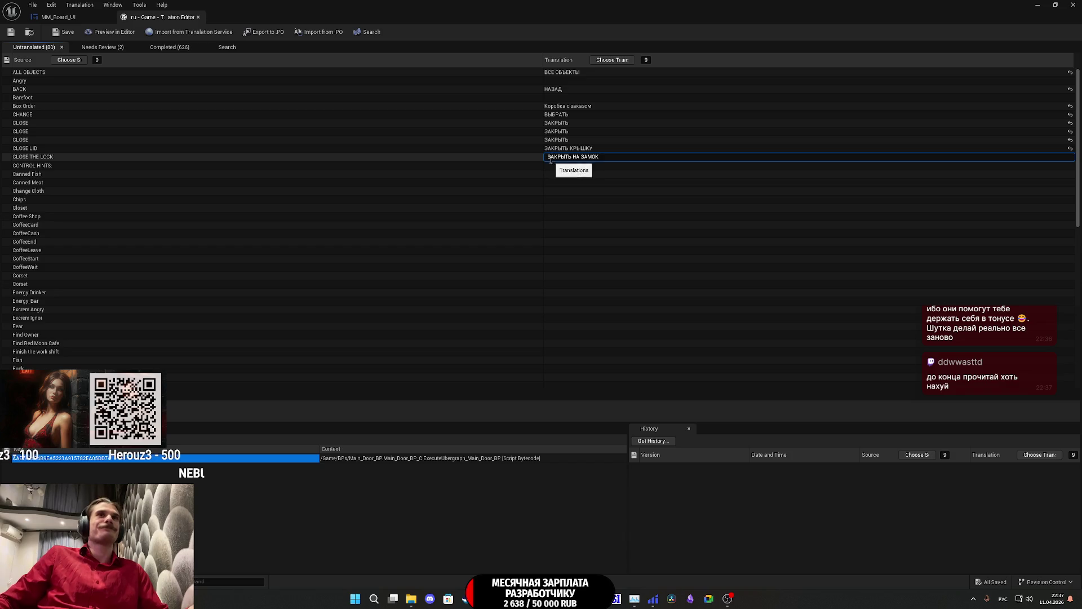
pyautogui.click(551, 166)
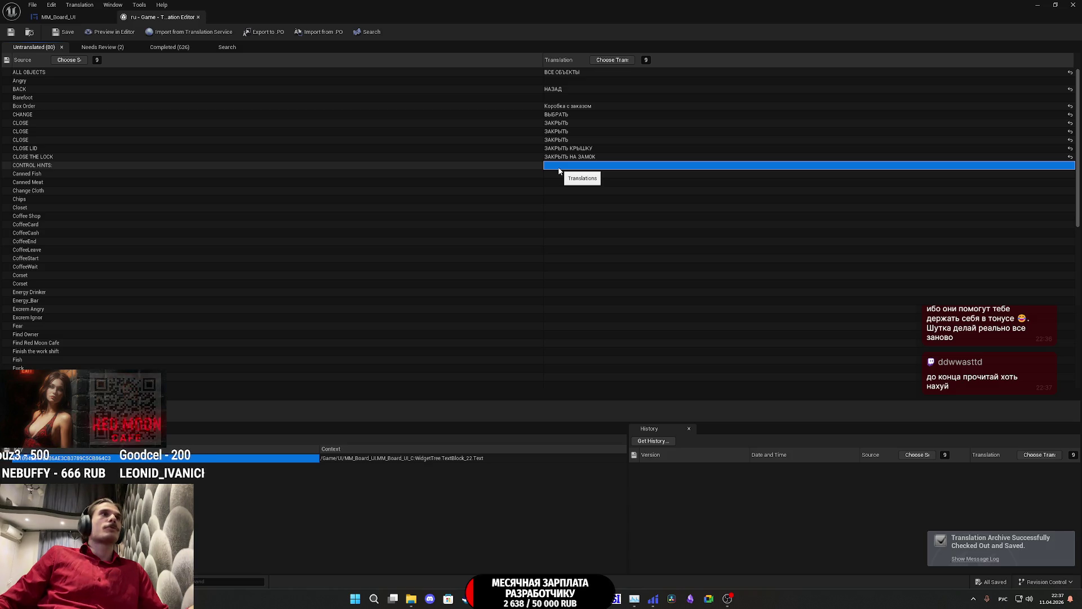
pyautogui.click(559, 168)
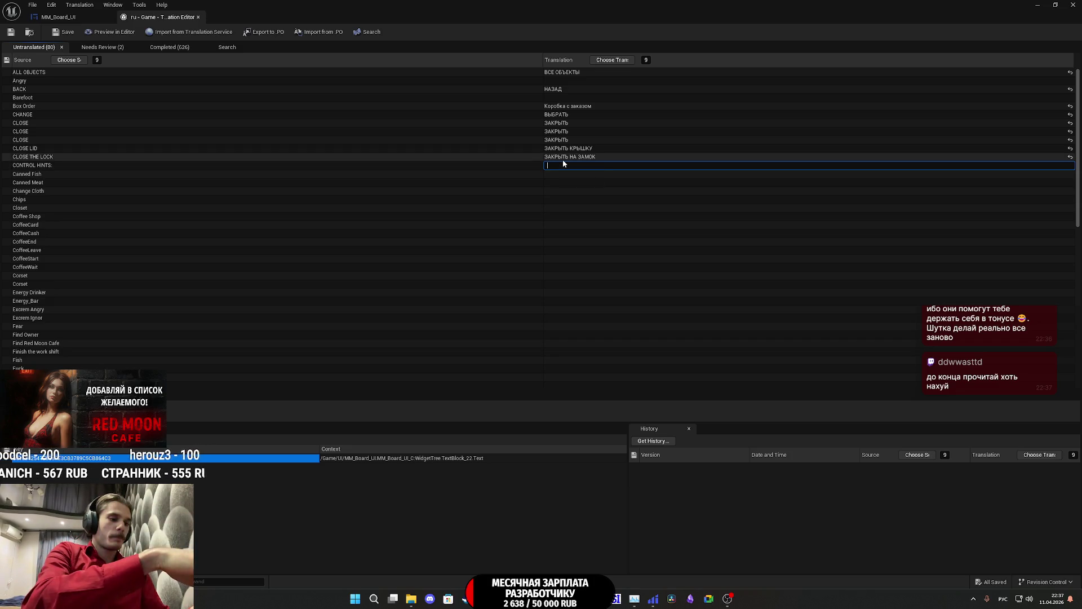
pyautogui.write('подс')
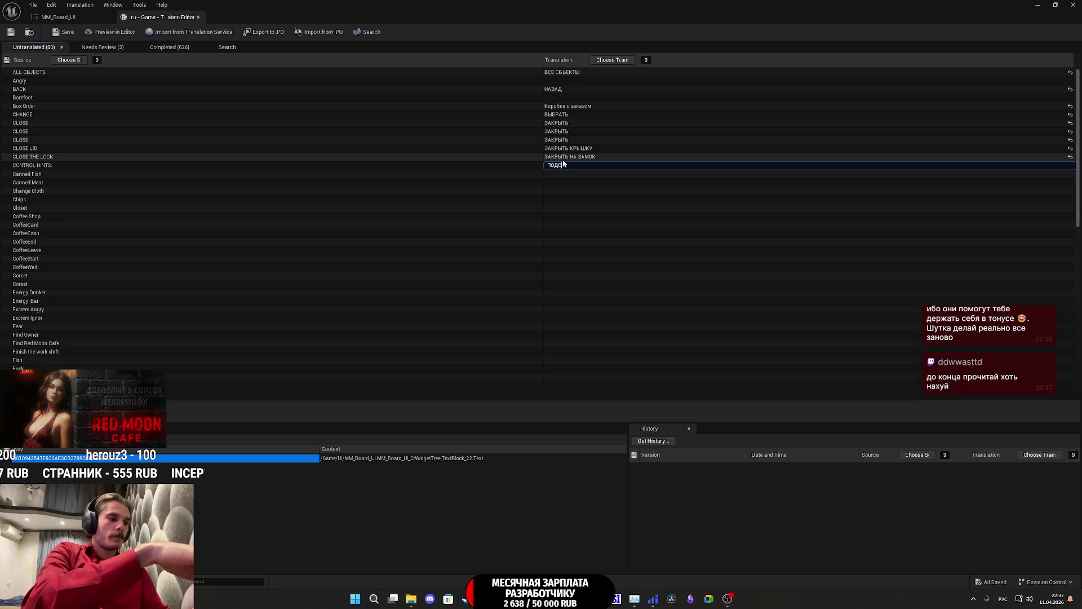
pyautogui.write('ка')
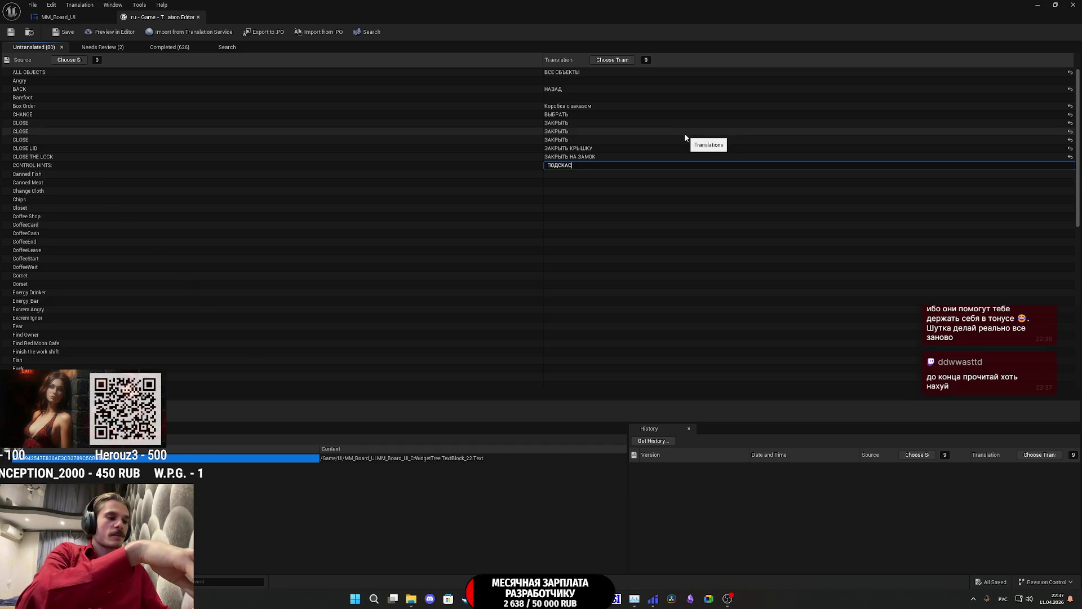
pyautogui.write('ски')
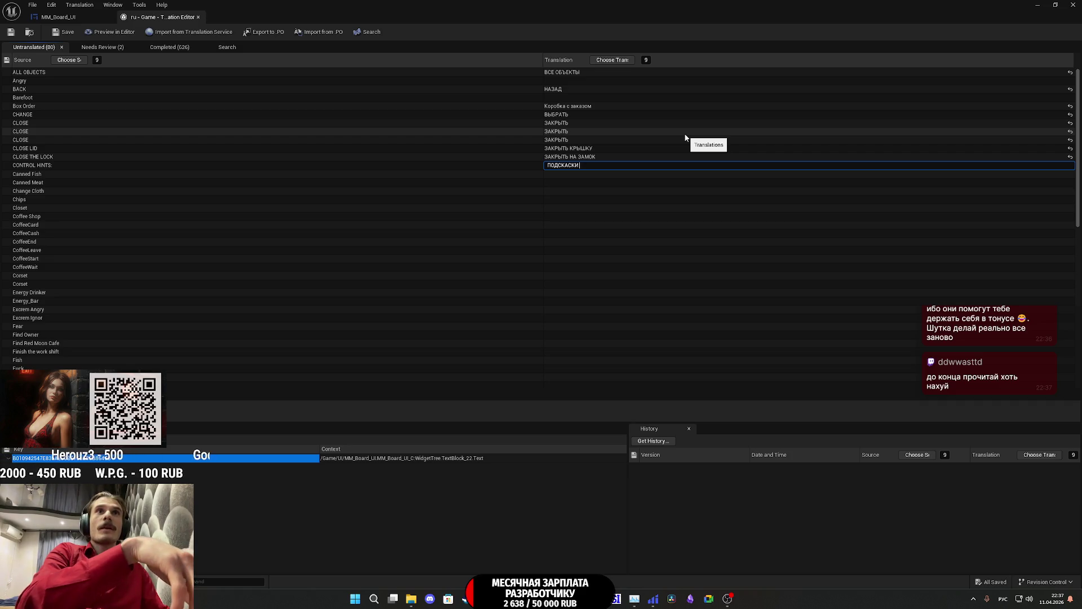
pyautogui.write('правд')
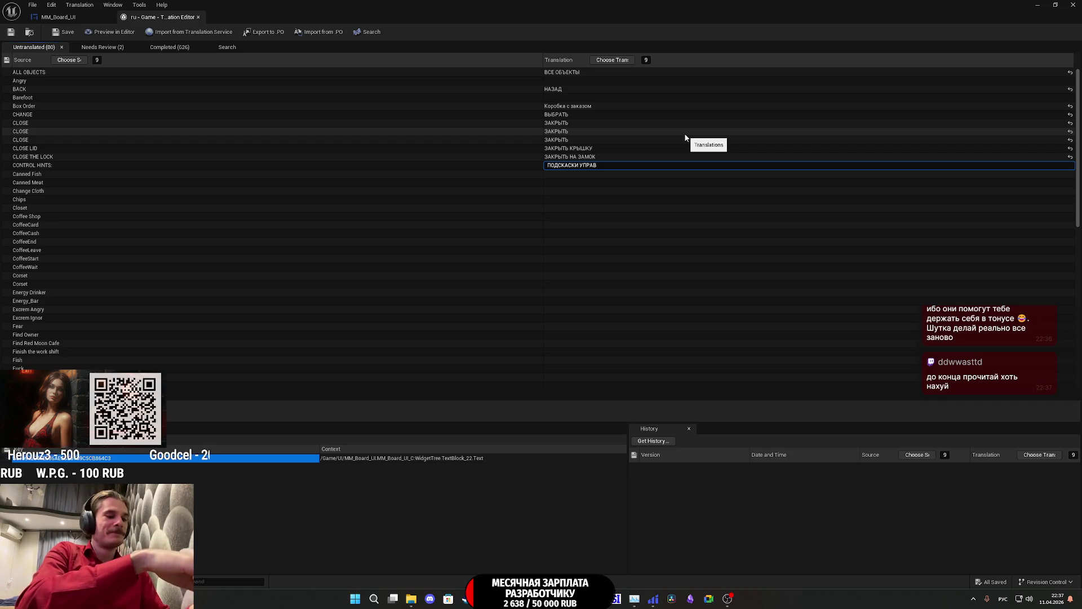
pyautogui.press('BackSpace')
pyautogui.write('лени')
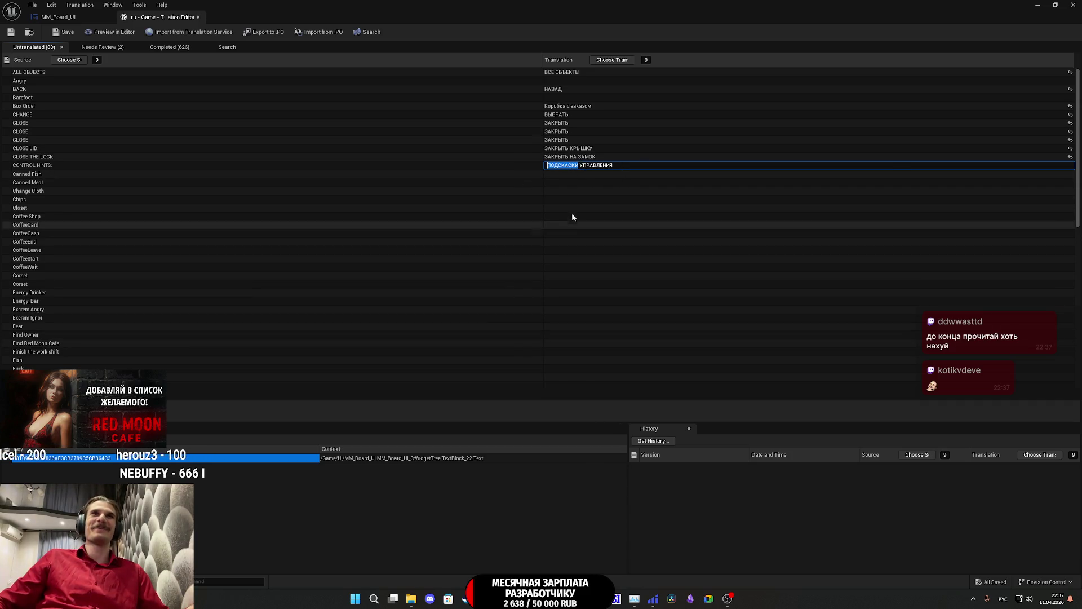
pyautogui.click(448, 599)
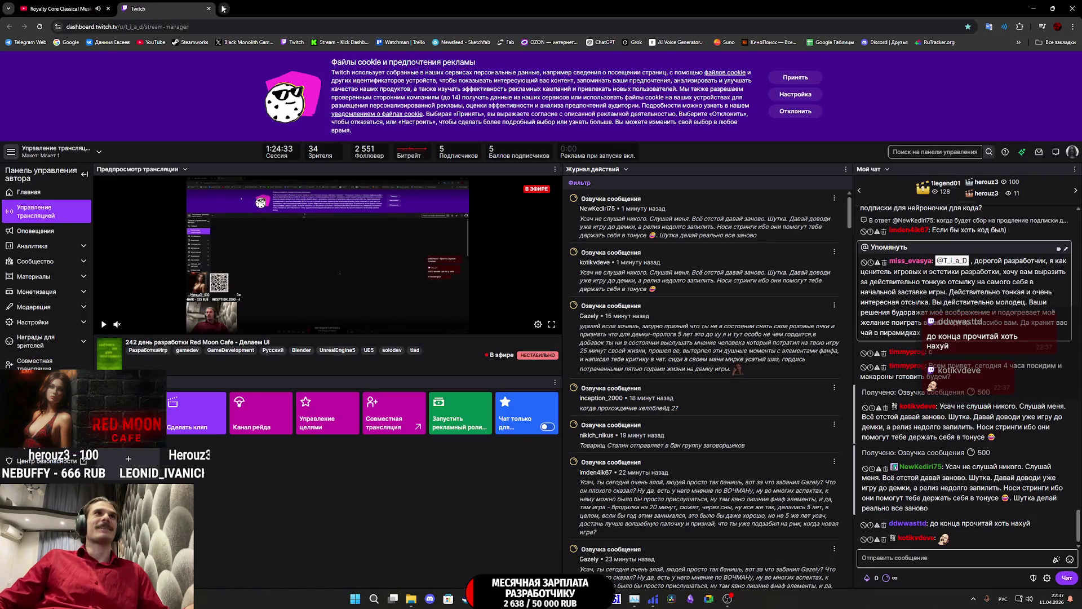
# Step: Google ПОДСКАСКИ to confirm the spelling ПОДСКАЗКИ, then mark the misspelled part in the translation
pyautogui.click(224, 9)
pyautogui.write('ПОДСКАСКИ')
pyautogui.press('Return')
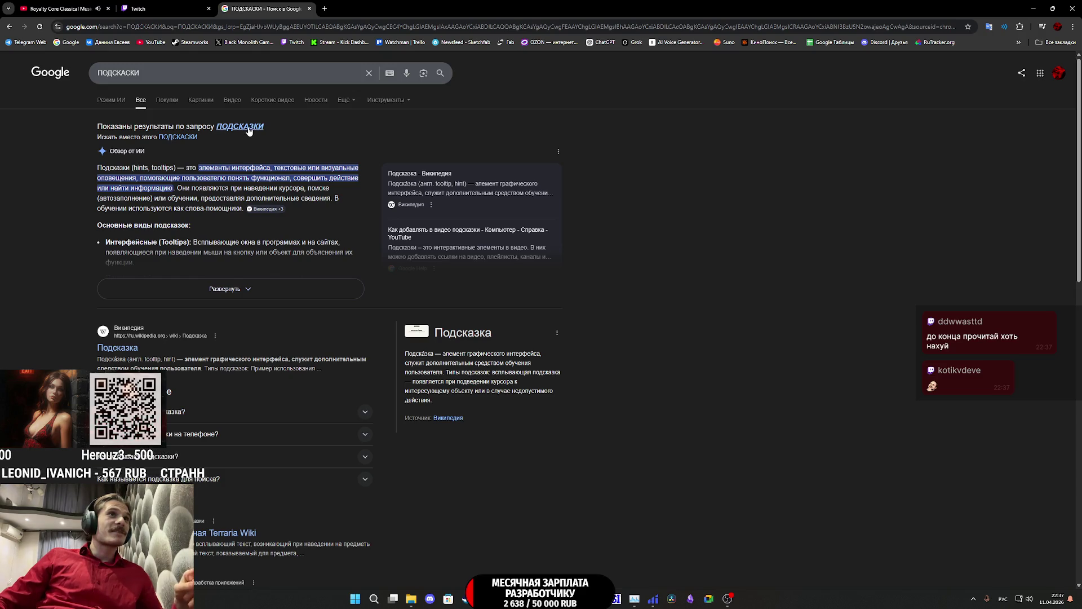
pyautogui.scroll(-1, 169, 90)
pyautogui.moveTo(143, 72); pyautogui.dragTo(75, 71)
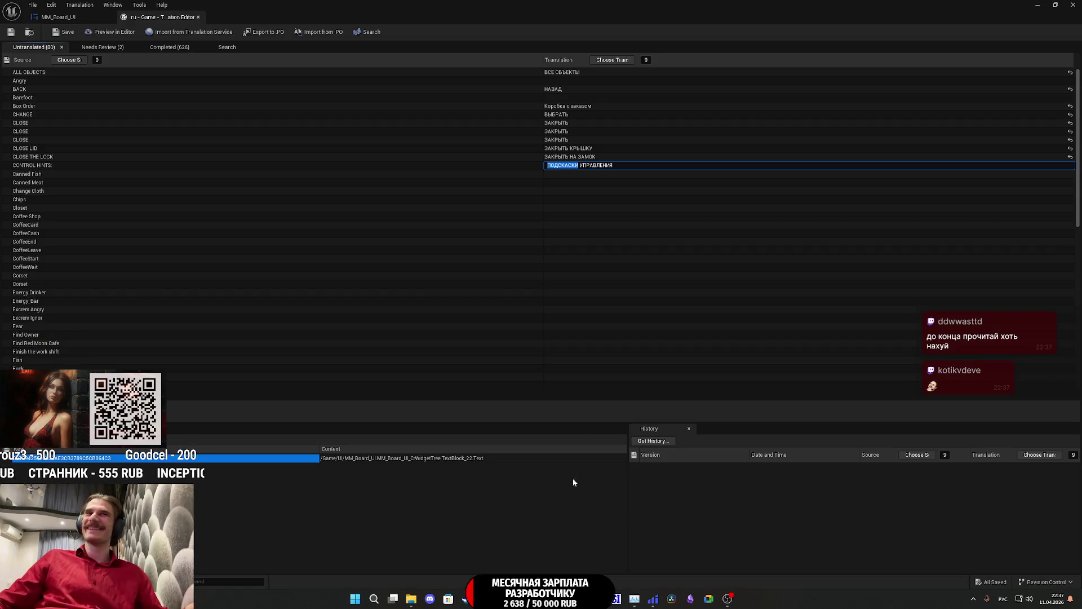
pyautogui.click(559, 562)
pyautogui.click(576, 166)
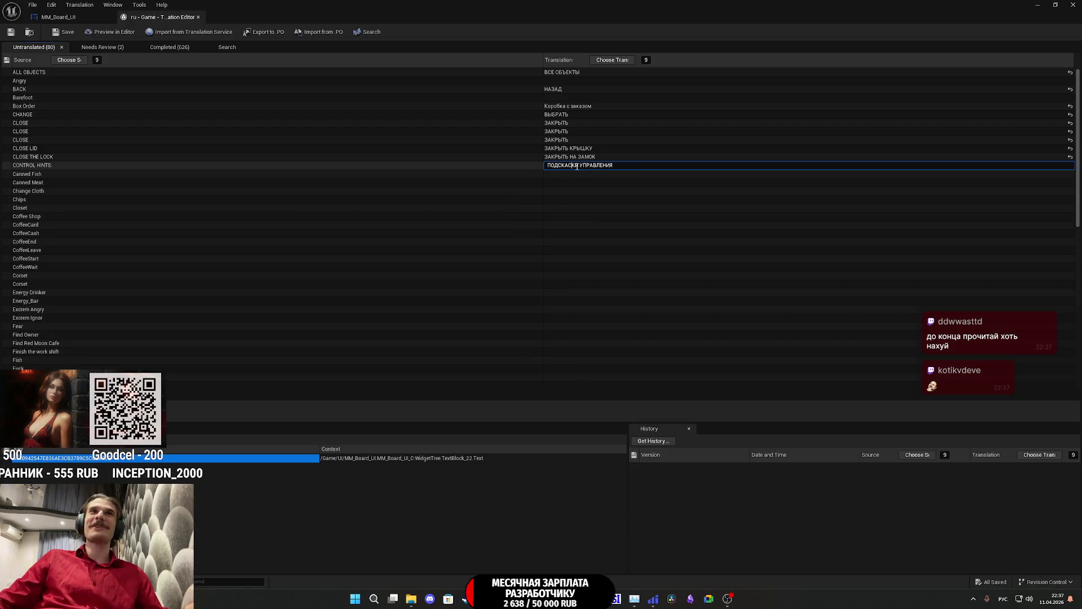
# Step: Correct CONTROL HINTS to ПОДСКАЗКИ УПРАВЛЕНИЯ and draft Canned Fish as Консервированная рыба
pyautogui.write('КАЗКИ')
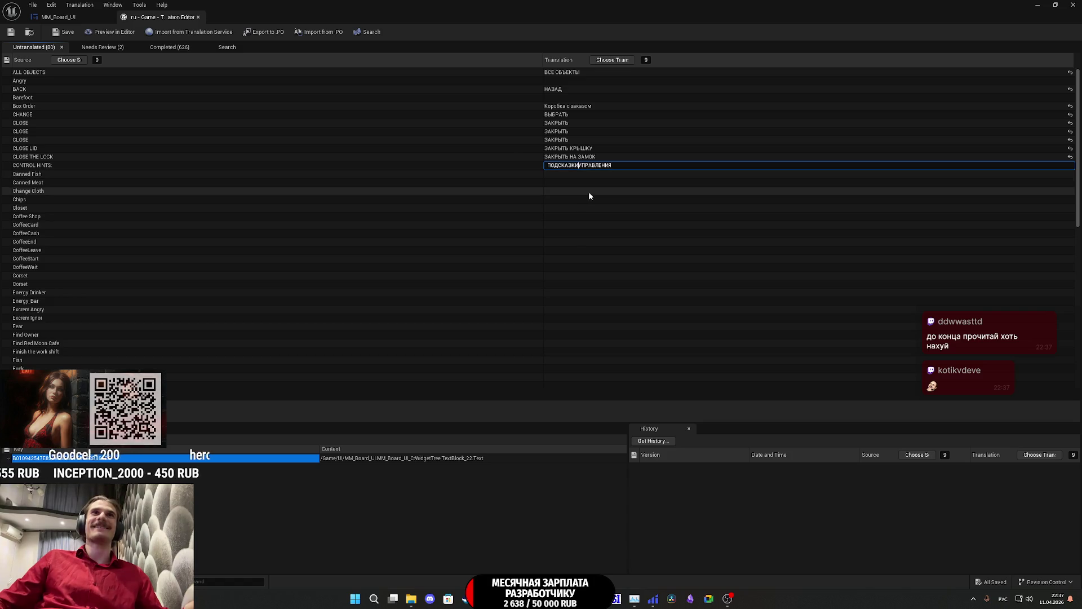
pyautogui.click(549, 173)
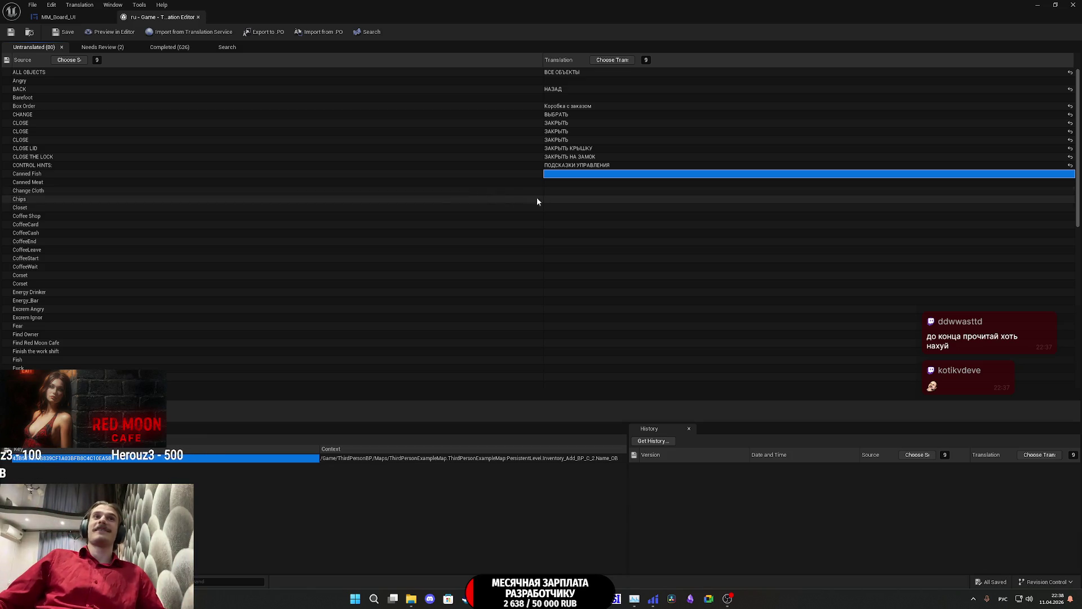
pyautogui.click(574, 174)
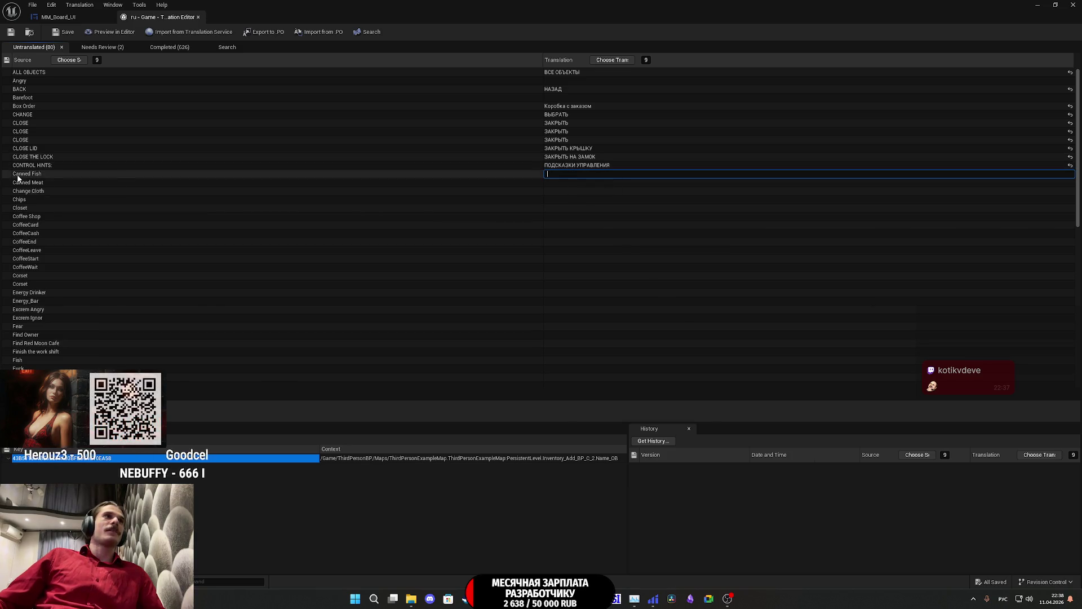
pyautogui.click(561, 175)
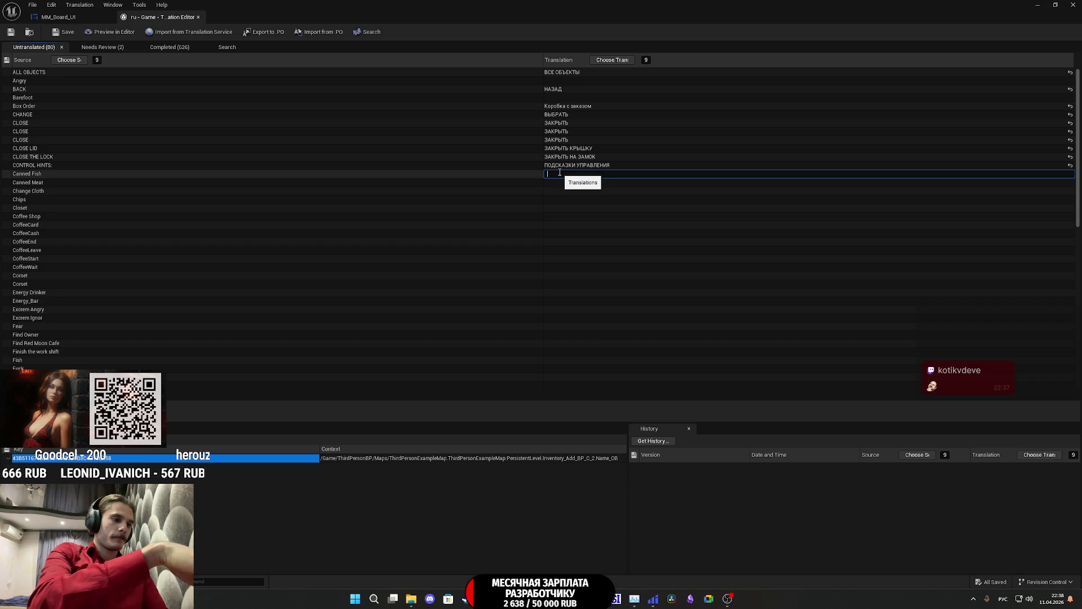
pyautogui.write('Консер')
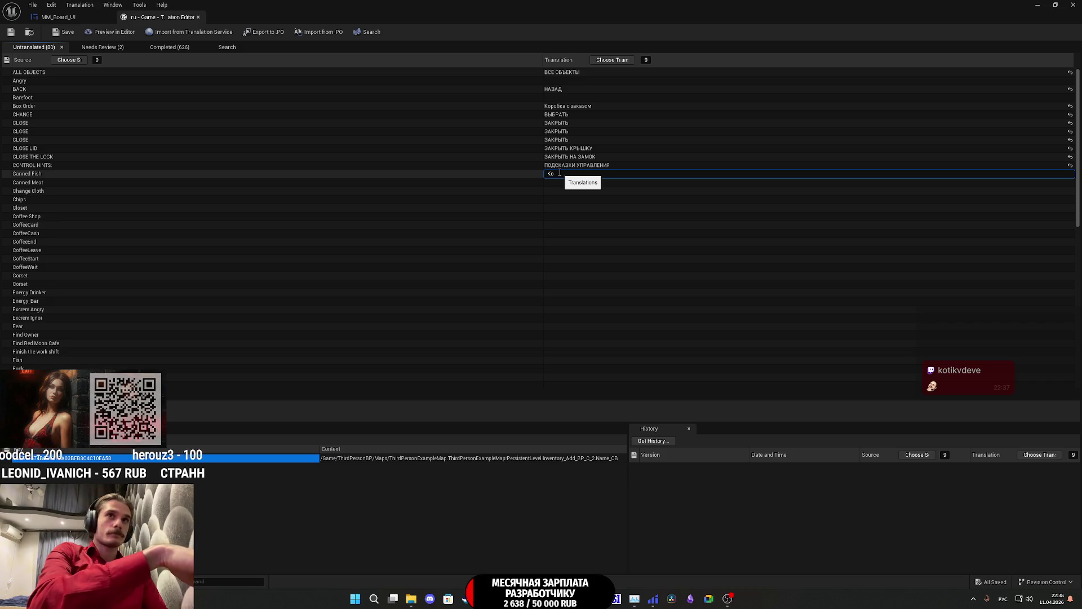
pyautogui.write('вированная рыба')
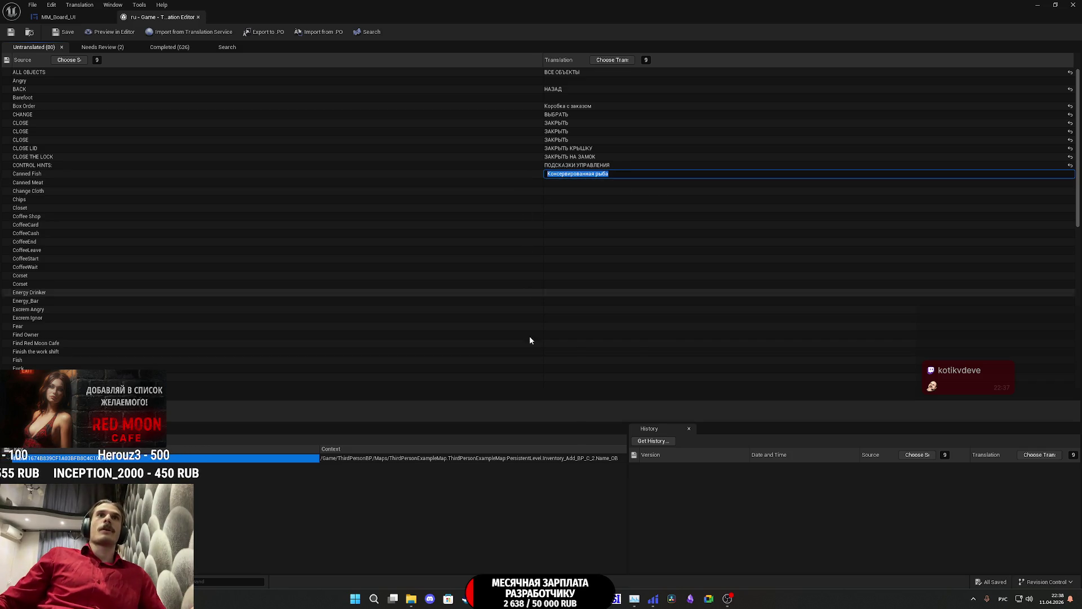
pyautogui.click(465, 598)
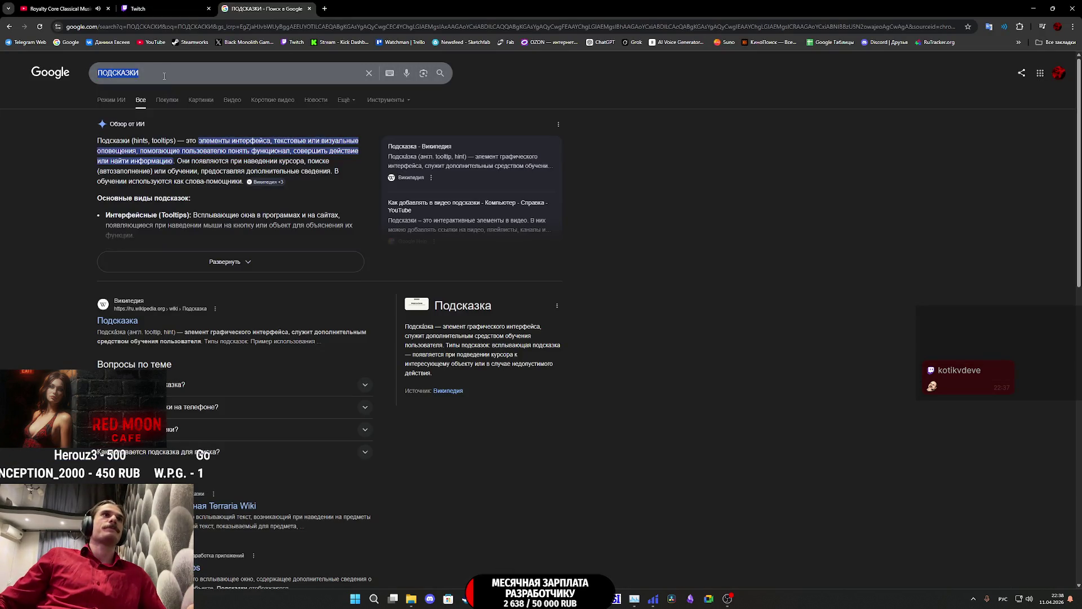
# Step: Verify the phrase Консервированная рыба with a Google search and select the result heading
pyautogui.write('Консервированная рыба')
pyautogui.press('Return')
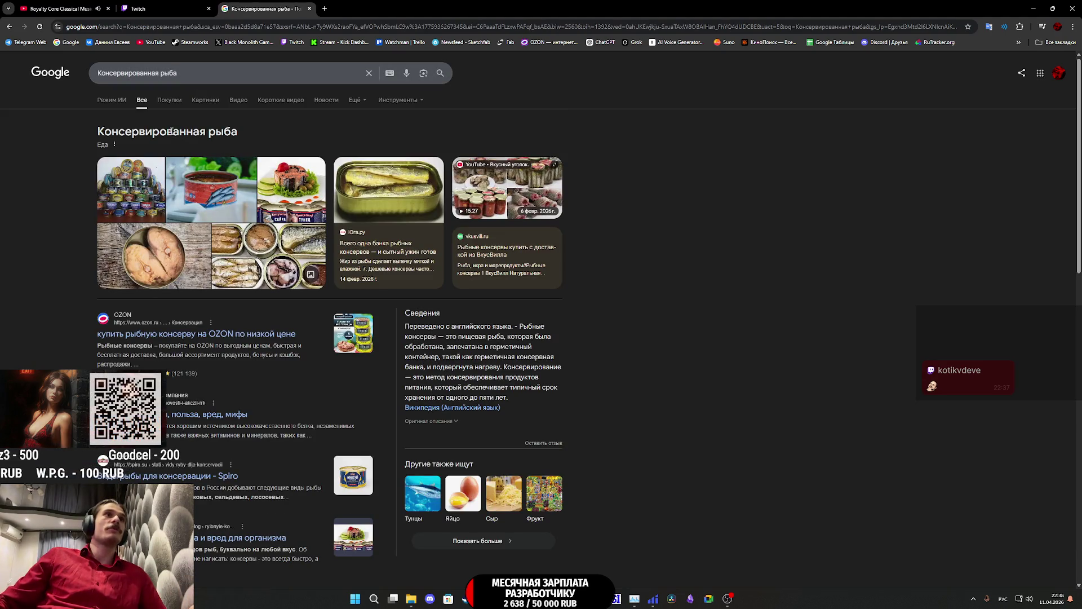
pyautogui.doubleClick(171, 130)
pyautogui.moveTo(171, 131); pyautogui.dragTo(218, 129)
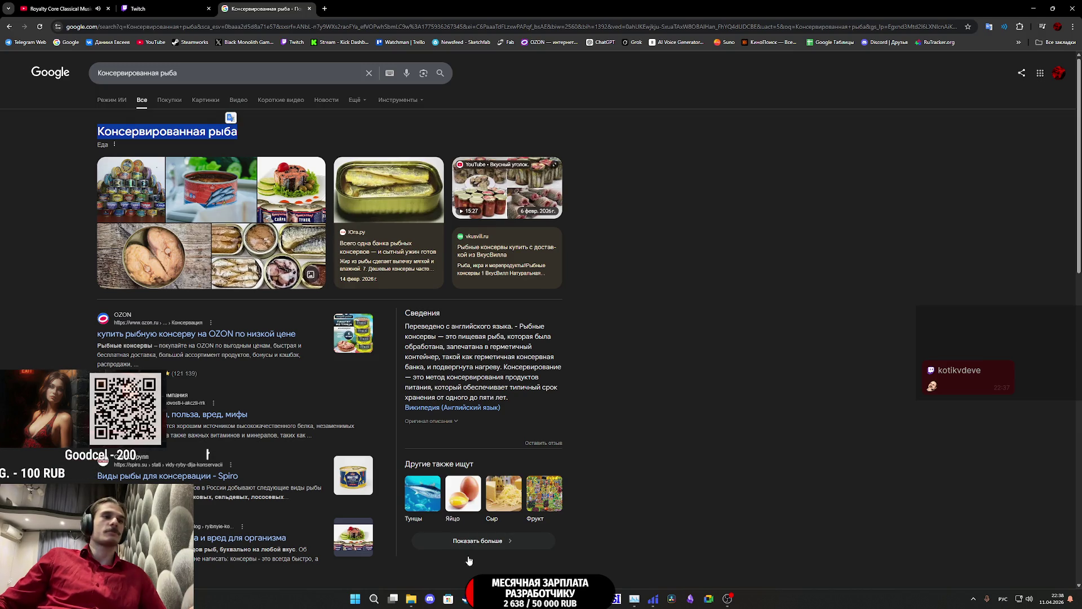
pyautogui.hotkey('alt', 'Tab')
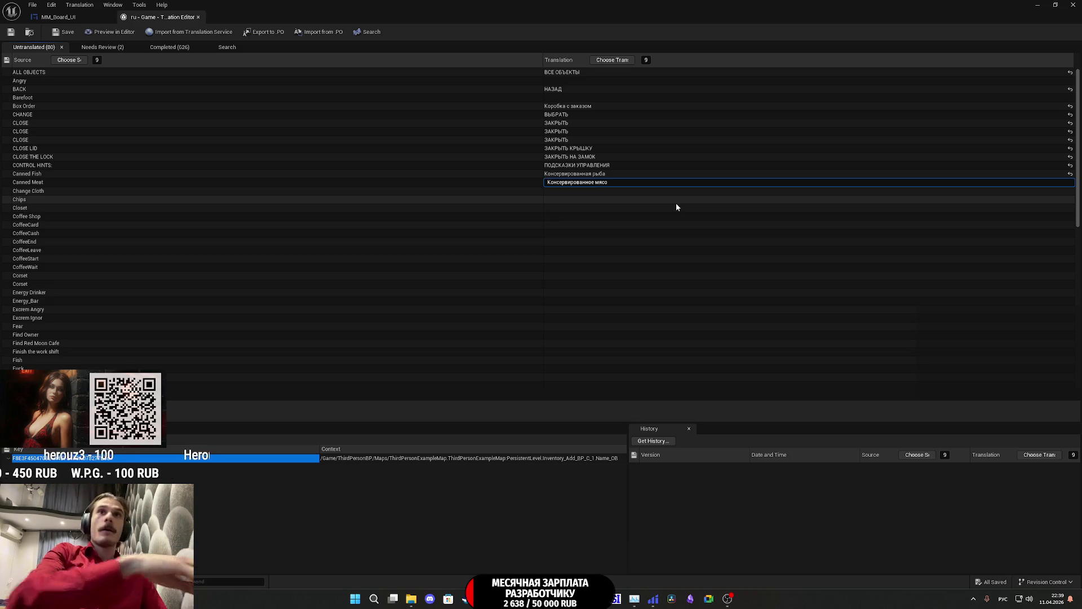
# Step: Replace the Canned Meat translation with Тушенка
pyautogui.click(583, 190)
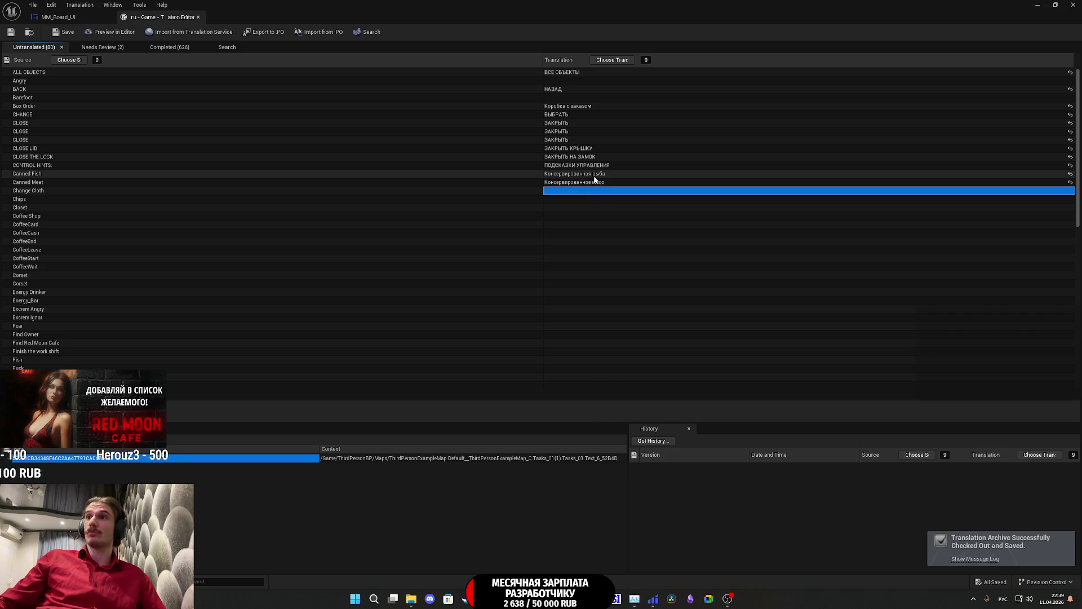
pyautogui.click(600, 182)
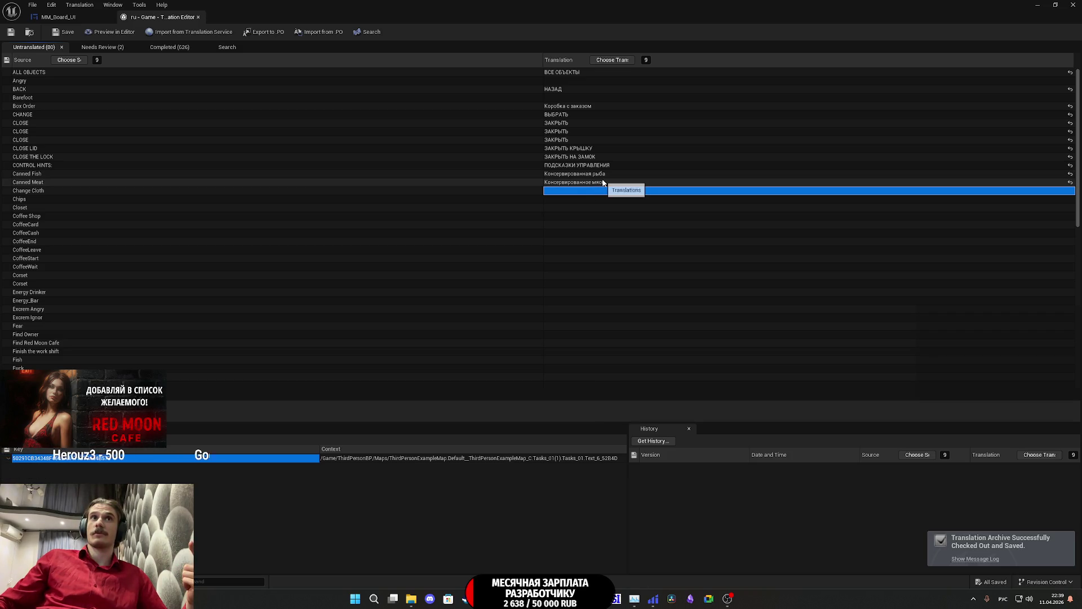
pyautogui.click(615, 183)
pyautogui.hotkey('ctrl', 'a')
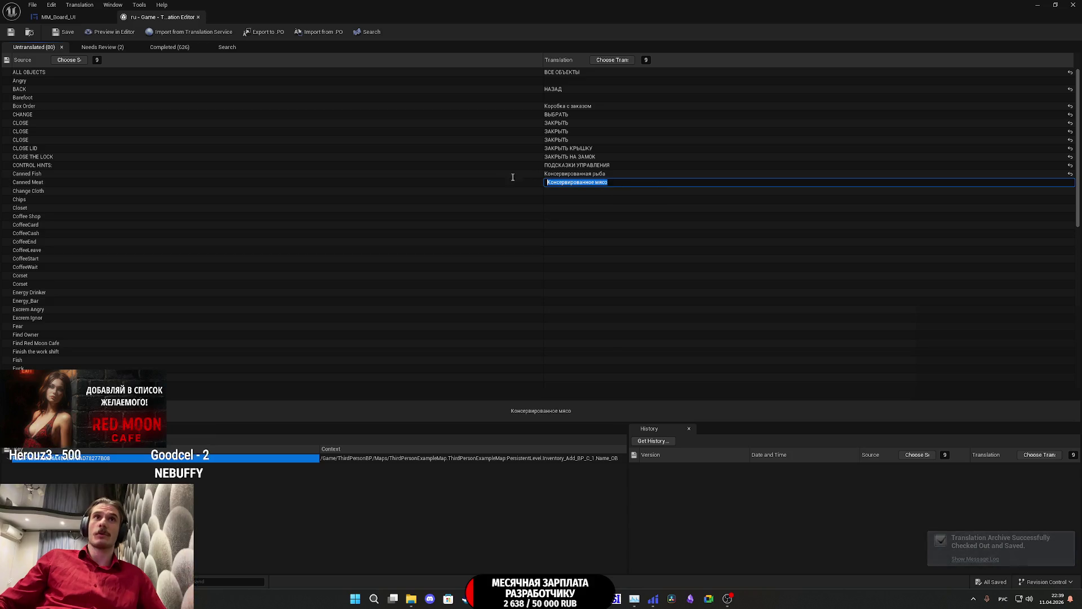
pyautogui.press('BackSpace')
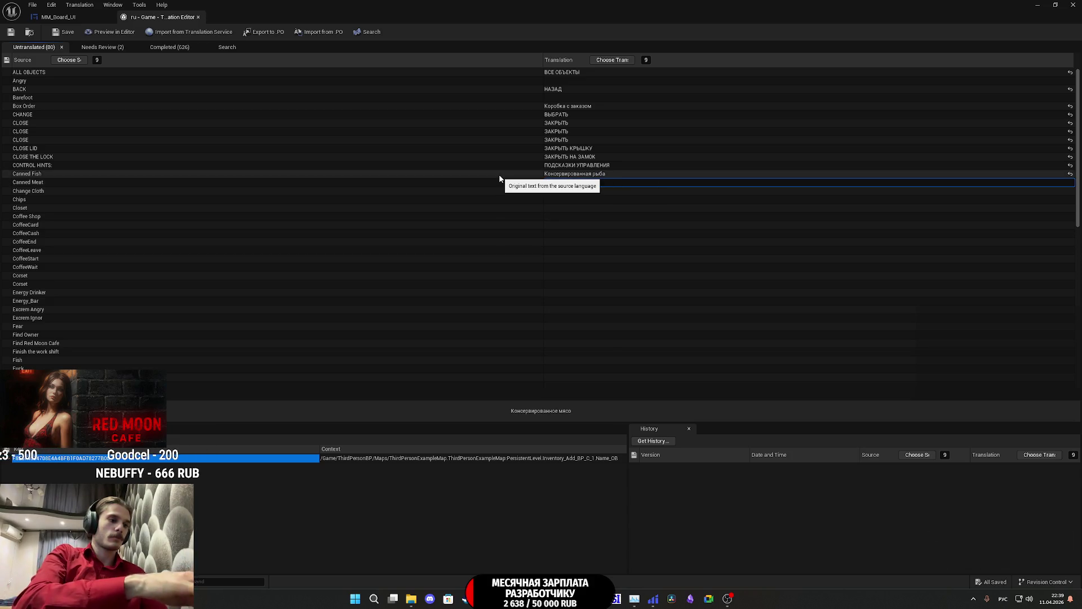
pyautogui.write('Тушенка')
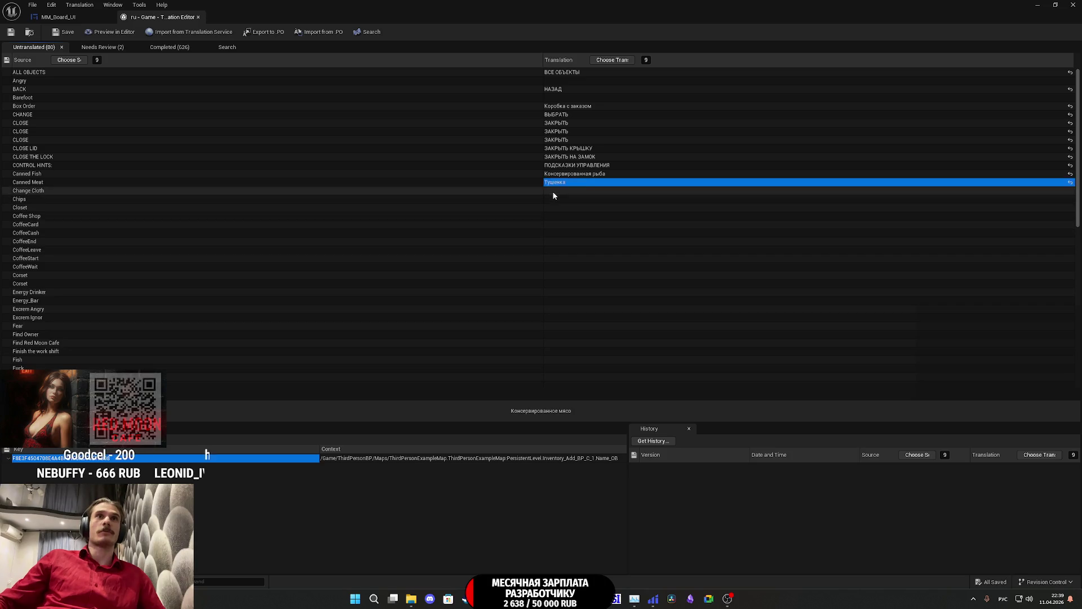
pyautogui.click(552, 191)
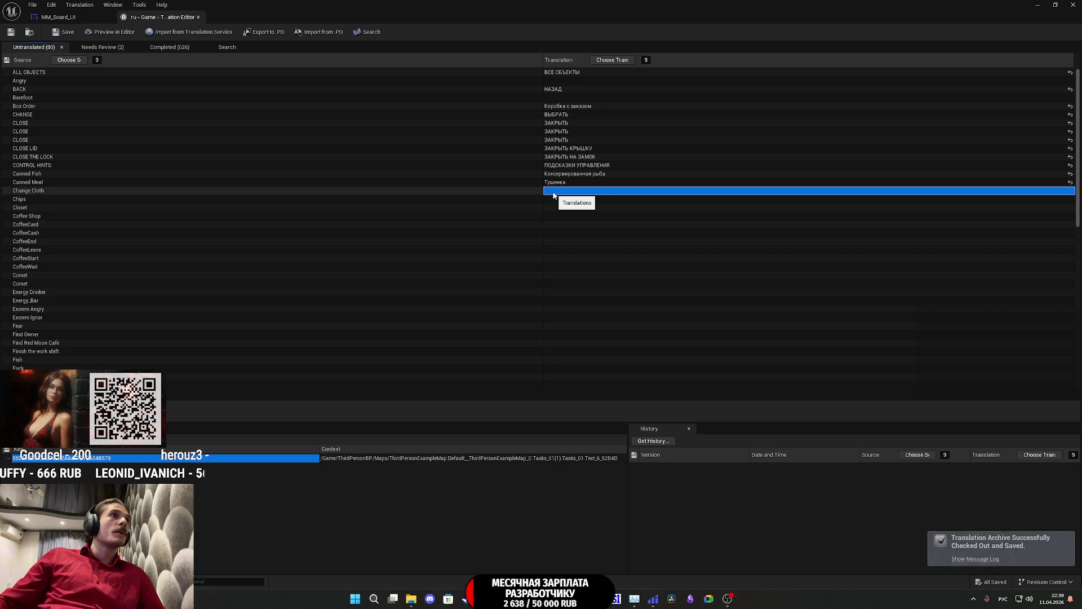
# Step: Translate Change Cloth as Выбрать одежду and Chips as Чипсы
pyautogui.click(557, 193)
pyautogui.write('Выбра')
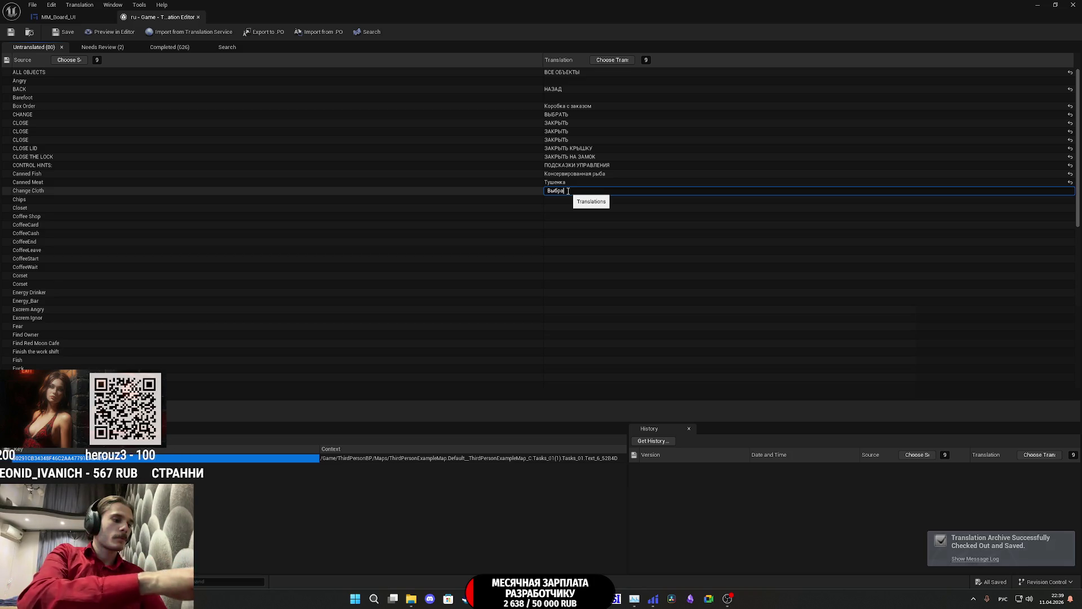
pyautogui.write('ть одежду')
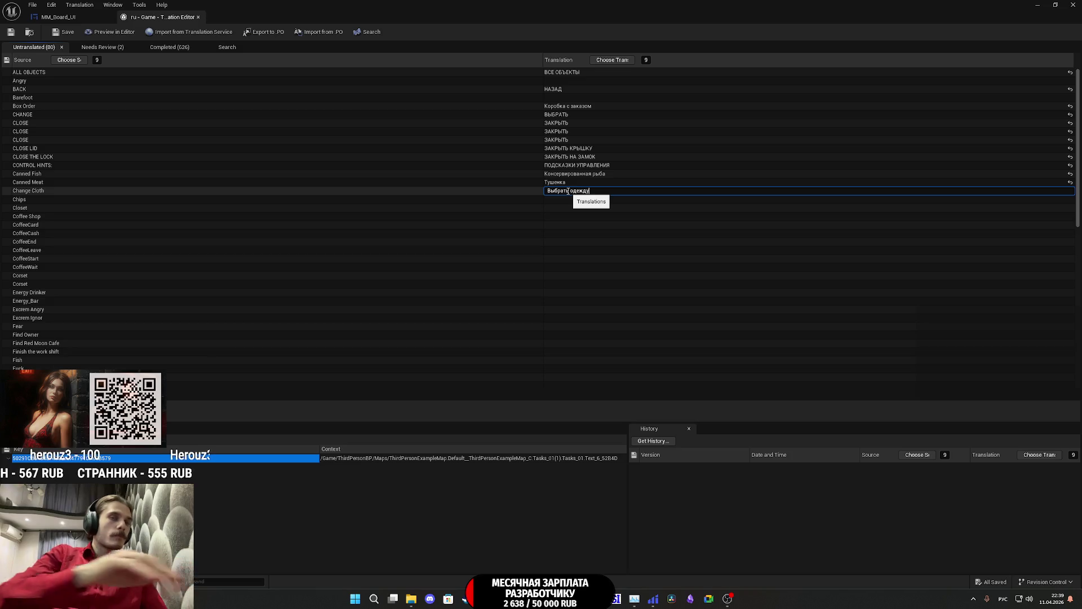
pyautogui.click(564, 200)
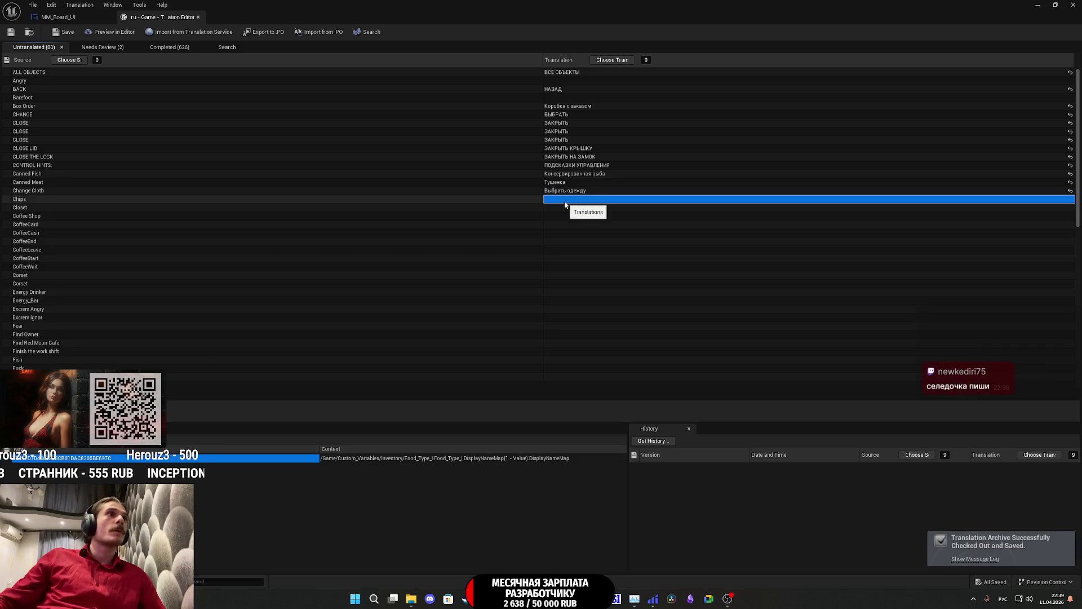
pyautogui.click(564, 201)
pyautogui.write('Чи')
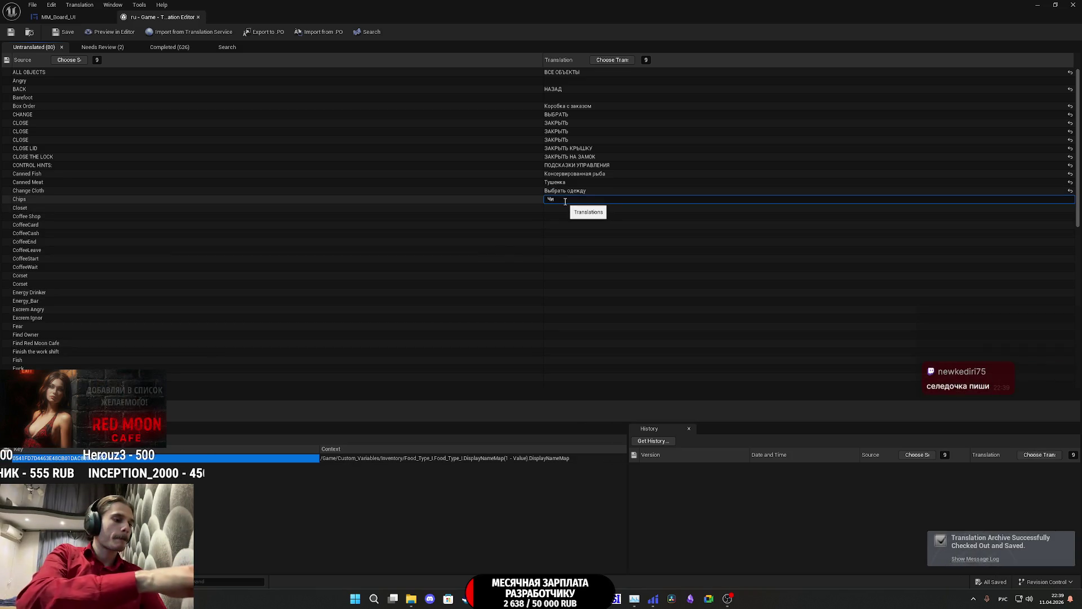
pyautogui.write('псы')
pyautogui.press('Return')
# Step: Translate Closet as Замок and start entering Кофейня for Coffee Shop
pyautogui.click(556, 209)
pyautogui.click(562, 208)
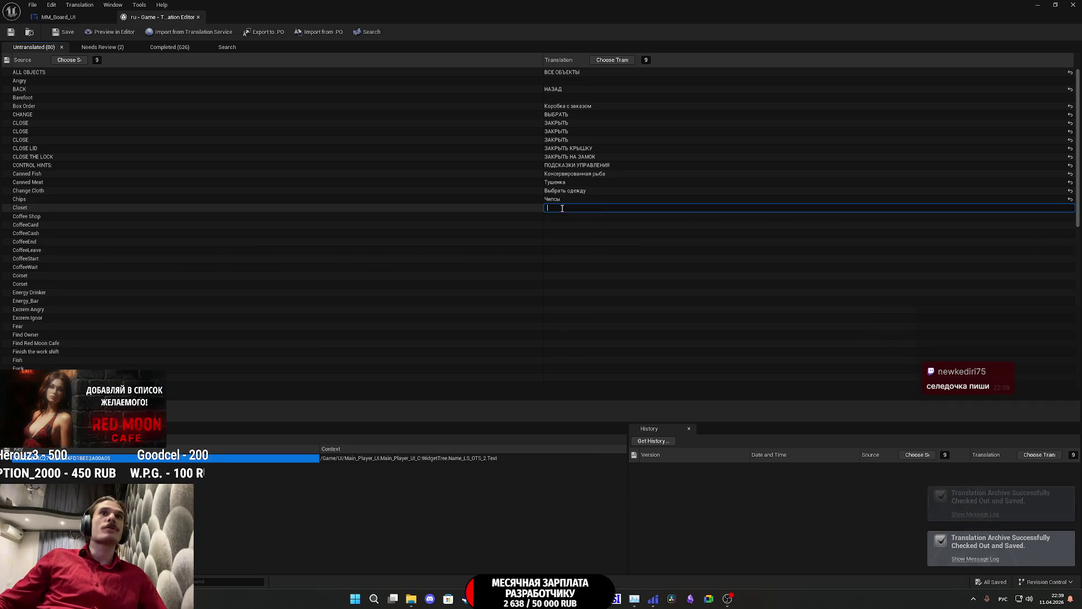
pyautogui.write('Замок')
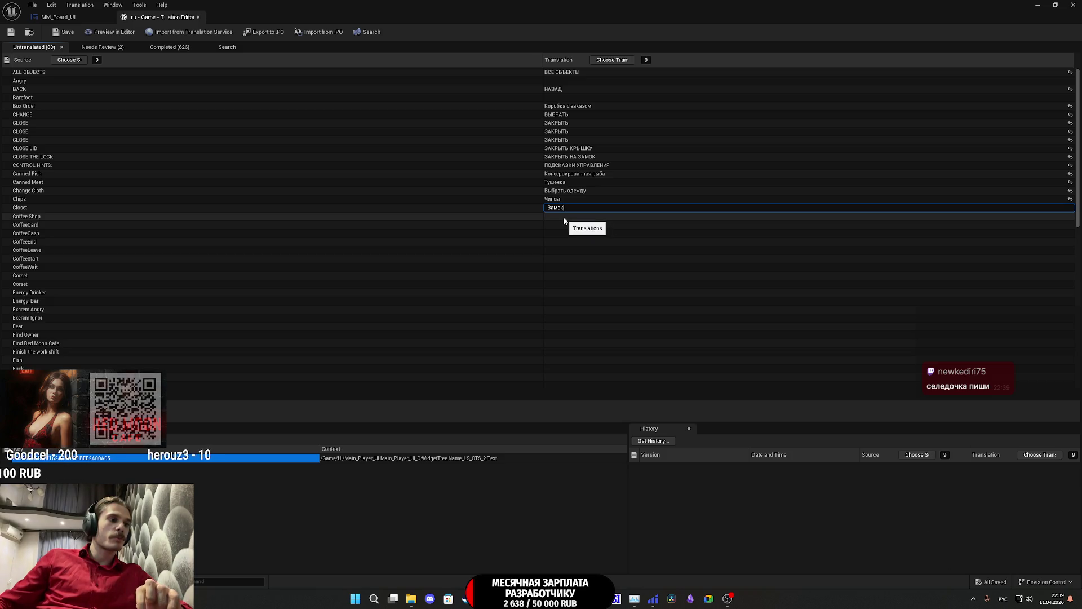
pyautogui.click(564, 218)
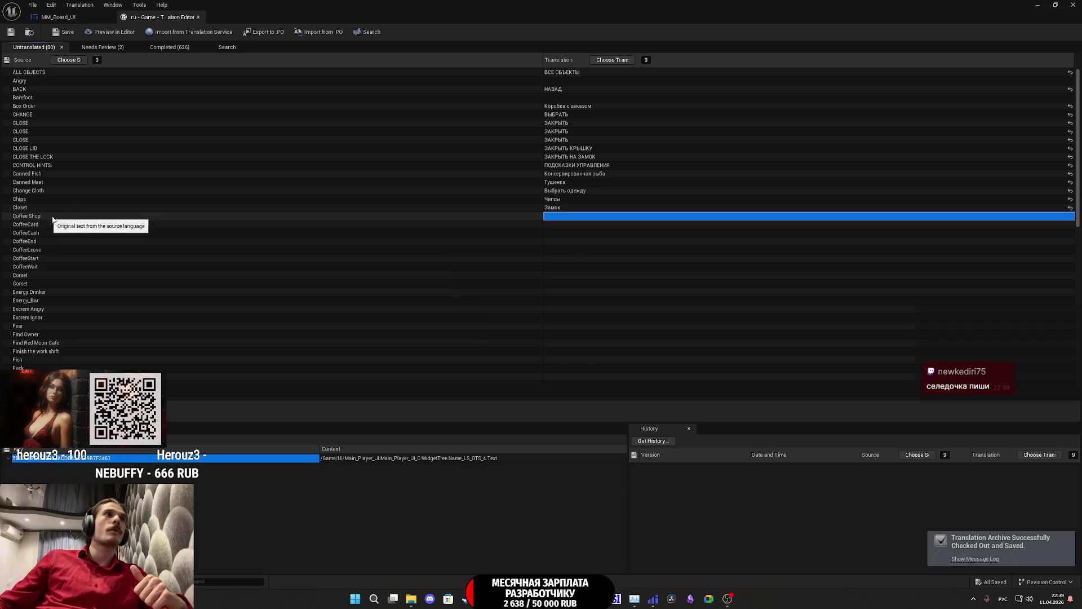
pyautogui.click(559, 217)
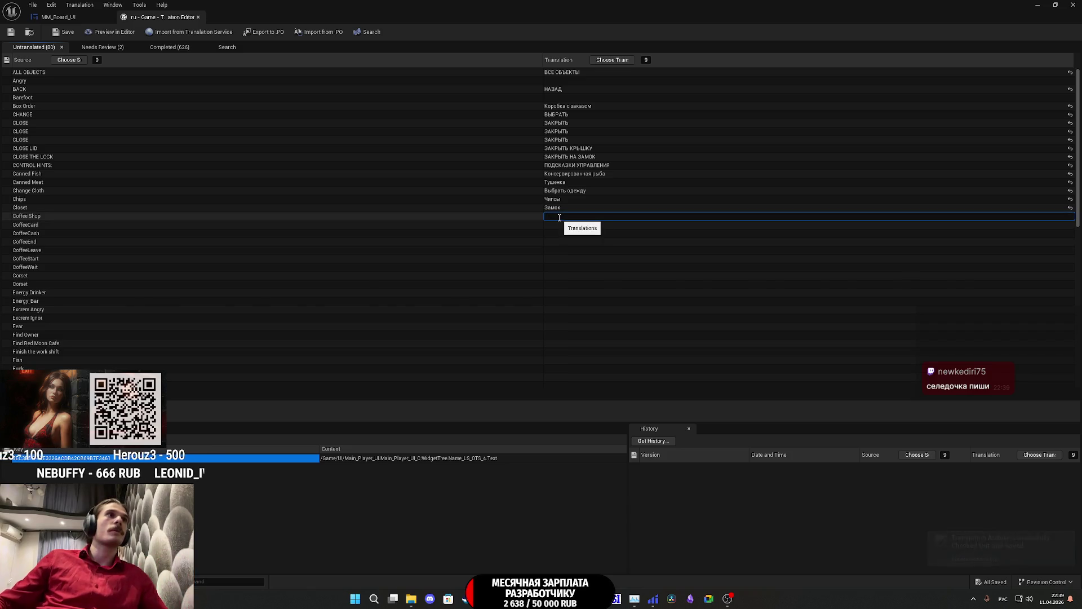
pyautogui.write('Кофейня')
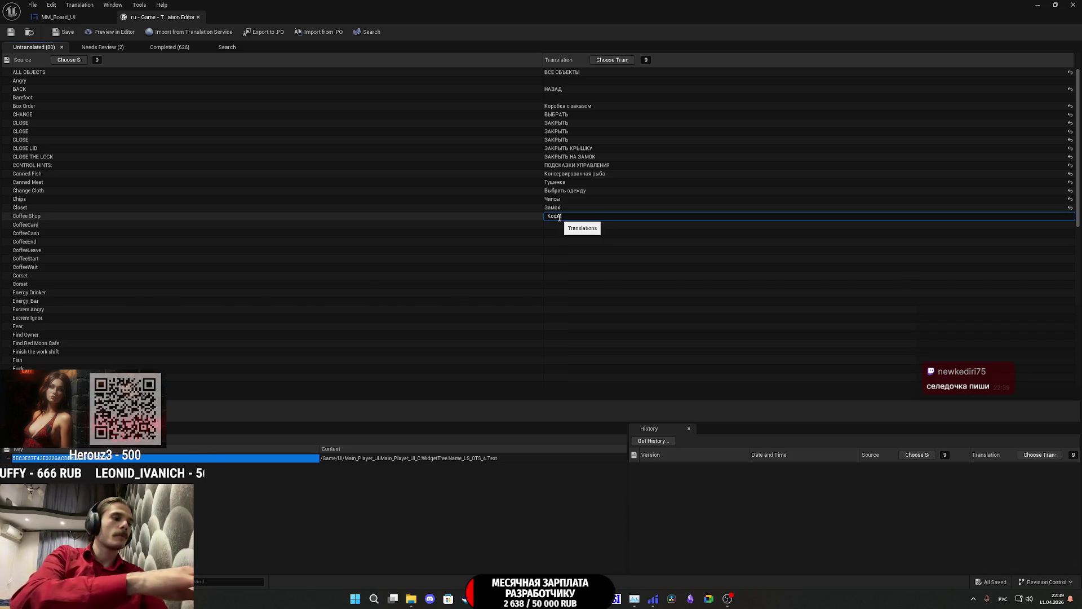
# Step: Commit Кофейня for Coffee Shop and enter Корсет for the Corset rows
pyautogui.click(555, 224)
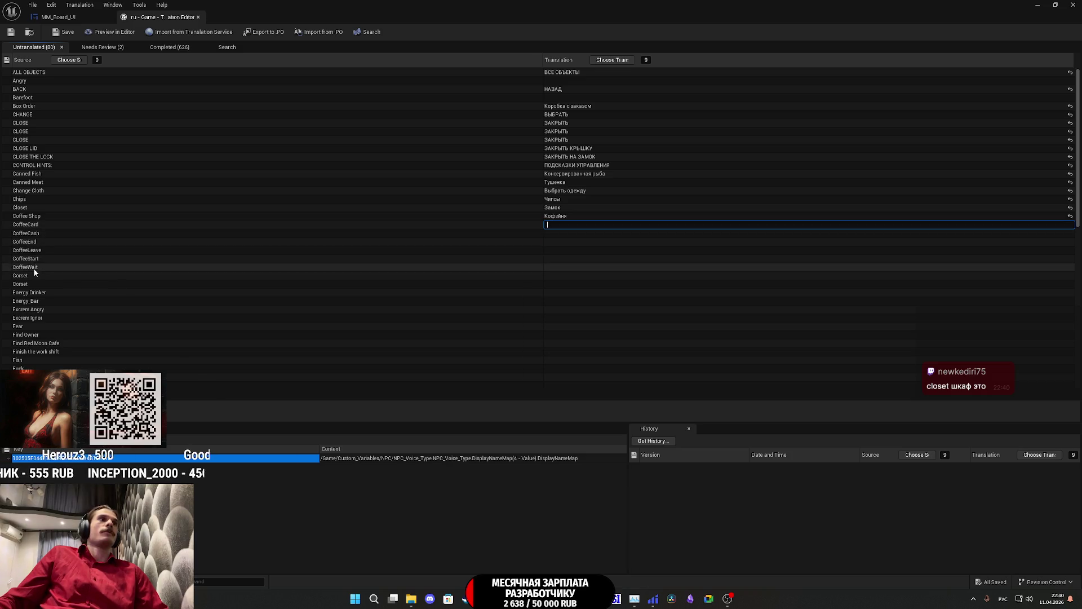
pyautogui.click(569, 277)
pyautogui.click(565, 277)
pyautogui.write('Корсет')
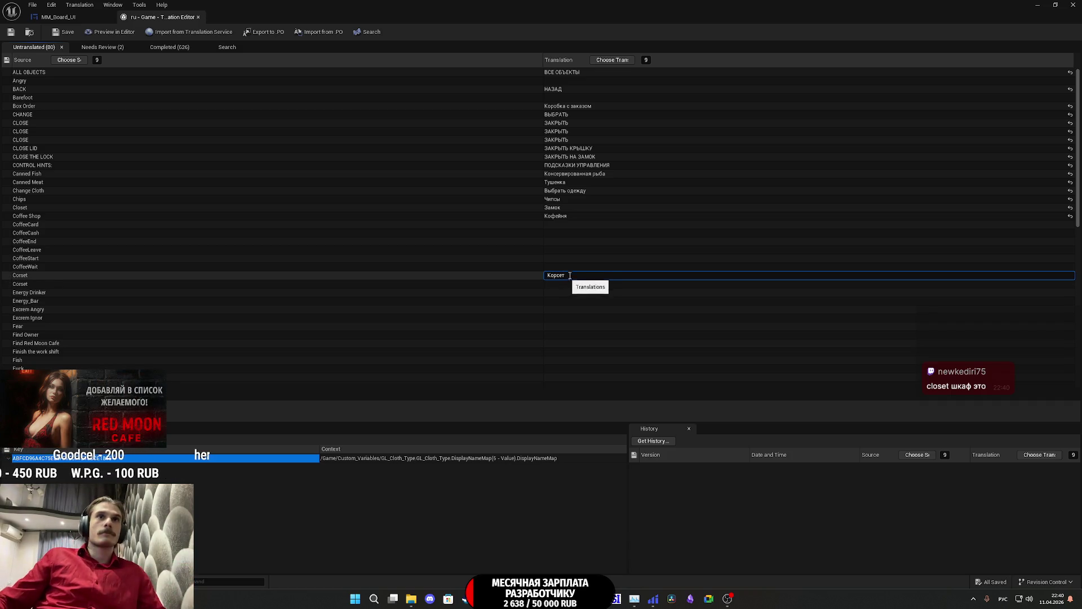
pyautogui.press('Return')
pyautogui.click(553, 285)
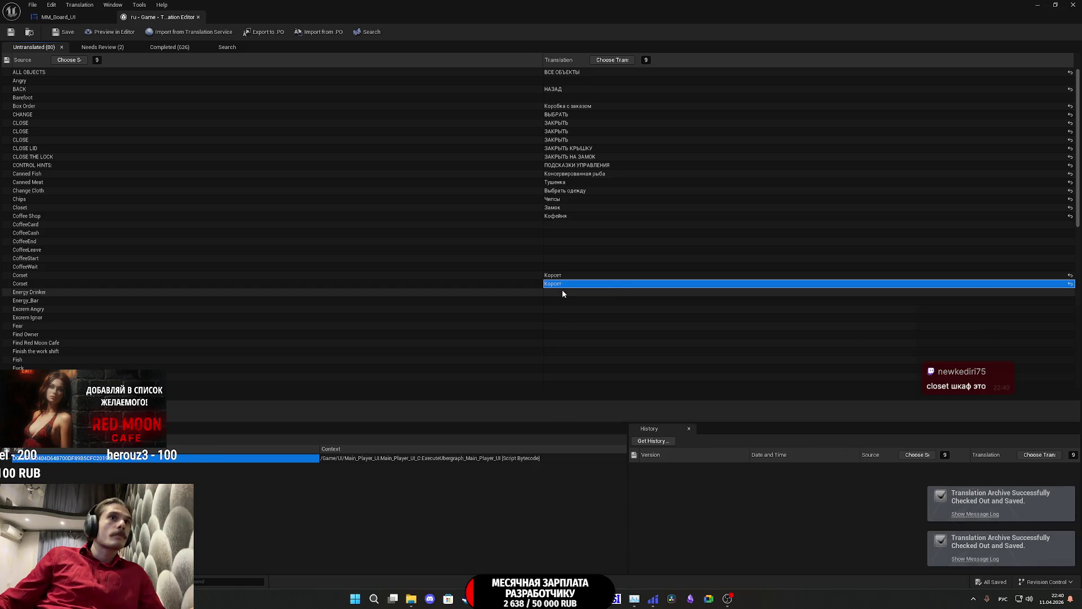
# Step: Translate Energy Drinker as Энергетик and Energy_Bar as Энерг. батончик
pyautogui.click(563, 290)
pyautogui.click(568, 291)
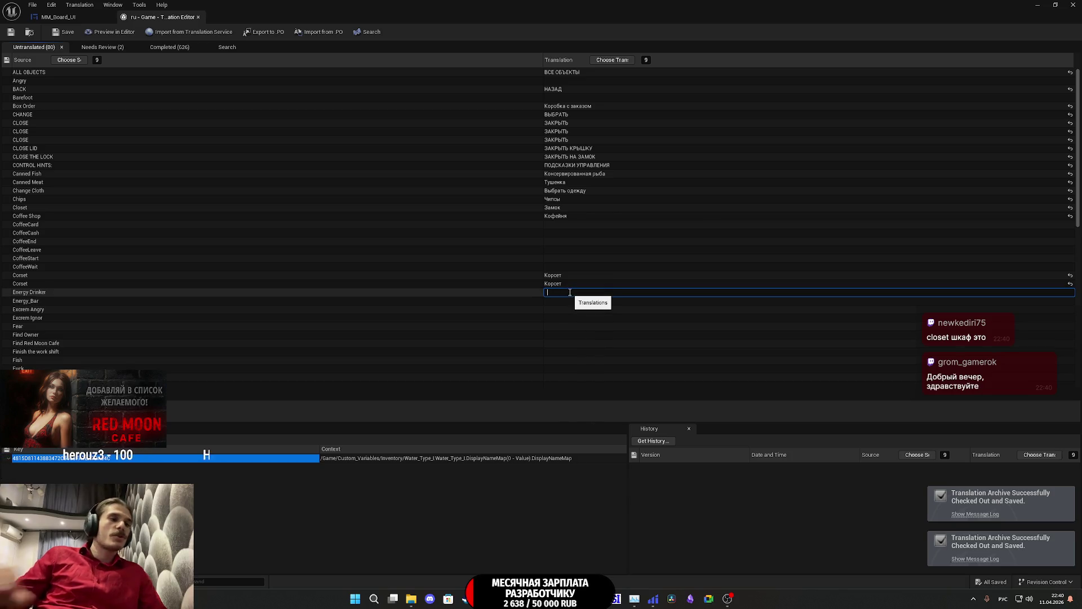
pyautogui.write('Энергетик')
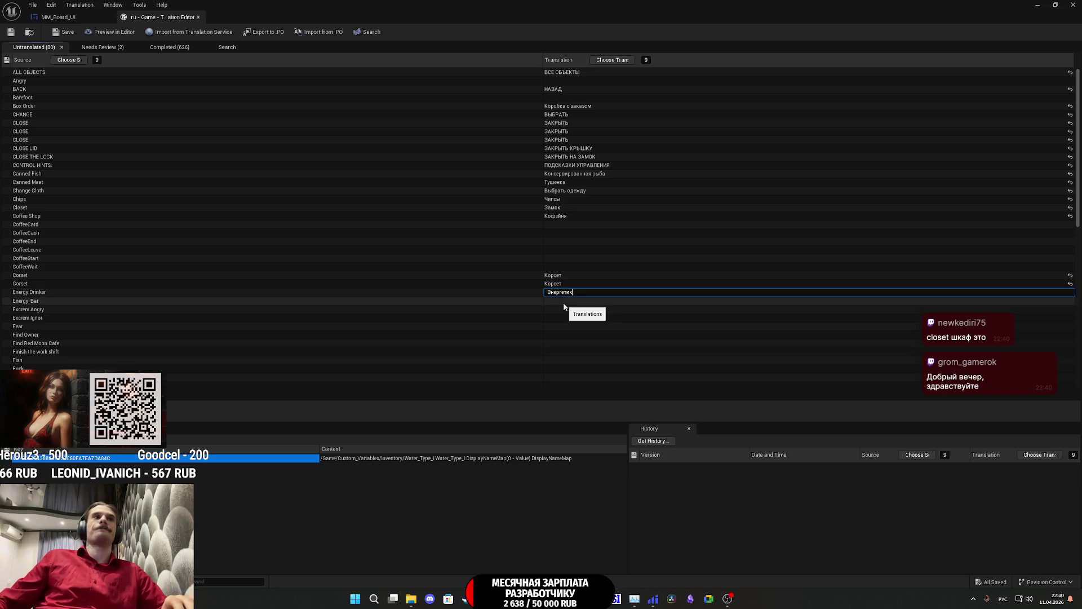
pyautogui.click(563, 302)
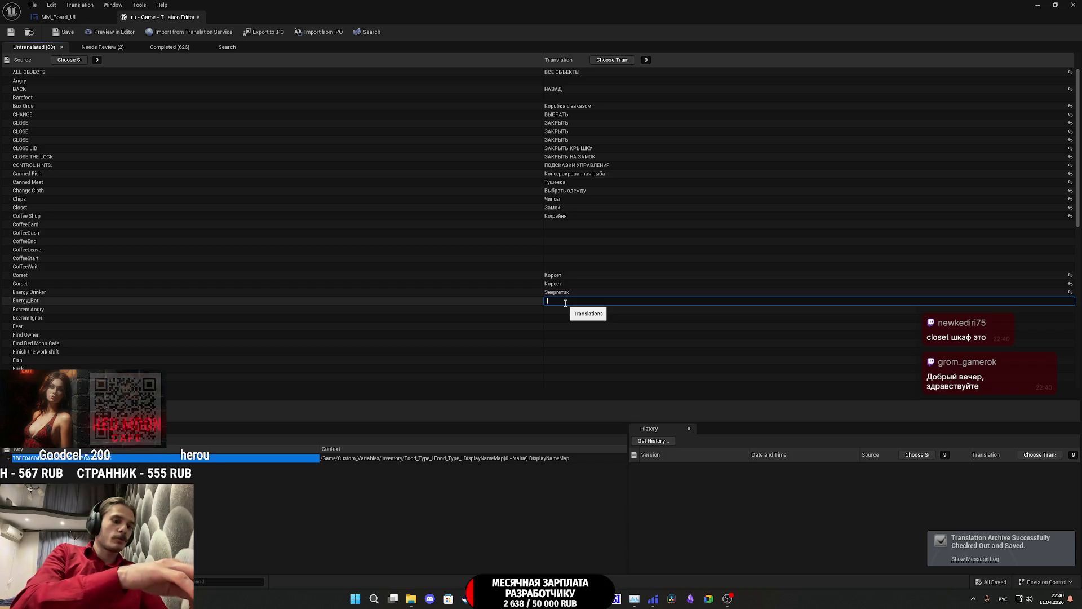
pyautogui.write('Энерг. б')
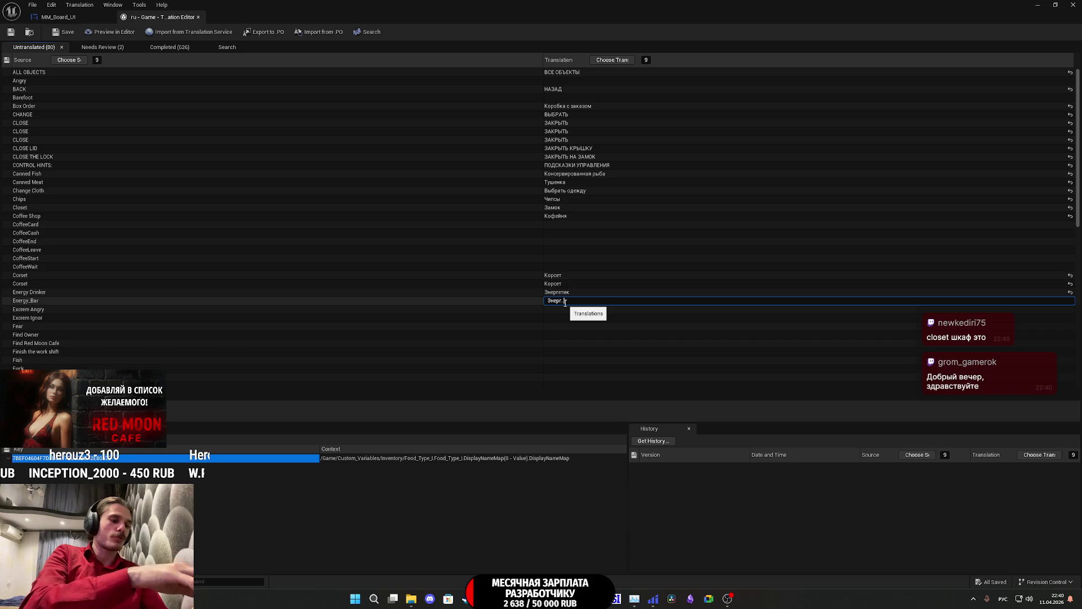
pyautogui.write('ат')
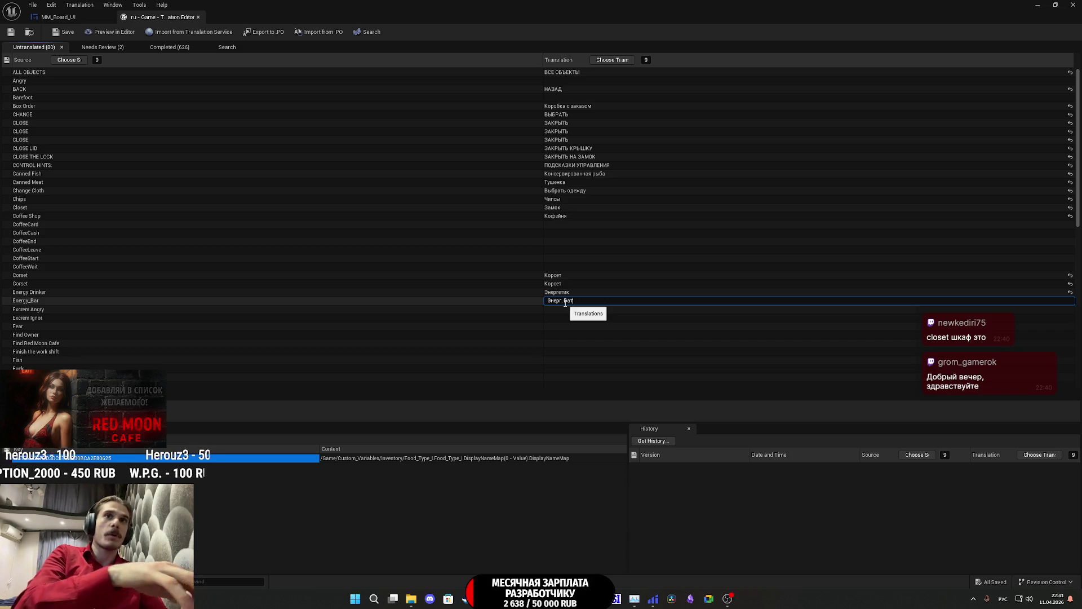
pyautogui.write('ончик')
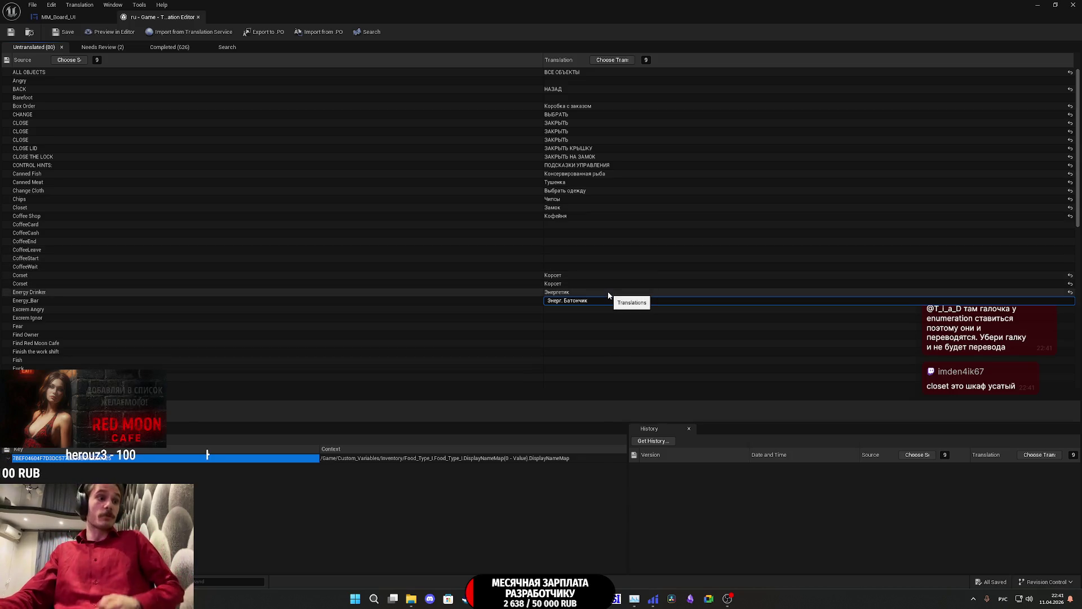
pyautogui.click(570, 291)
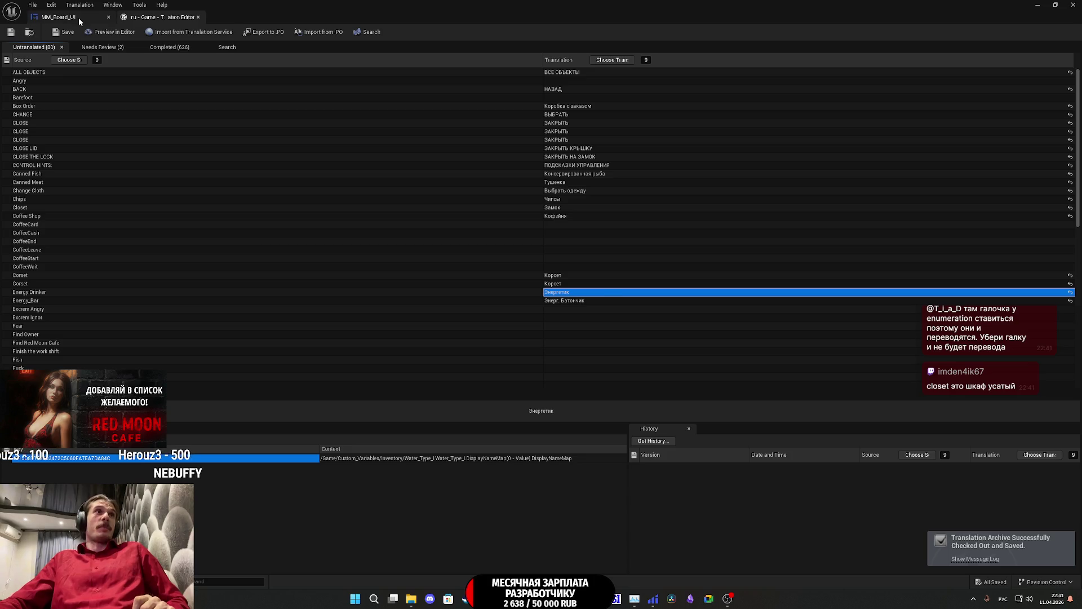
pyautogui.click(79, 18)
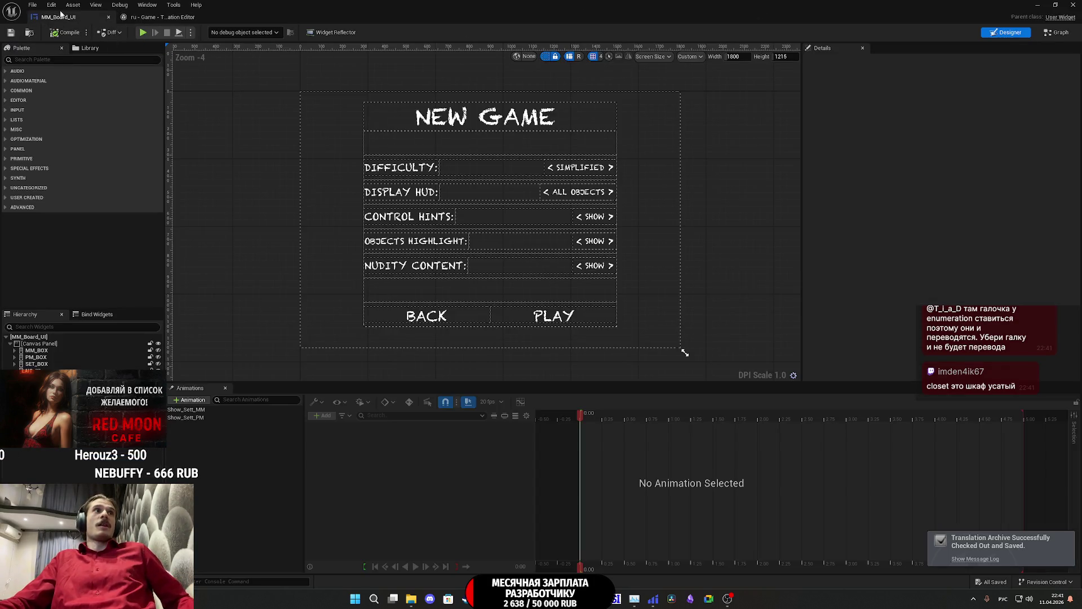
# Step: Close MM_Board_UI and open the Bread_Types enum from Content > Custom_Variables in the level editor
pyautogui.click(109, 17)
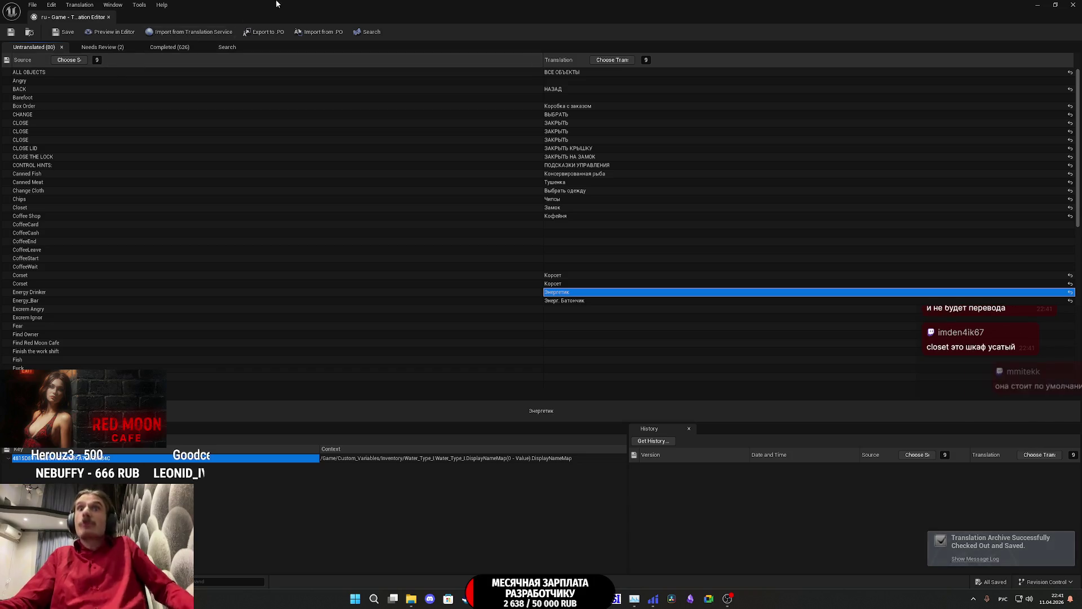
pyautogui.click(1037, 5)
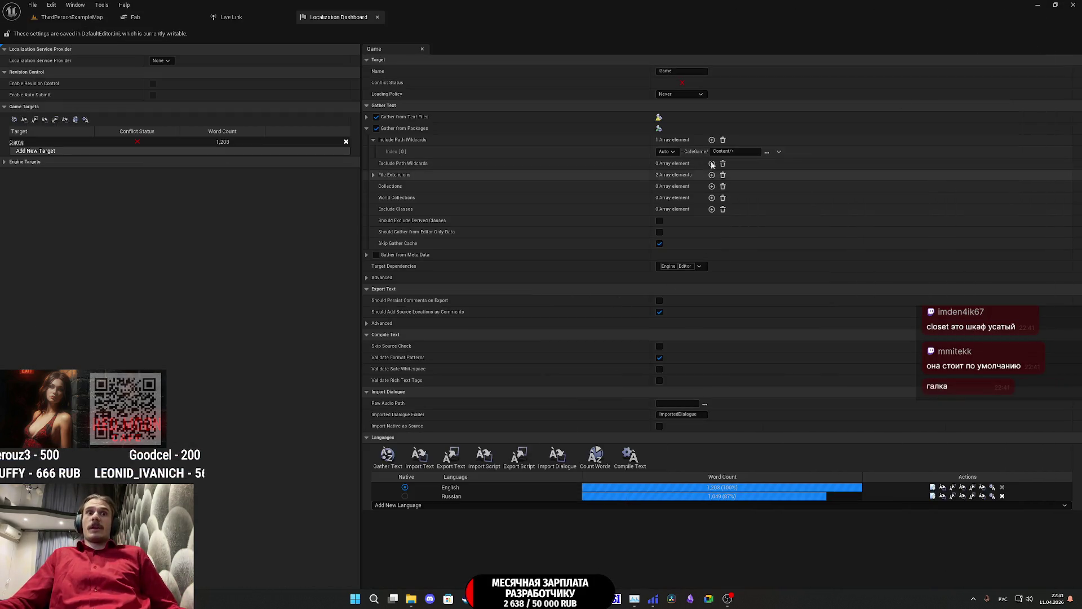
pyautogui.click(72, 17)
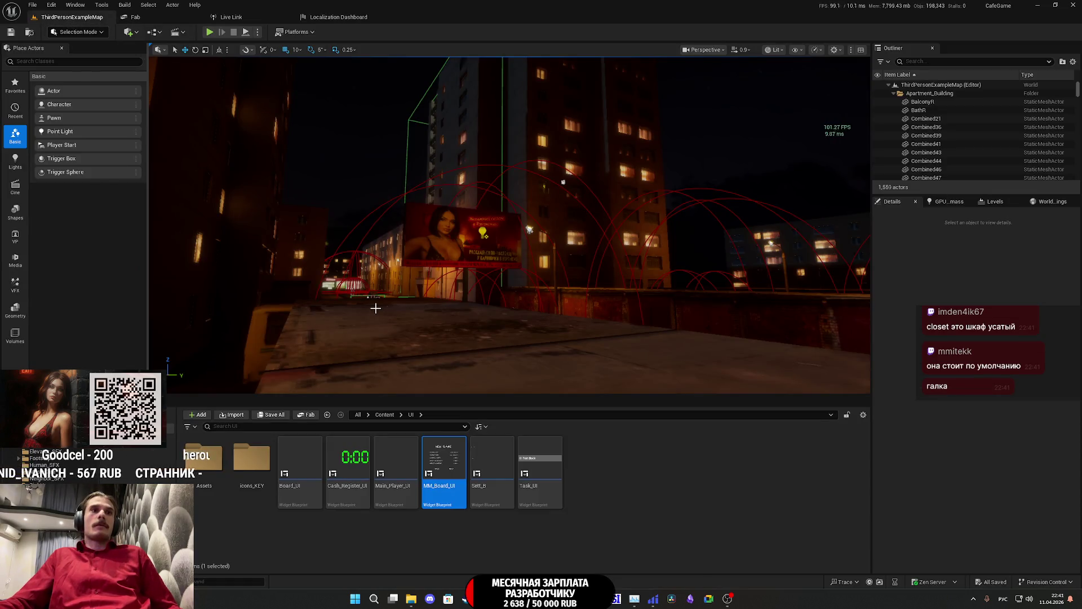
pyautogui.click(385, 415)
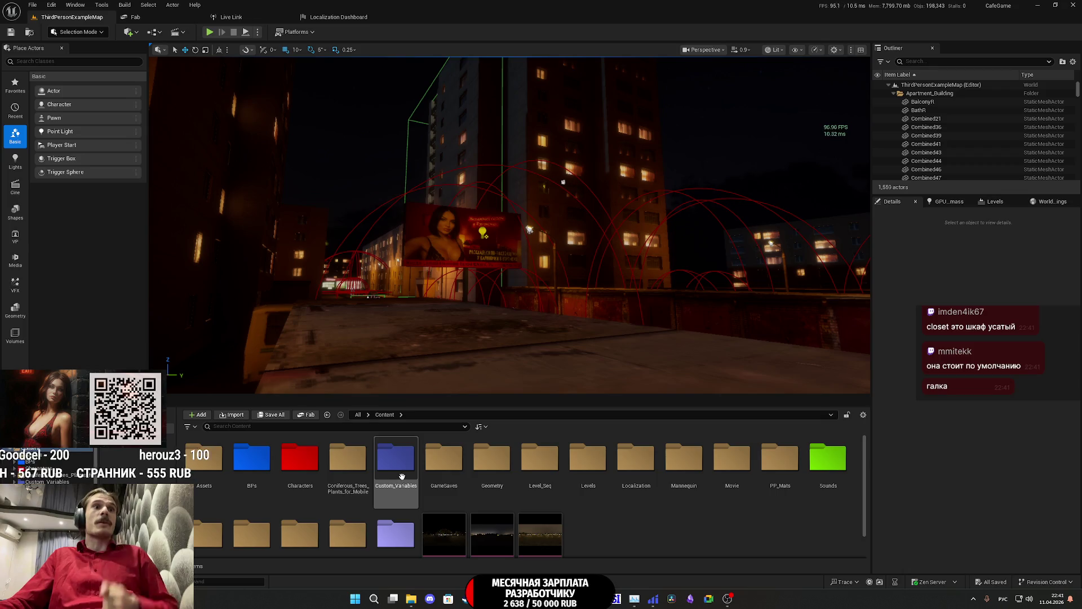
pyautogui.doubleClick(396, 458)
pyautogui.doubleClick(451, 466)
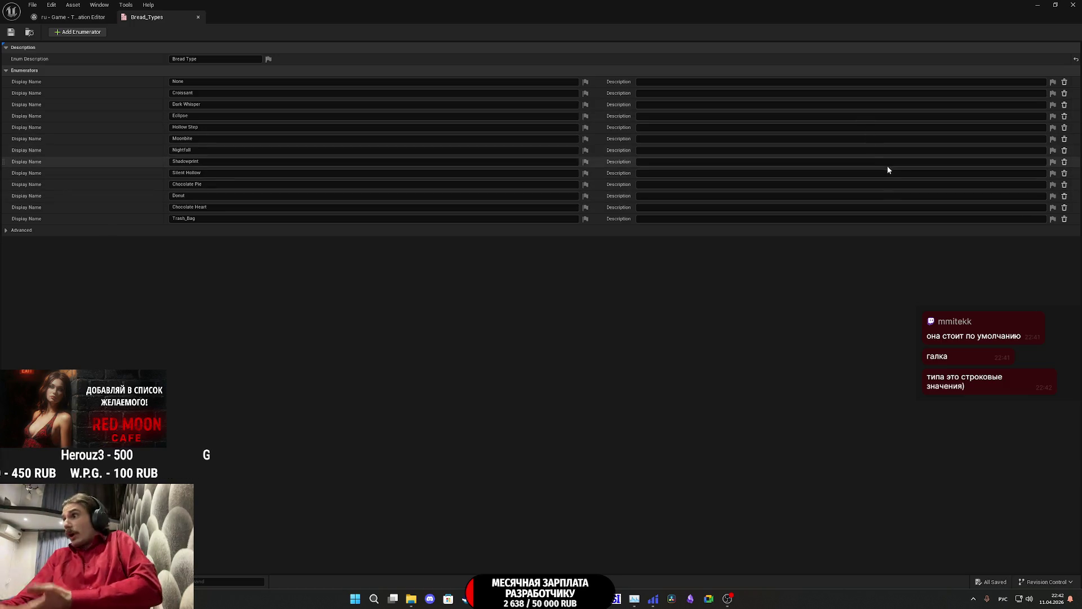
# Step: Turn off localization for Trash_Bag, Chocolate Heart, Donut, Chocolate Pie, Silent Hollow, Shadowprint and Nightfall
pyautogui.click(585, 219)
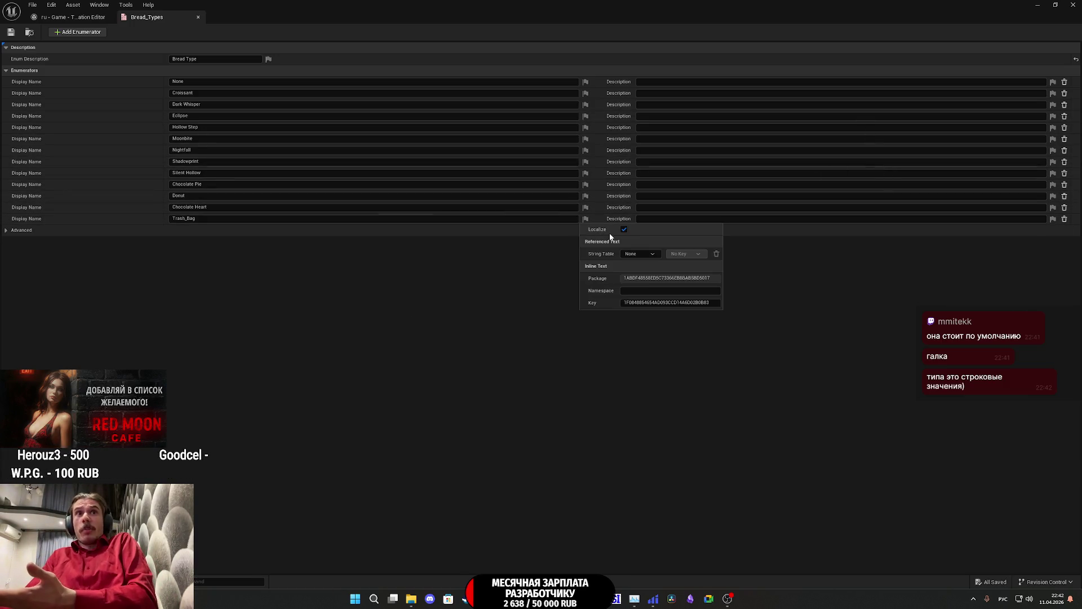
pyautogui.click(586, 208)
pyautogui.click(586, 208)
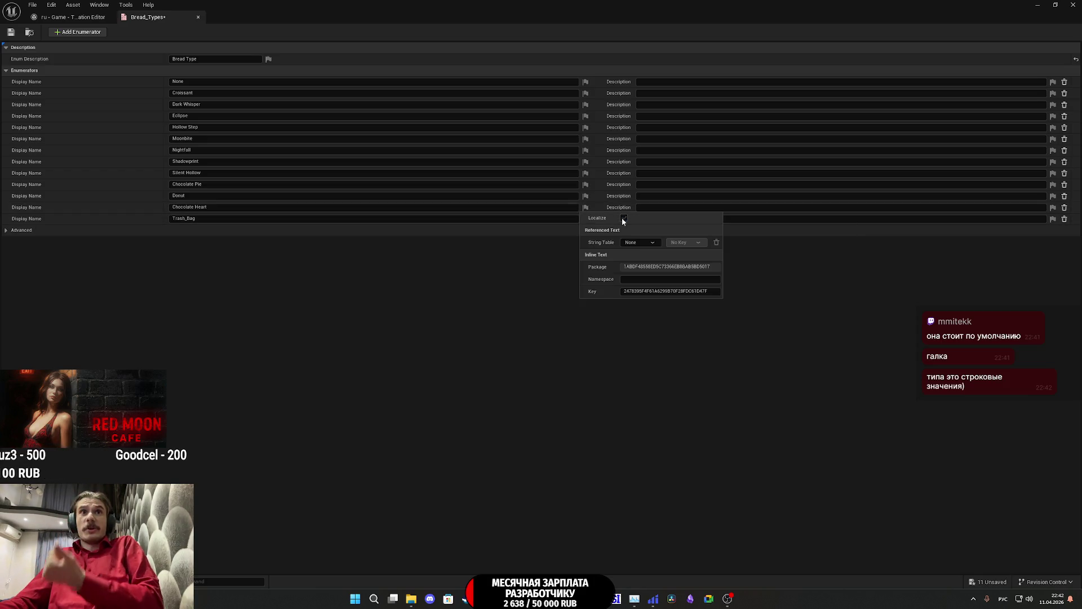
pyautogui.click(586, 206)
pyautogui.click(585, 196)
pyautogui.click(623, 206)
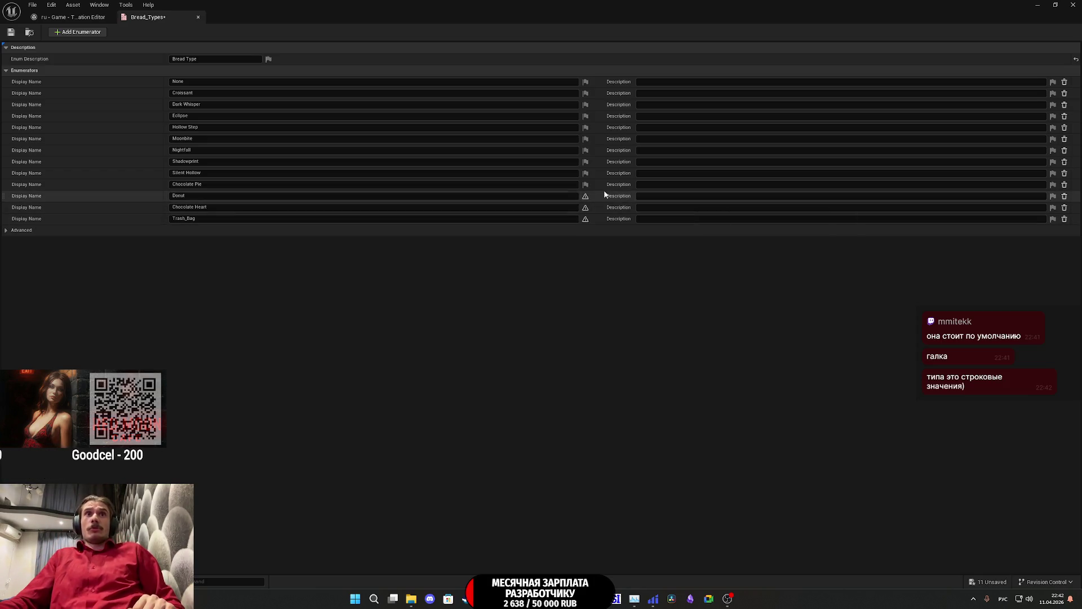
pyautogui.click(586, 185)
pyautogui.click(624, 195)
pyautogui.click(585, 174)
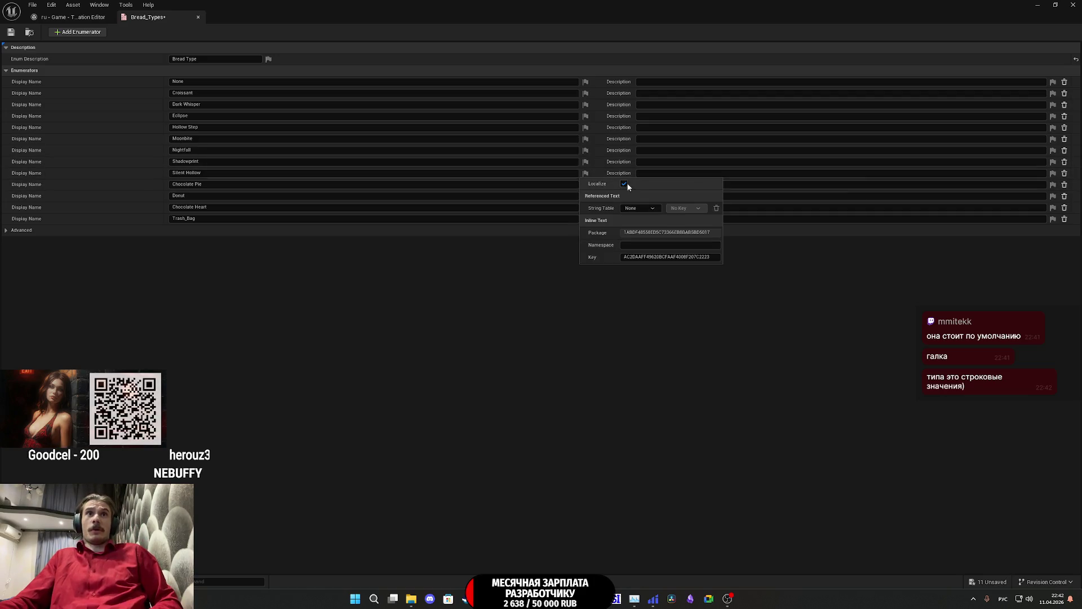
pyautogui.click(624, 184)
pyautogui.click(586, 163)
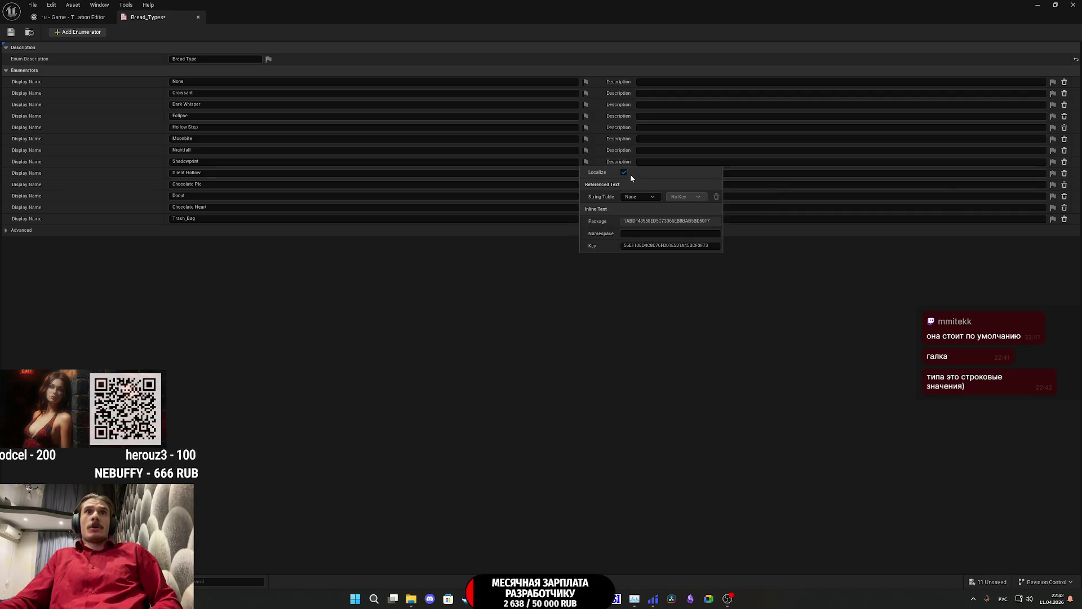
pyautogui.click(624, 174)
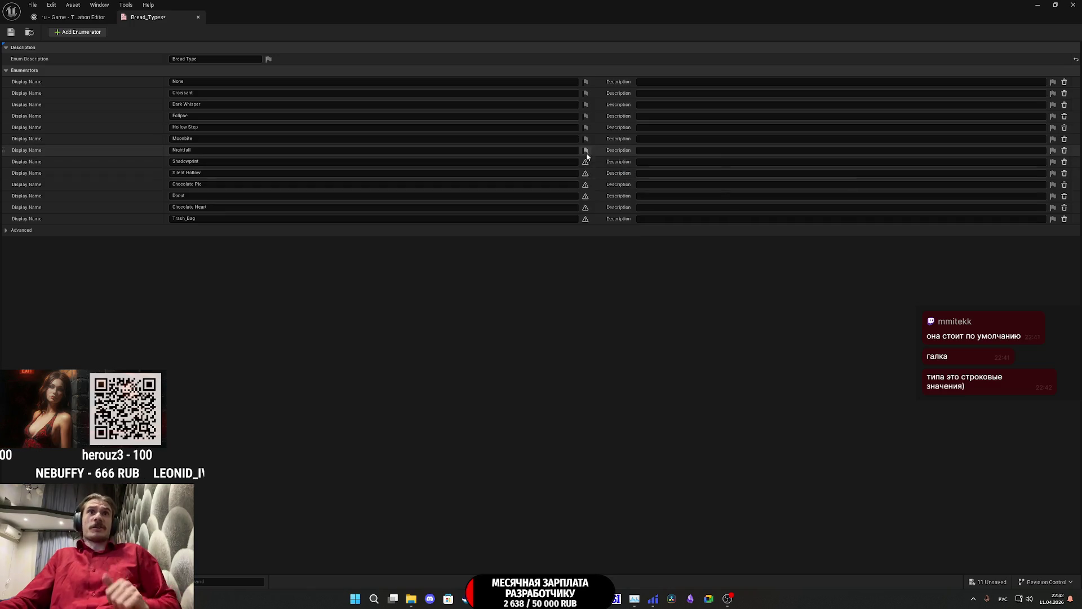
pyautogui.click(586, 150)
pyautogui.click(624, 161)
# Step: Turn off localization for Moonbite, Hollow Step, Eclipse, Dark Whisper, Croissant, None and the enum description
pyautogui.click(586, 140)
pyautogui.click(624, 149)
pyautogui.click(587, 128)
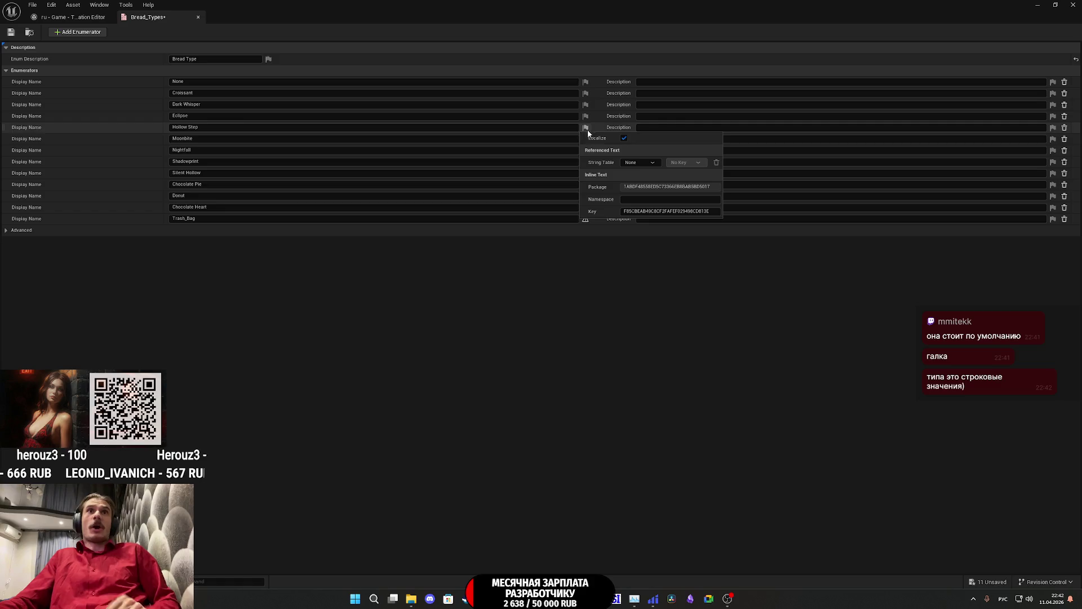
pyautogui.click(623, 138)
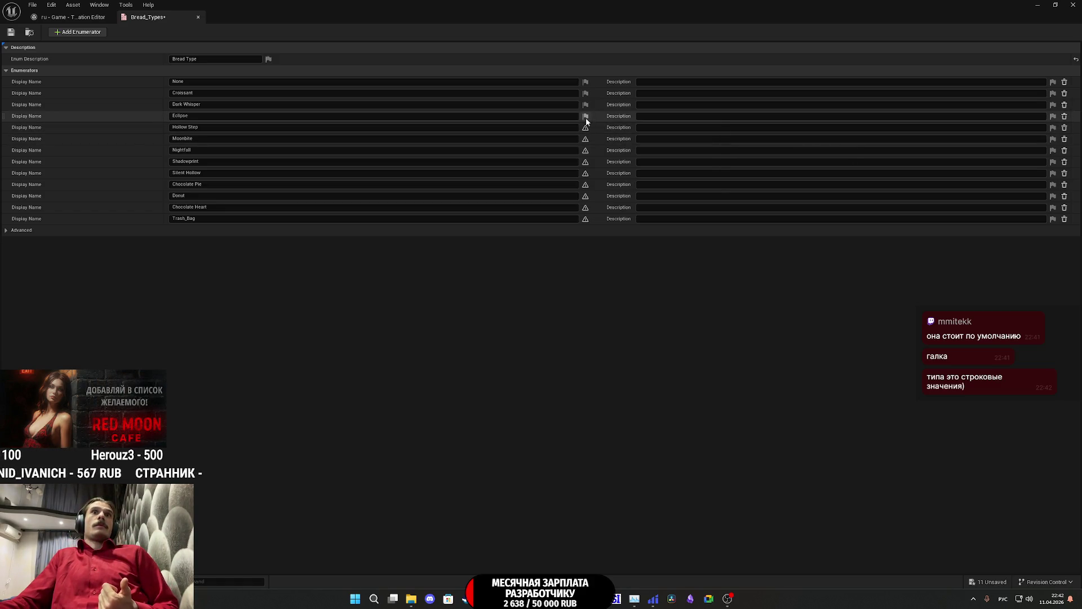
pyautogui.click(586, 117)
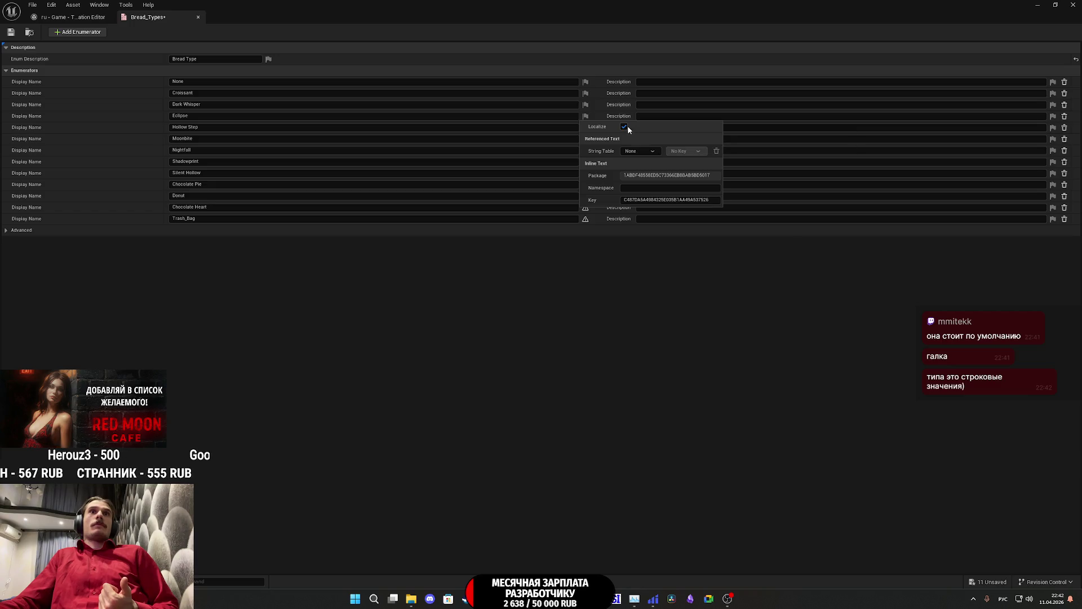
pyautogui.click(623, 127)
pyautogui.click(586, 107)
pyautogui.click(624, 115)
pyautogui.click(585, 93)
pyautogui.click(624, 104)
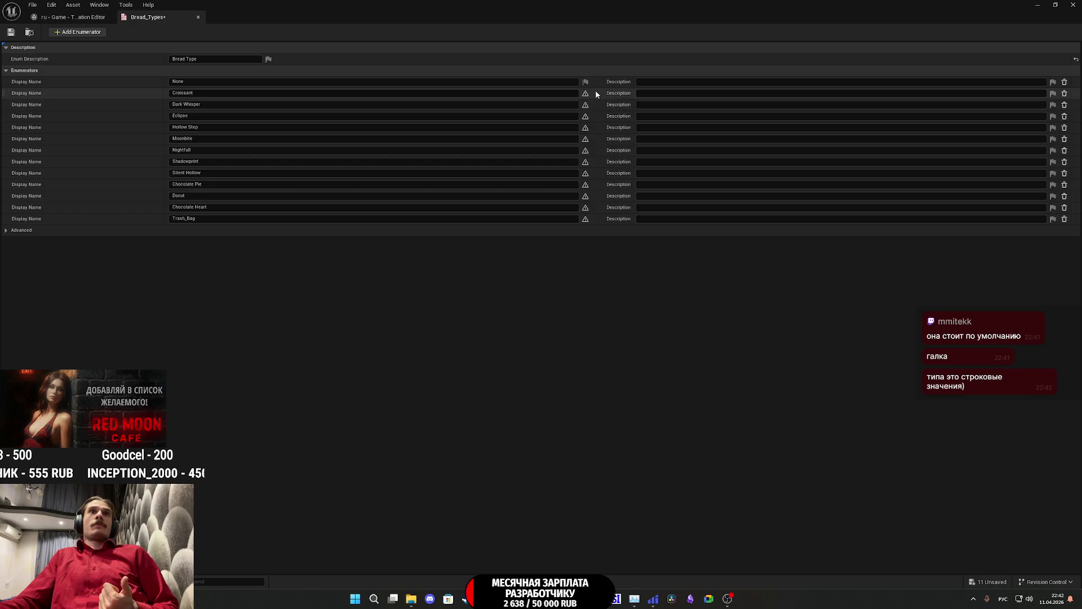
pyautogui.click(586, 81)
pyautogui.click(624, 93)
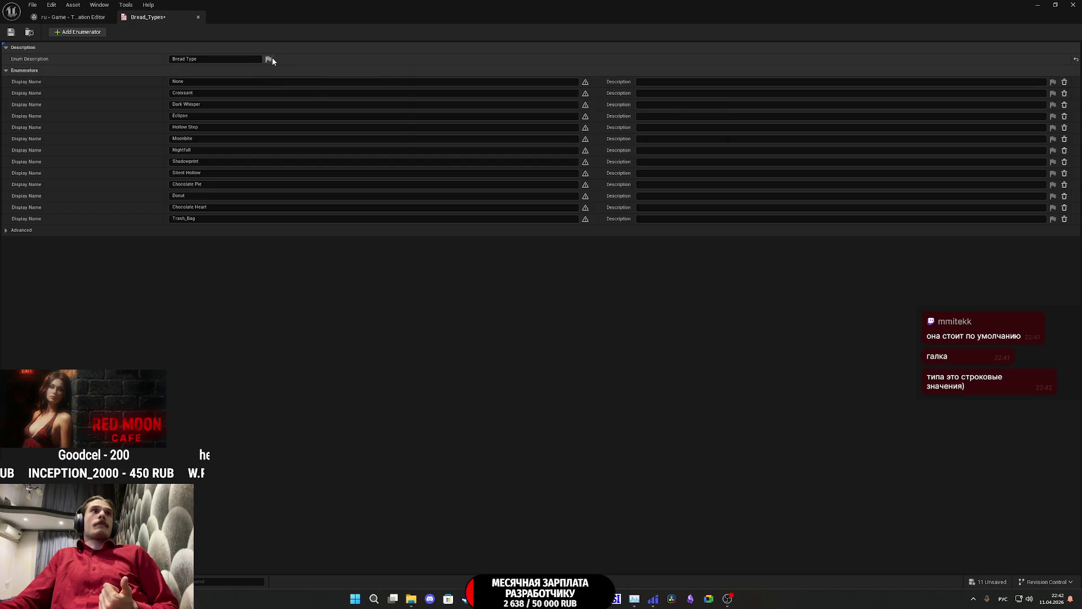
pyautogui.click(269, 59)
pyautogui.click(308, 68)
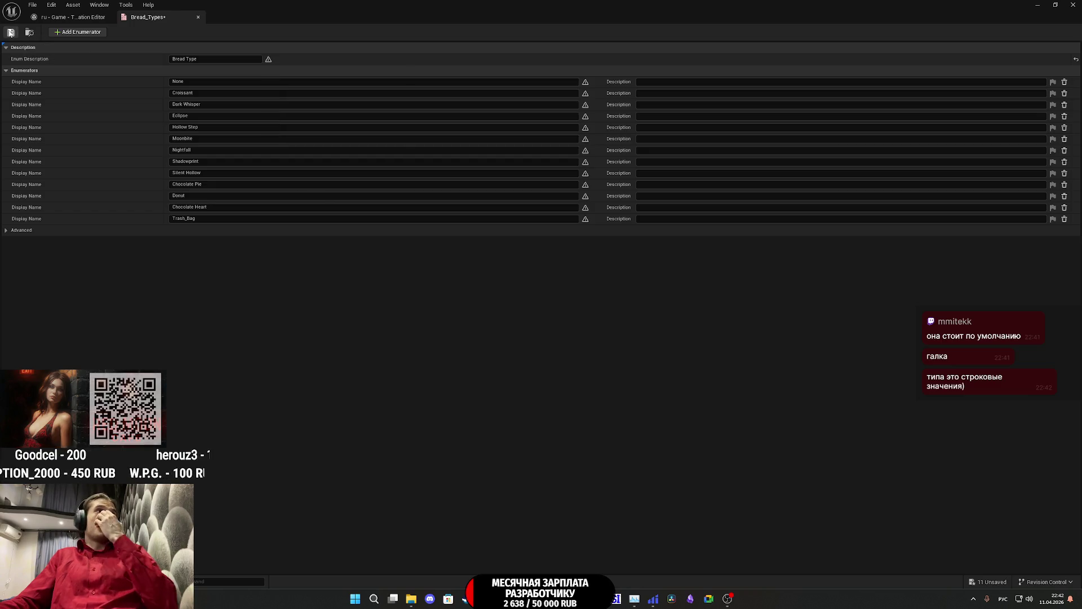
pyautogui.middleClick(153, 20)
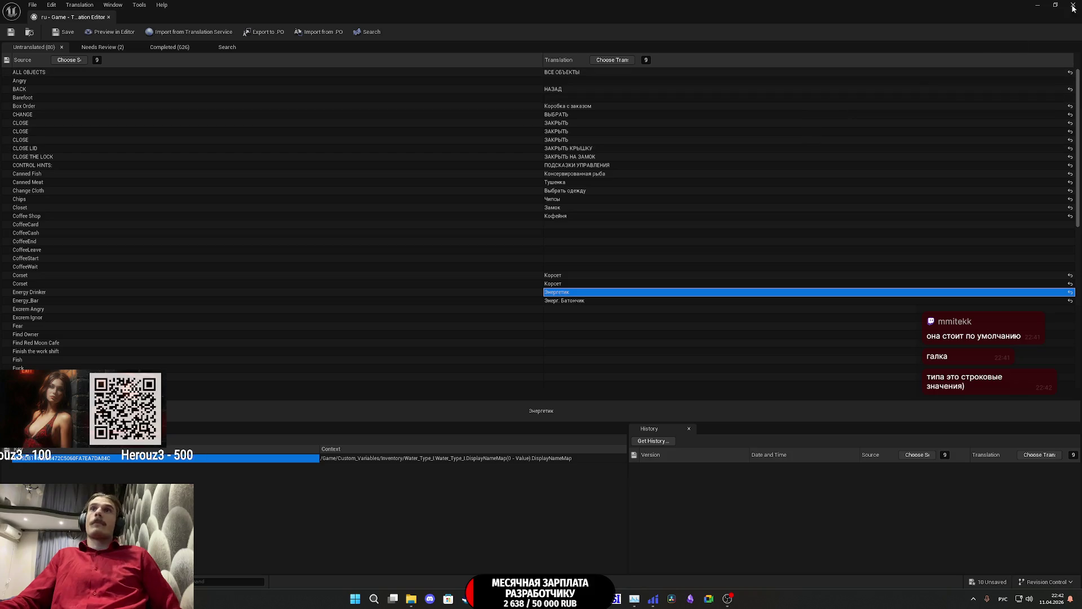
# Step: Reopen Bread_Types to confirm its names stay non-localized, then close it
pyautogui.click(1036, 5)
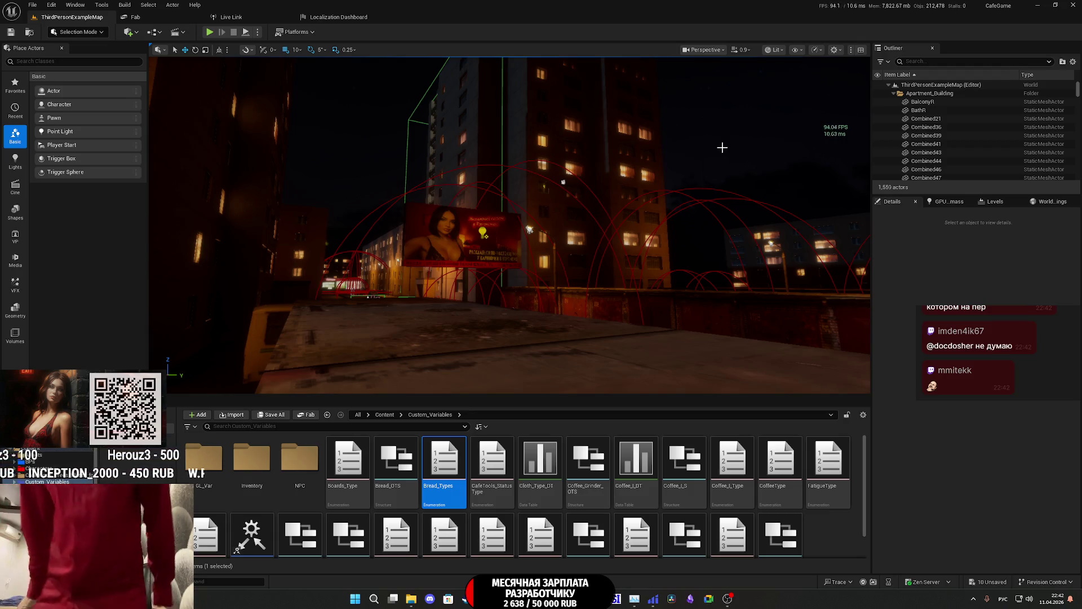
pyautogui.press('Return')
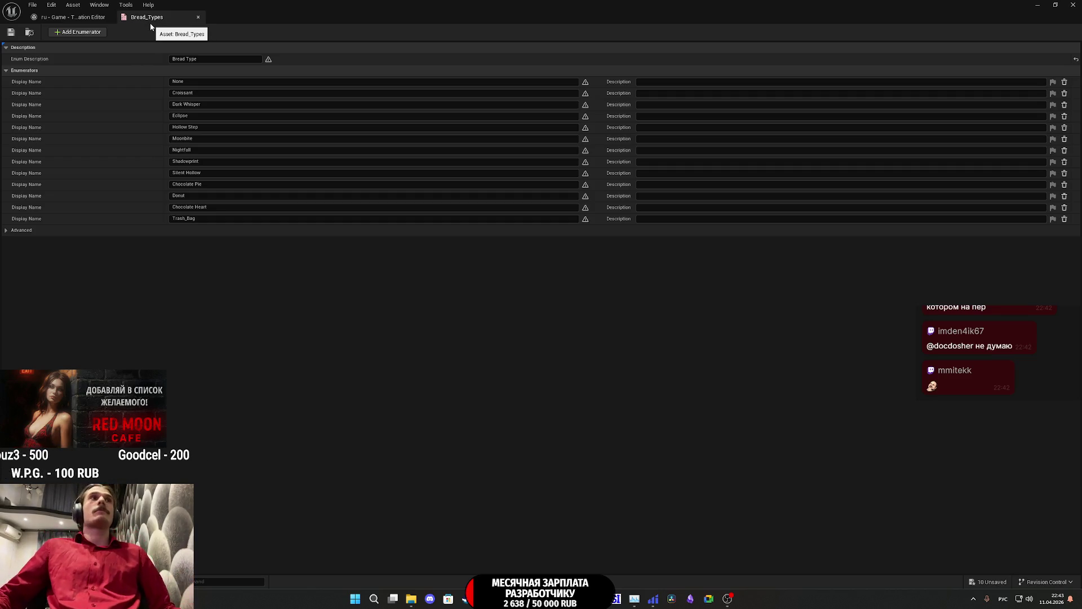
pyautogui.click(198, 17)
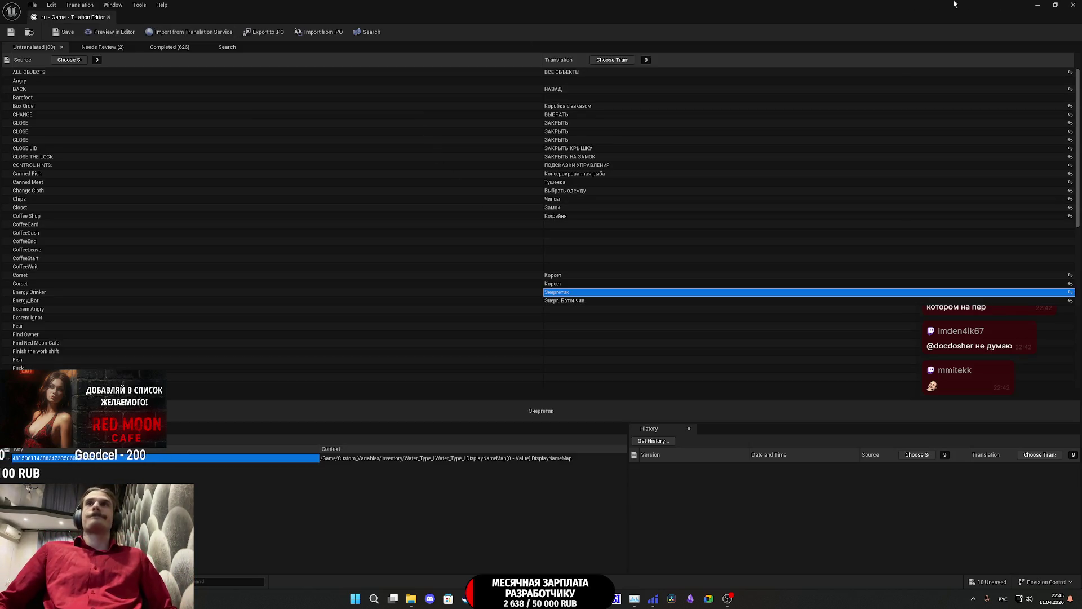
pyautogui.click(1036, 5)
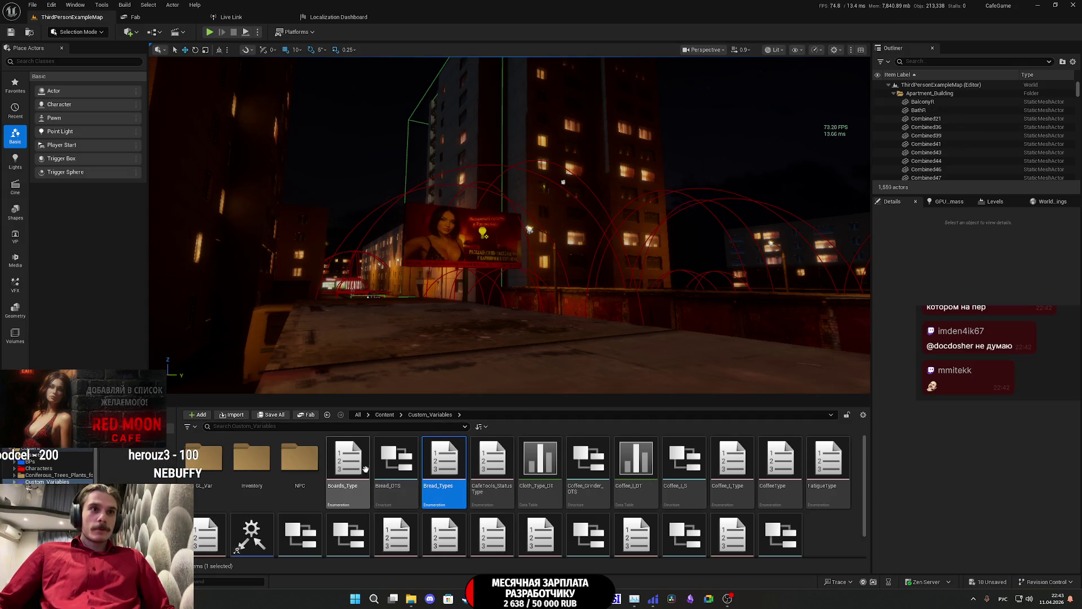
# Step: Make Boards_Type's Price Board, Recipe Board and description non-localized, then close it
pyautogui.doubleClick(364, 472)
pyautogui.click(585, 93)
pyautogui.click(617, 100)
pyautogui.click(586, 82)
pyautogui.click(625, 92)
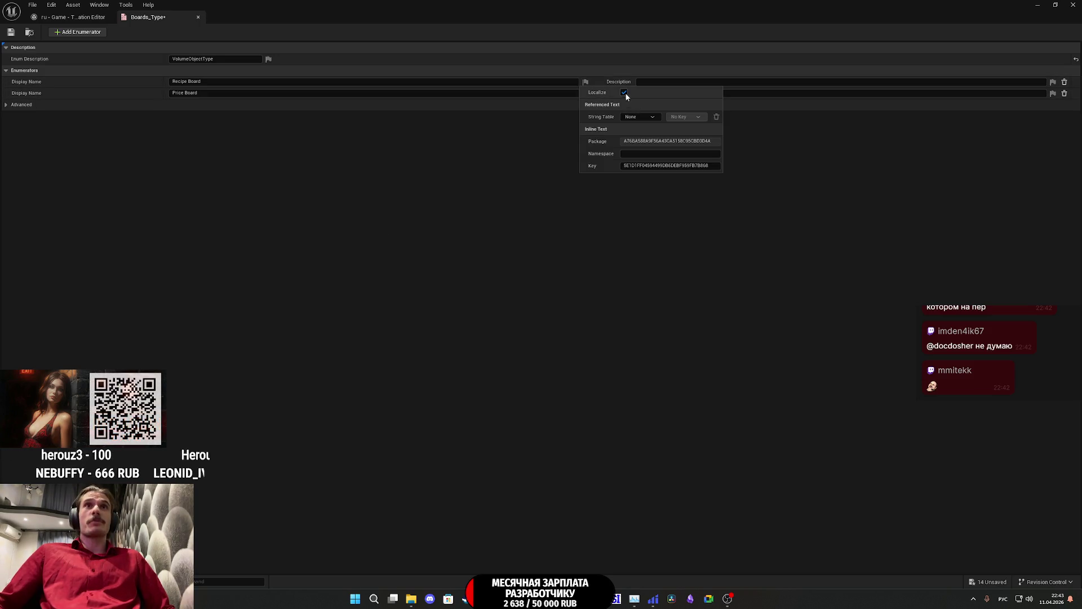
pyautogui.click(268, 58)
pyautogui.click(307, 69)
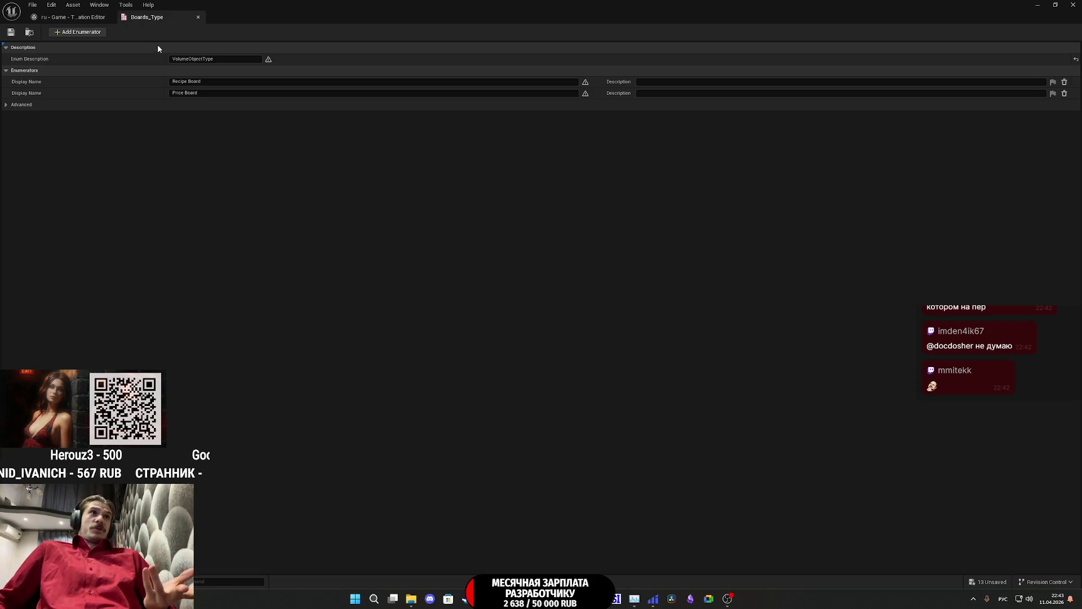
pyautogui.click(198, 17)
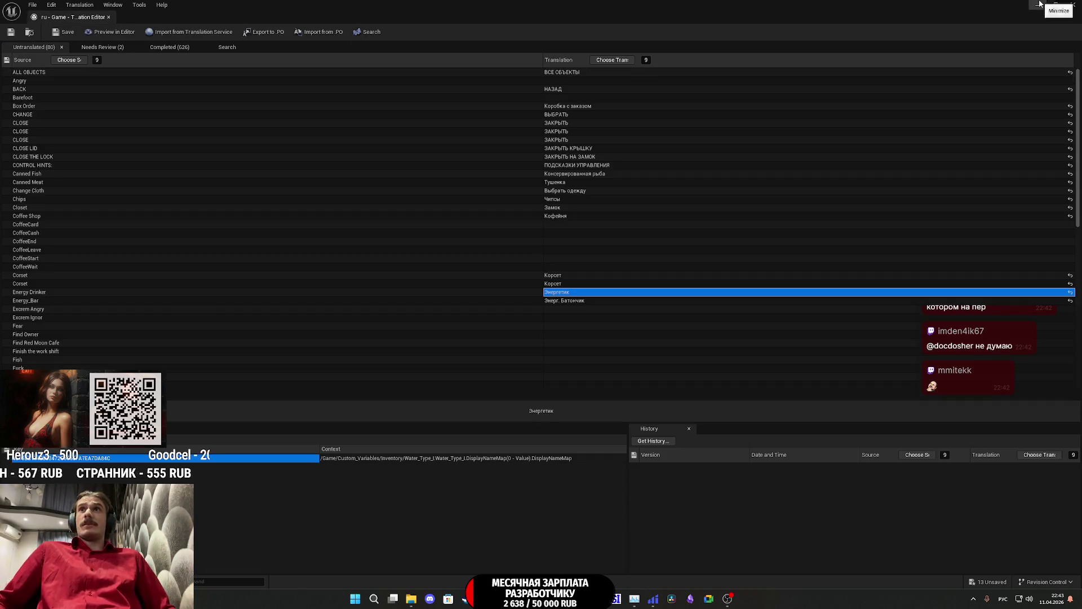
pyautogui.click(1040, 4)
# Step: Open CafeTools_StatusType and stop localizing the Ready display name
pyautogui.doubleClick(504, 469)
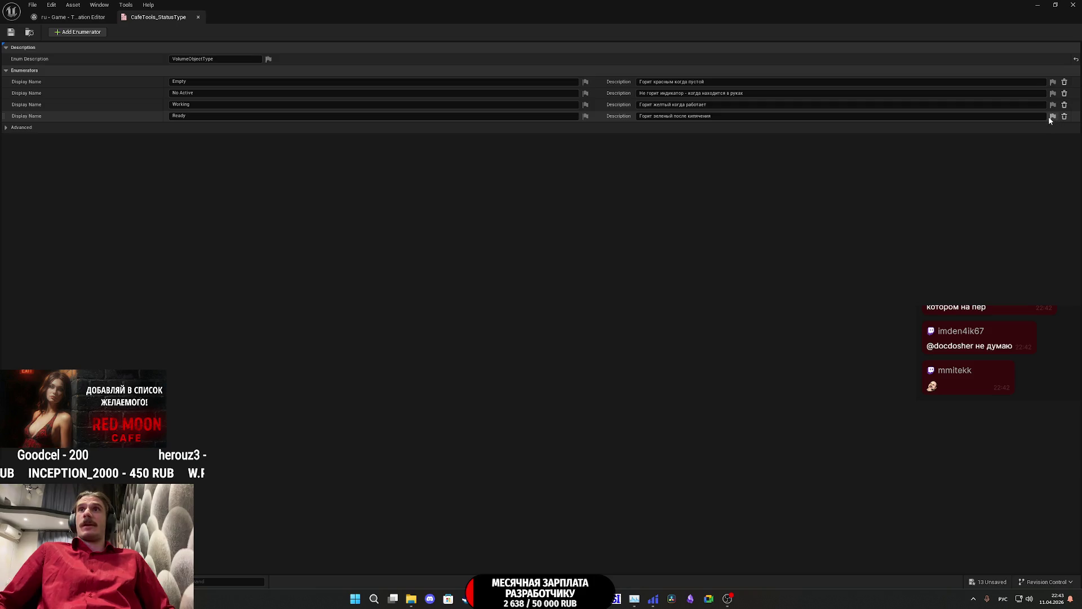
pyautogui.click(1052, 116)
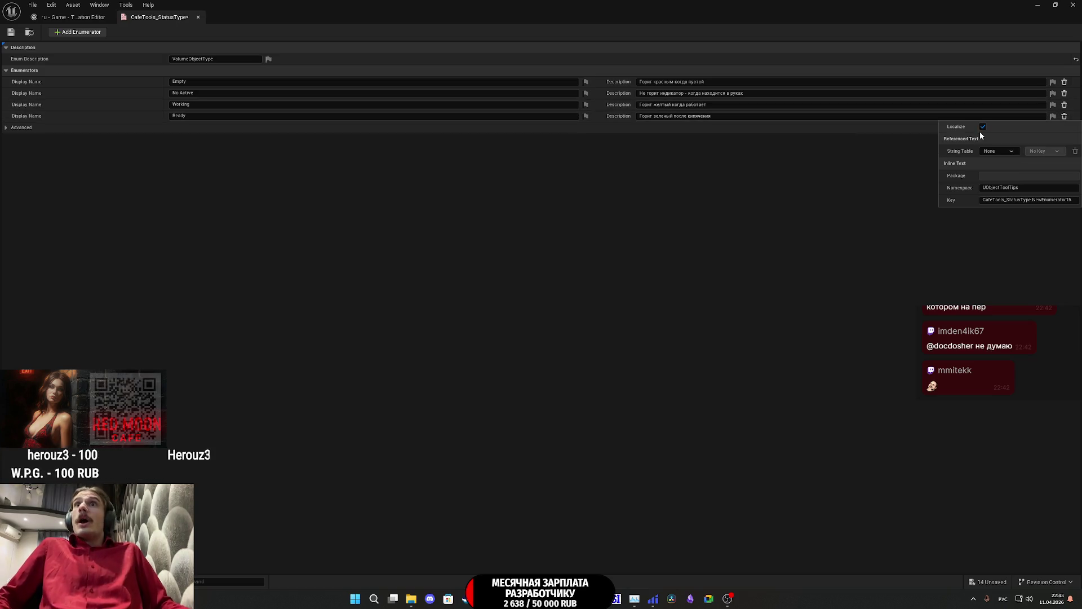
pyautogui.click(586, 116)
pyautogui.click(623, 126)
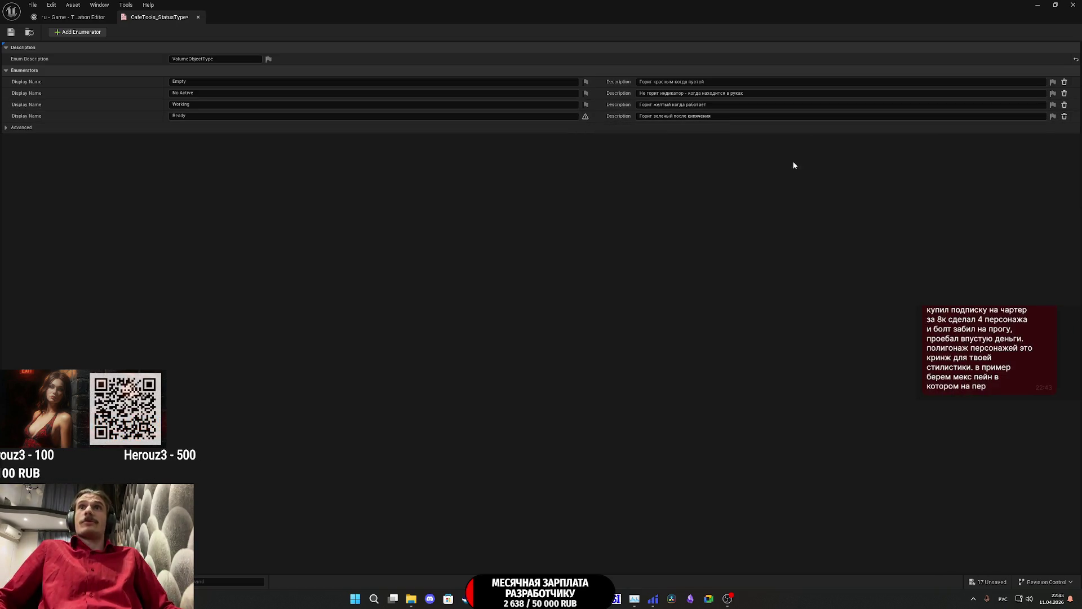
pyautogui.click(1053, 116)
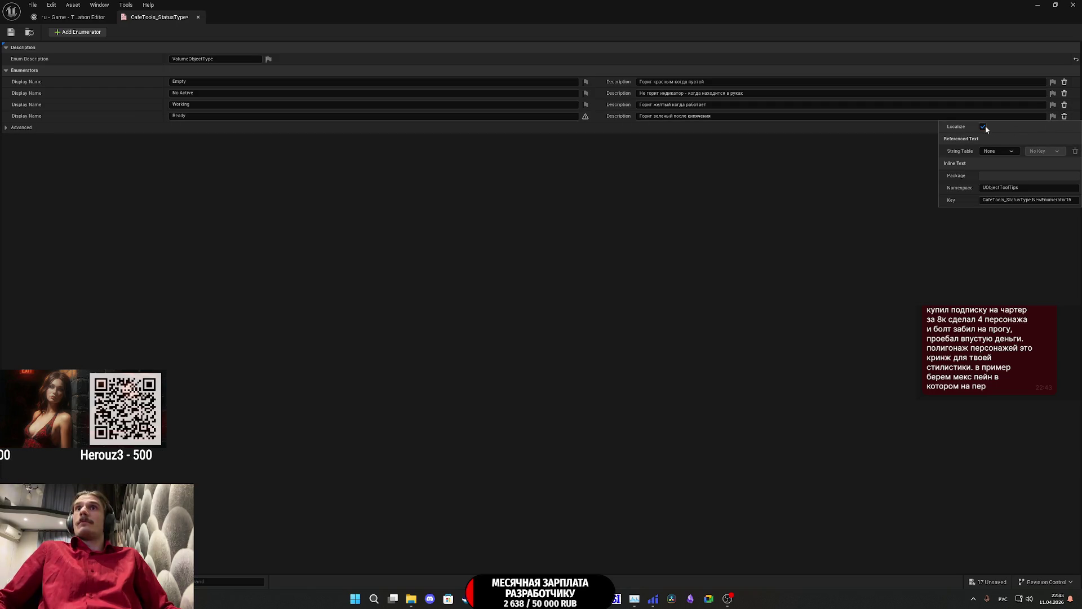
pyautogui.click(878, 196)
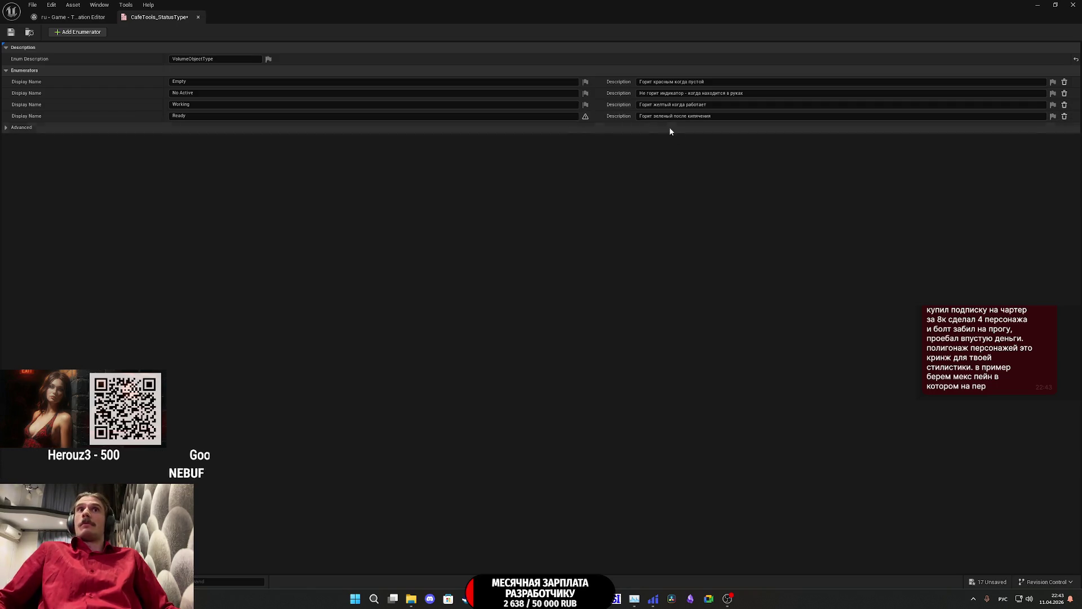
# Step: Stop localizing the Working, No Active and Empty display names and save the enum
pyautogui.click(585, 104)
pyautogui.click(624, 115)
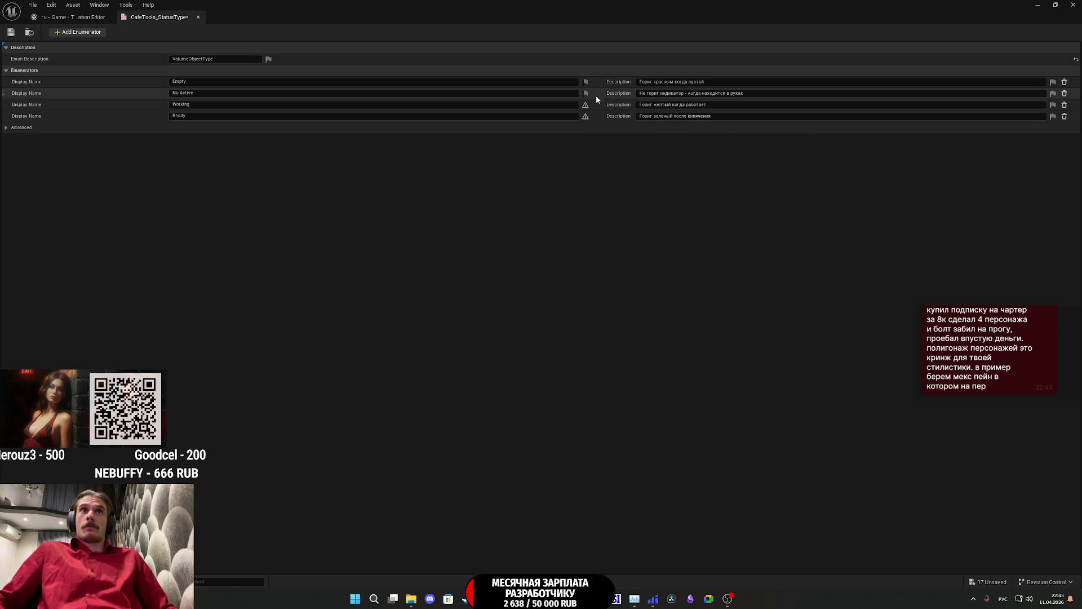
pyautogui.click(586, 94)
pyautogui.click(624, 104)
pyautogui.click(585, 82)
pyautogui.click(623, 93)
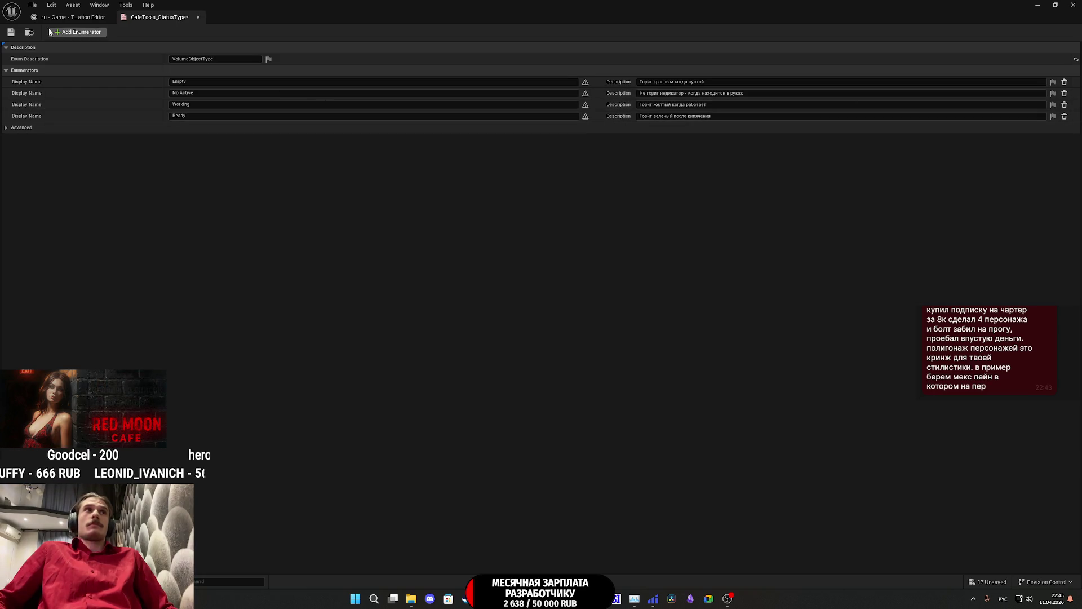
pyautogui.click(11, 32)
pyautogui.click(1053, 116)
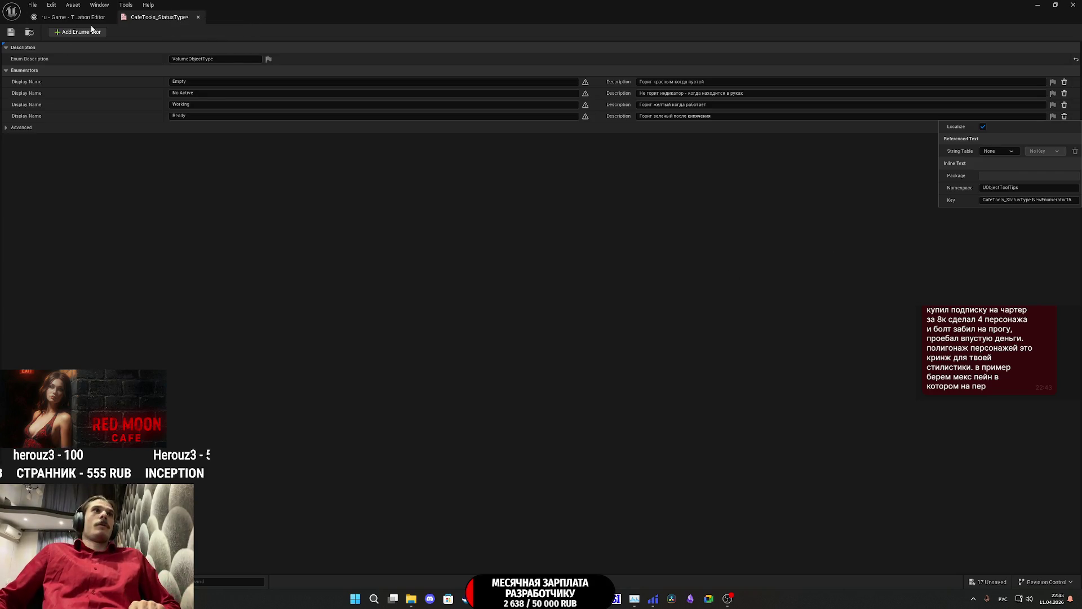
pyautogui.click(11, 32)
pyautogui.click(70, 17)
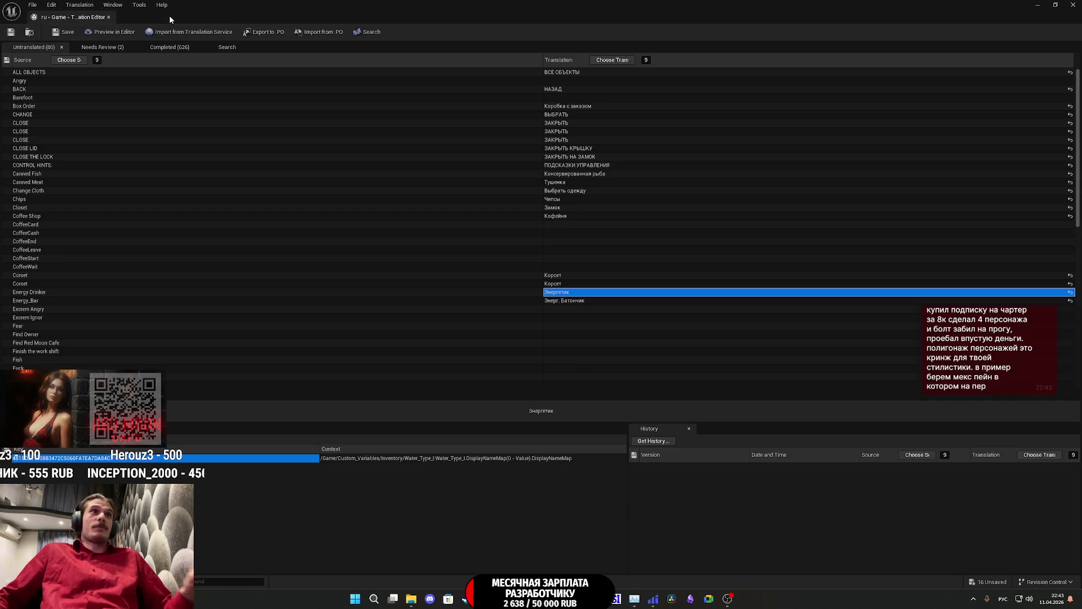
# Step: Turn off Localize on CafeTools_StatusType's enum description and close the enum
pyautogui.click(1037, 4)
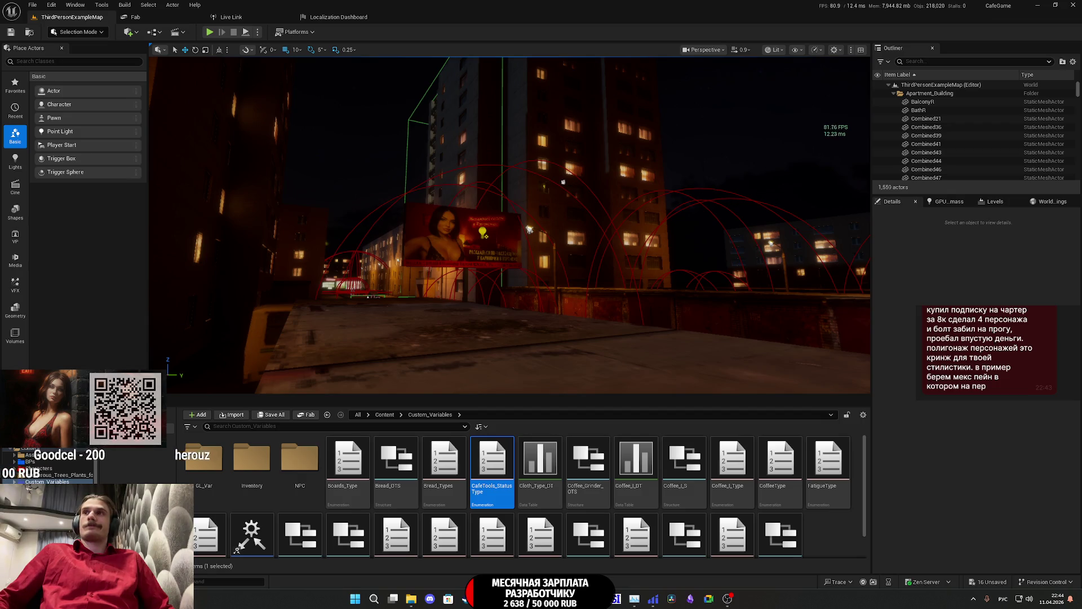
pyautogui.hotkey('alt', 'Tab')
pyautogui.doubleClick(502, 462)
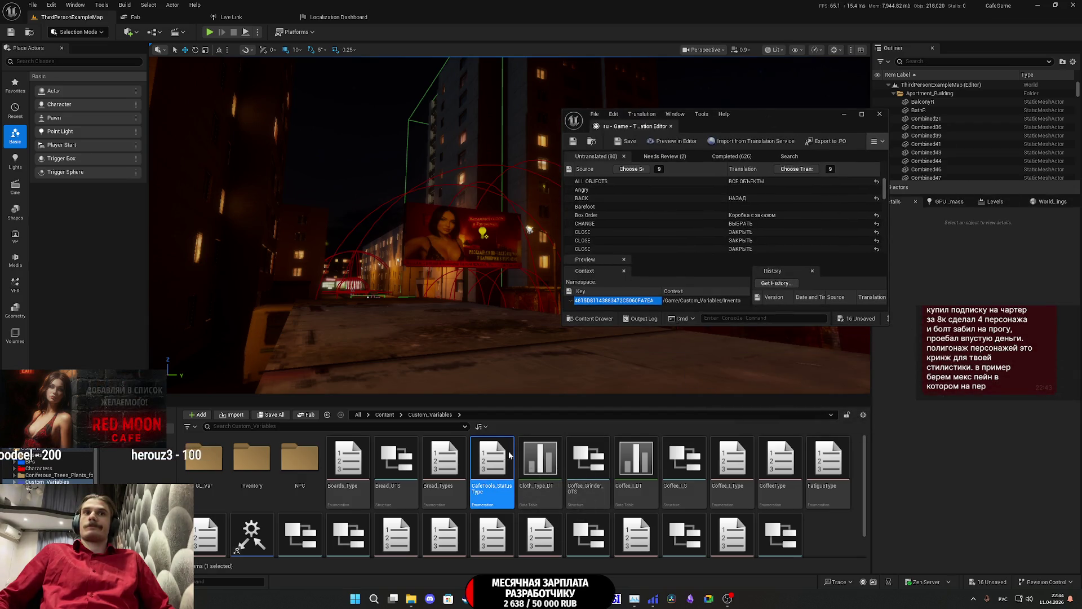
pyautogui.click(717, 168)
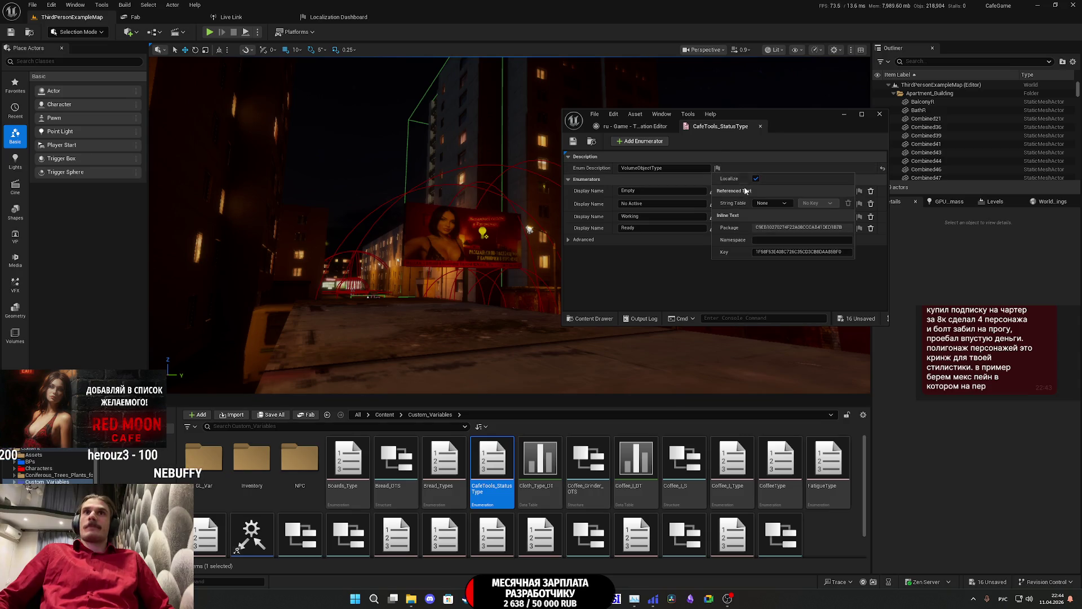
pyautogui.click(758, 177)
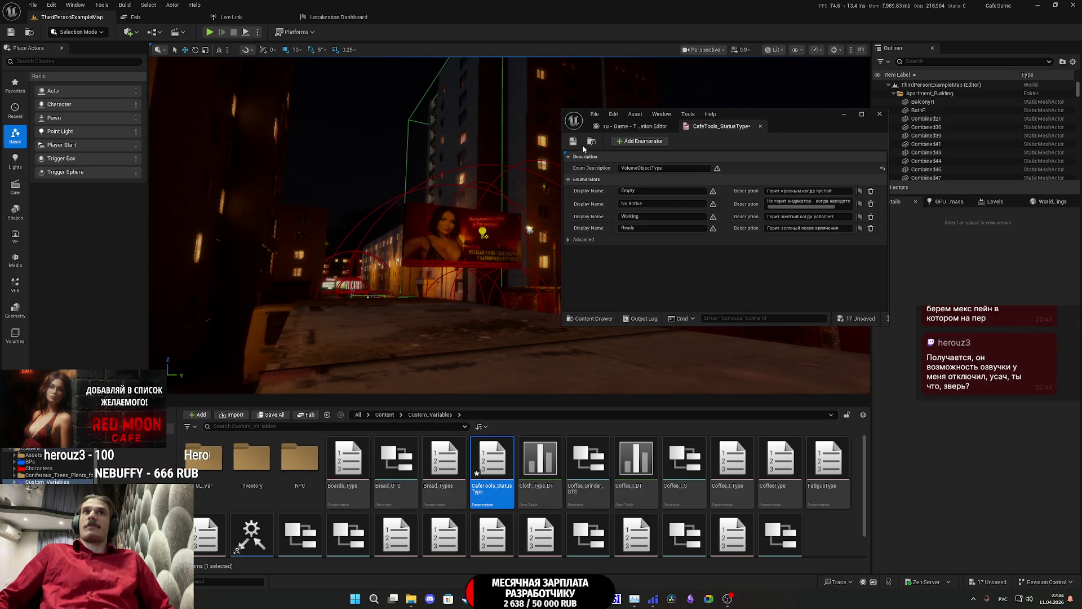
pyautogui.middleClick(703, 126)
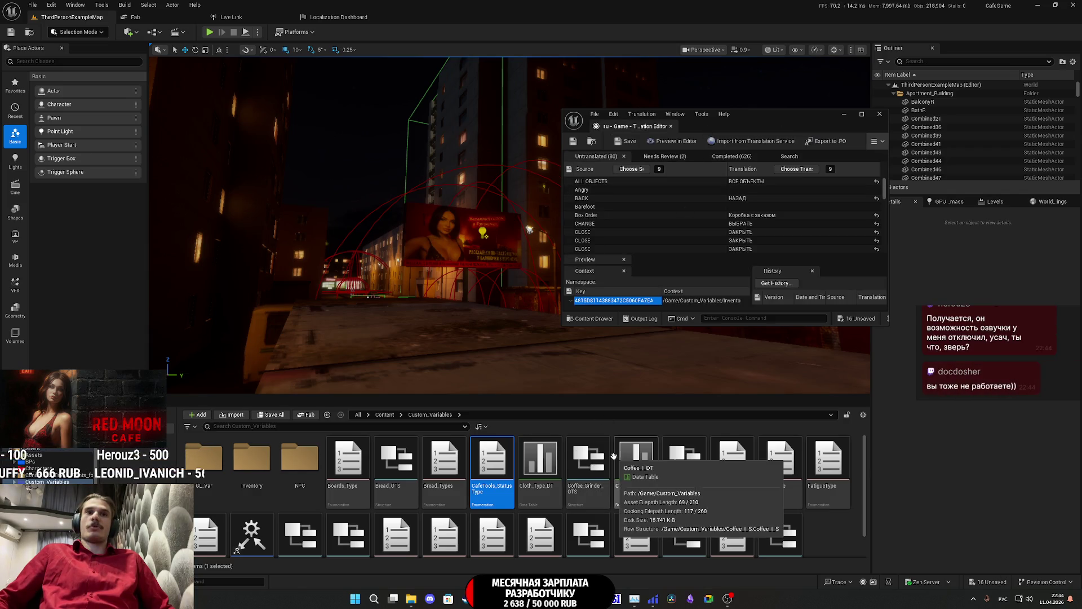
# Step: In Coffee_I_Type, stop localizing Normal_Ice, Black_Ice, Cheap_Coffee and Premium_Coffee display names
pyautogui.doubleClick(732, 459)
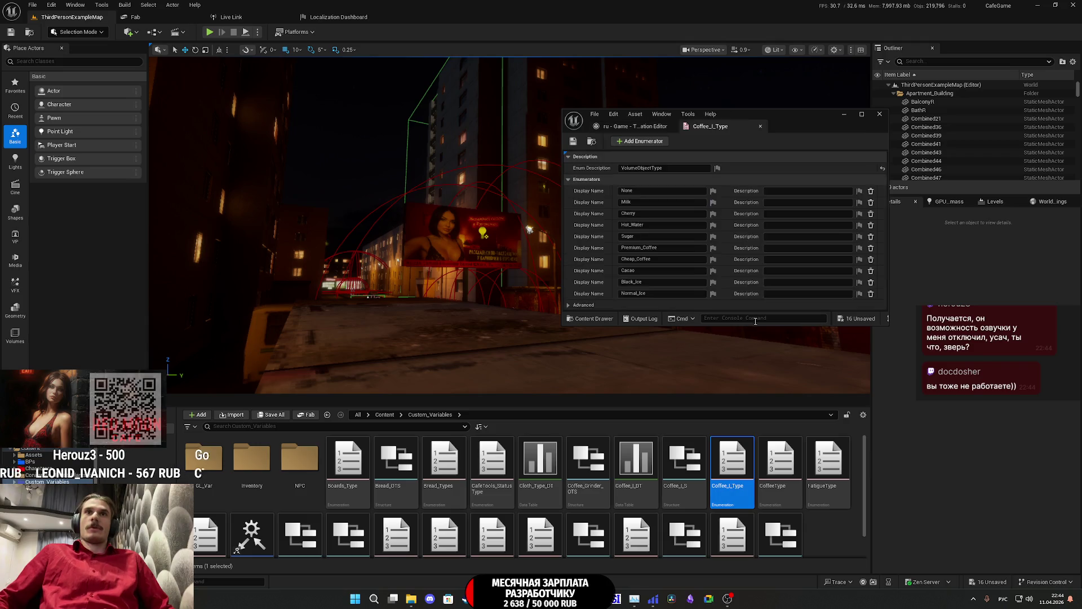
pyautogui.click(714, 292)
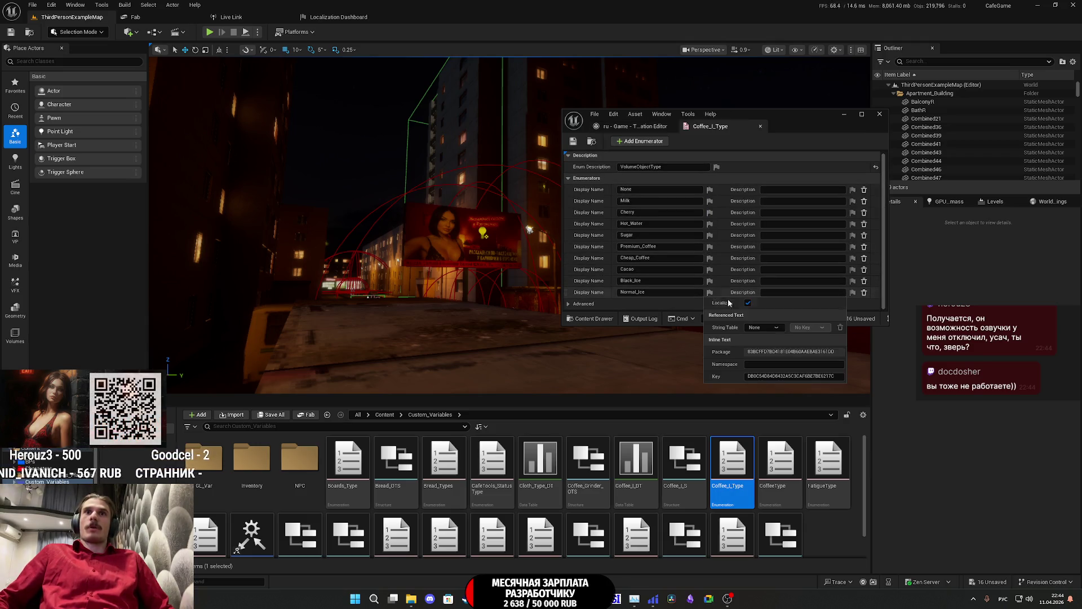
pyautogui.click(748, 292)
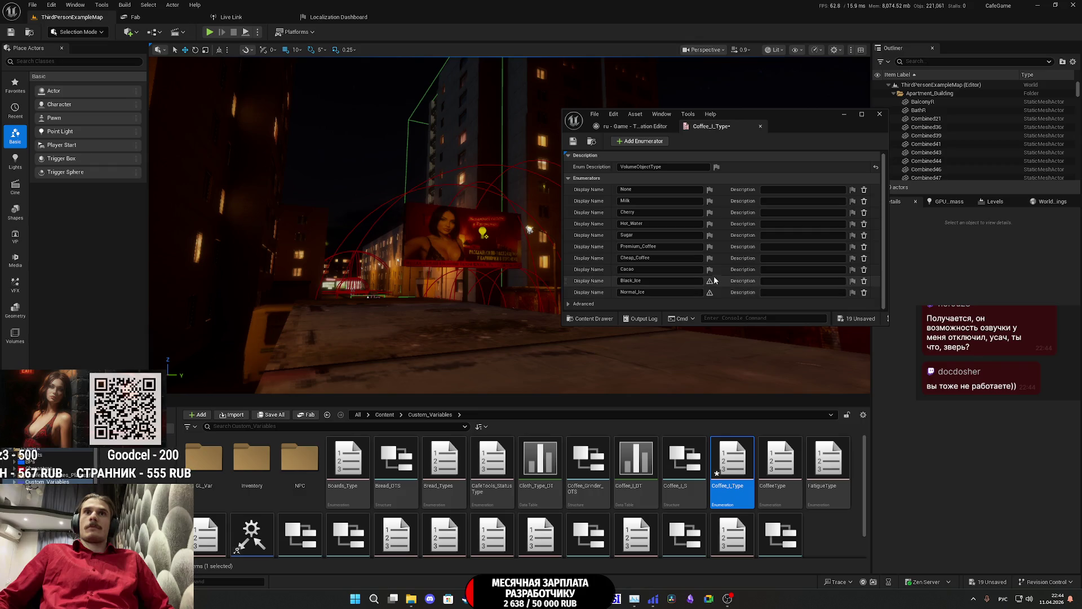
pyautogui.click(710, 281)
pyautogui.click(750, 282)
pyautogui.click(710, 258)
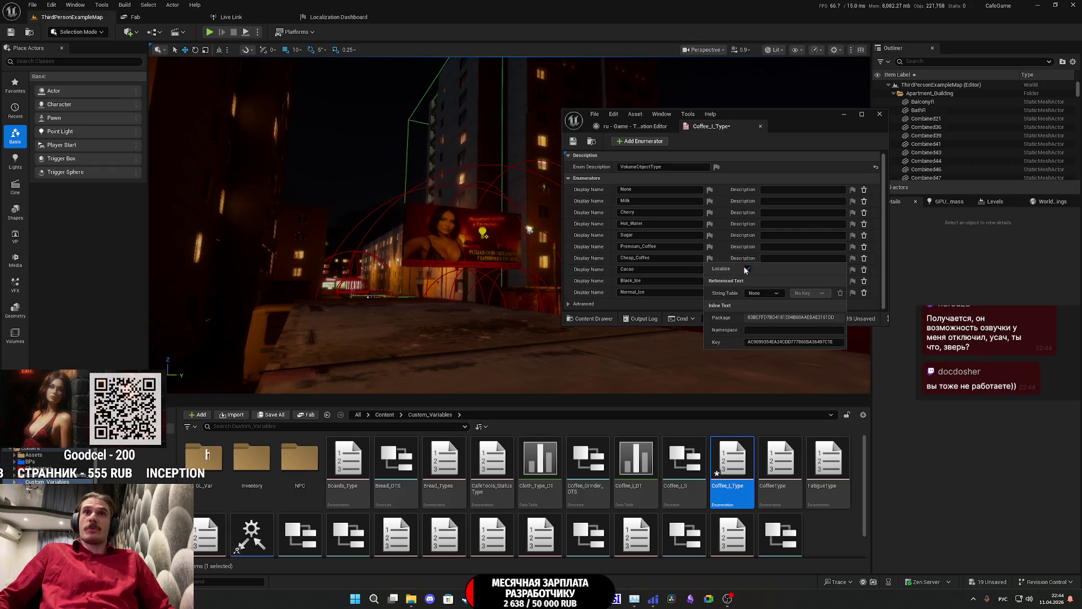
pyautogui.click(748, 269)
pyautogui.click(710, 246)
pyautogui.click(748, 257)
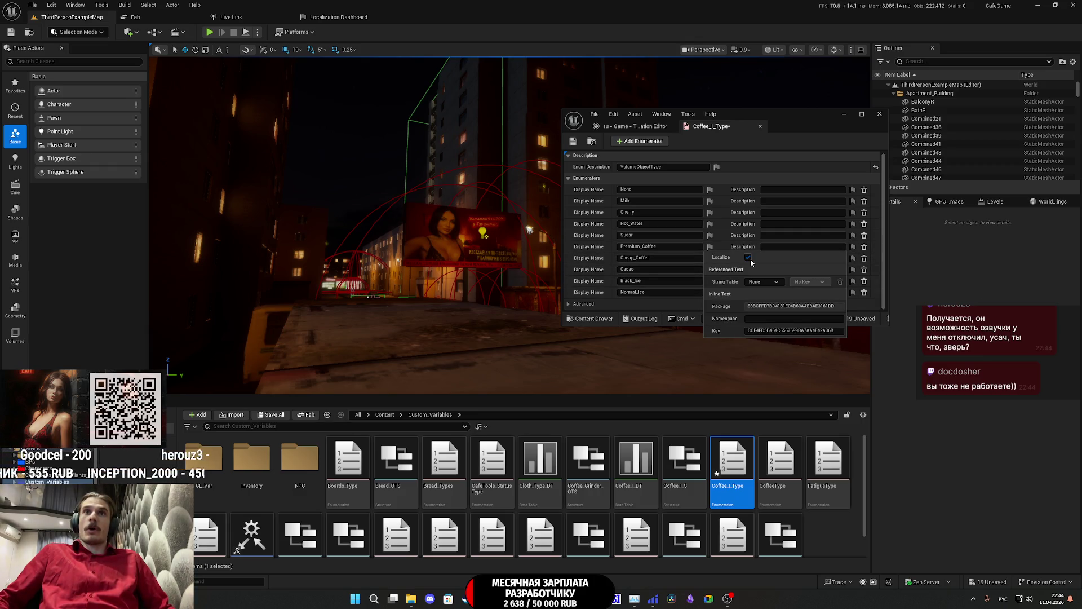
# Step: Stop localizing the Sugar, Hot_Water, Cherry and Milk display names
pyautogui.click(750, 258)
pyautogui.click(713, 235)
pyautogui.click(749, 245)
pyautogui.click(710, 223)
pyautogui.click(748, 234)
pyautogui.click(709, 212)
pyautogui.click(747, 223)
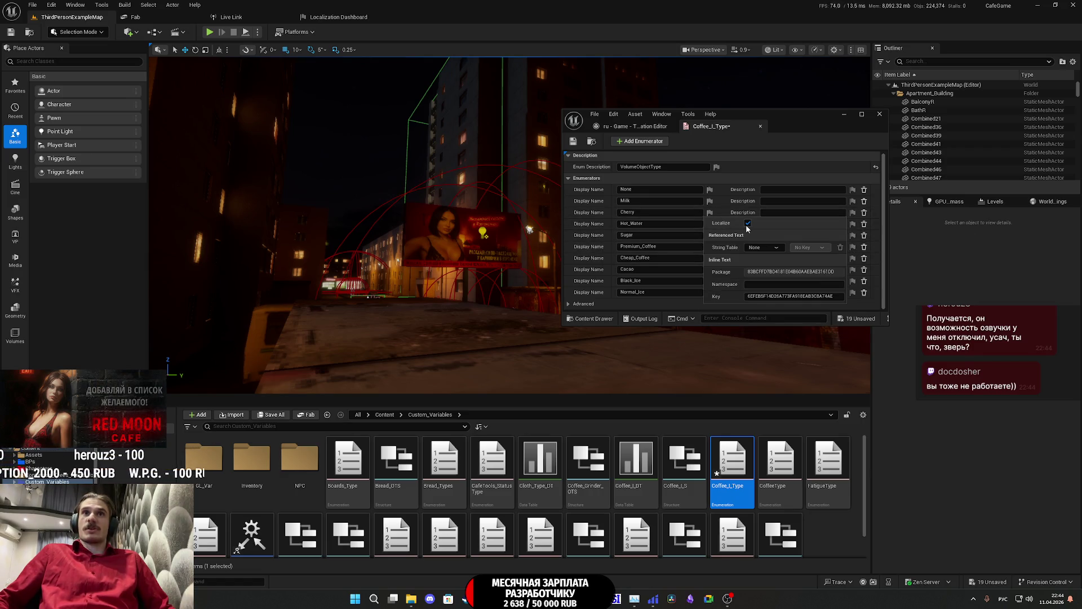
pyautogui.click(710, 201)
pyautogui.click(709, 201)
# Step: Stop localizing the None display name and the Coffee_I_Type enum description
pyautogui.click(709, 190)
pyautogui.click(710, 190)
pyautogui.click(748, 200)
pyautogui.click(748, 204)
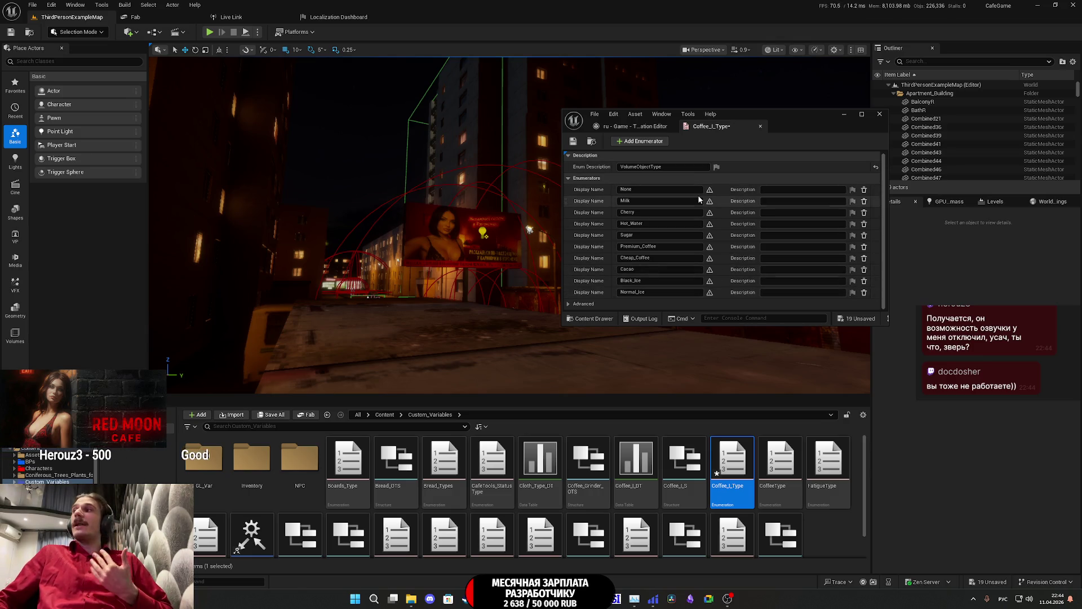
pyautogui.click(717, 167)
pyautogui.click(754, 178)
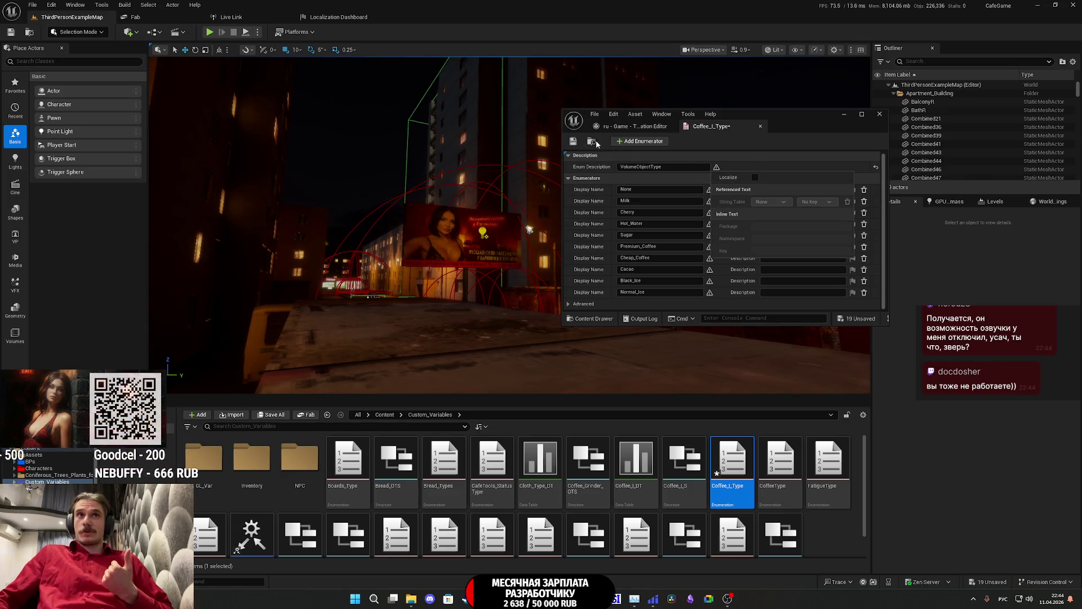
pyautogui.click(578, 148)
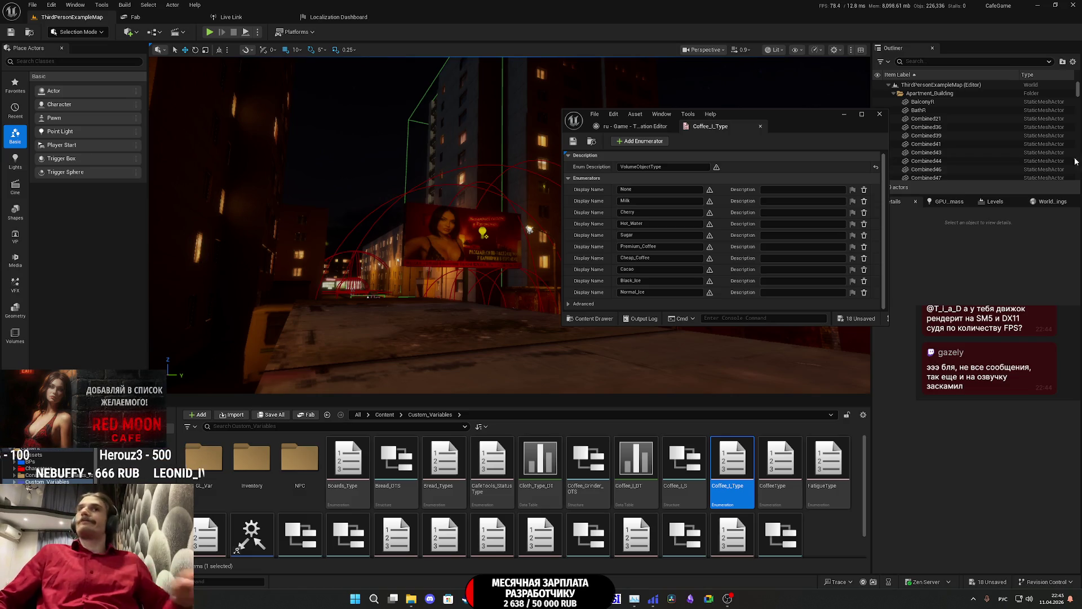
# Step: Select the CoffeeType enum asset
pyautogui.click(760, 126)
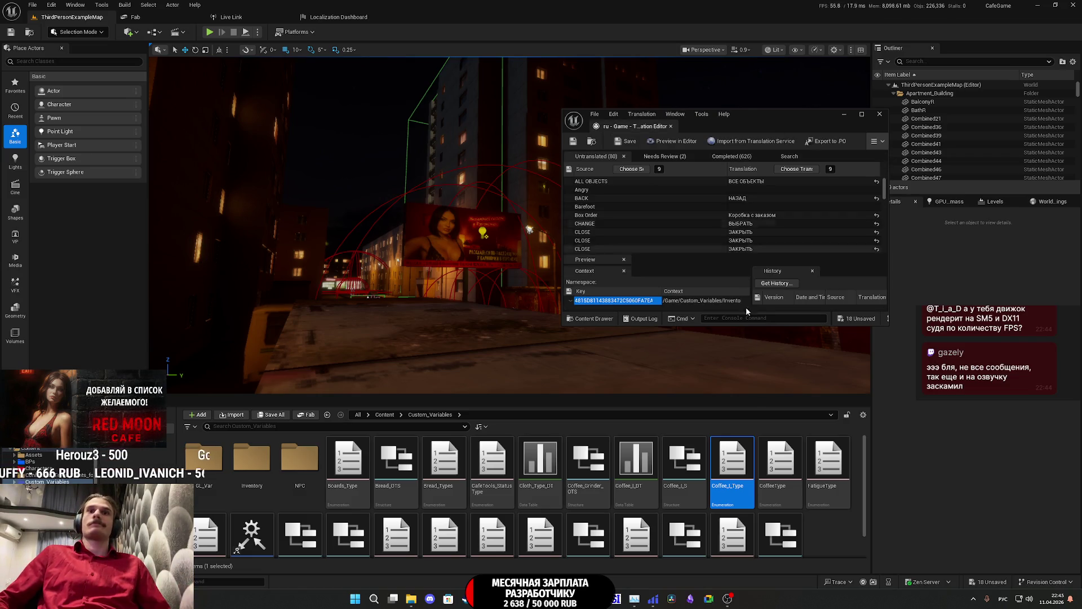
# Step: In the CoffeeType enum, stop localizing None, Espresso, Americano and Cappuccino
pyautogui.doubleClick(780, 460)
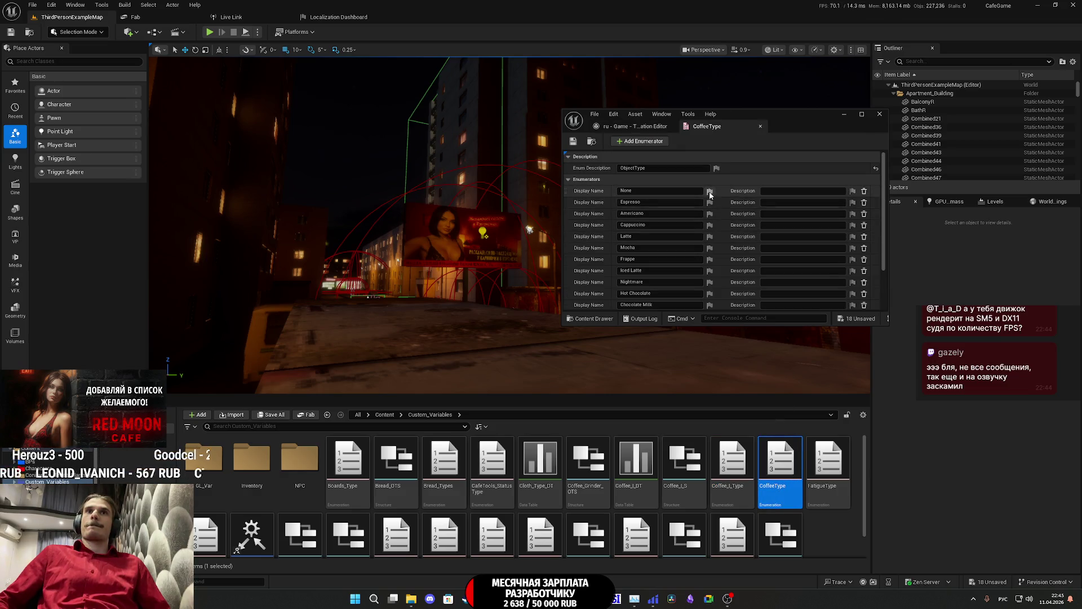
pyautogui.click(709, 191)
pyautogui.click(748, 202)
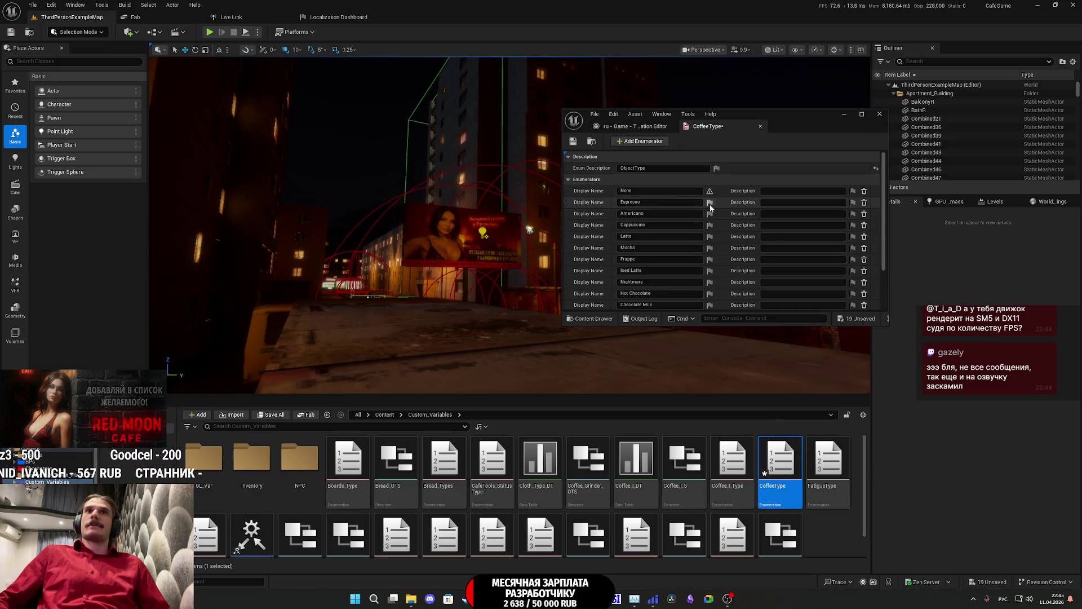
pyautogui.click(709, 201)
pyautogui.click(748, 213)
pyautogui.click(710, 213)
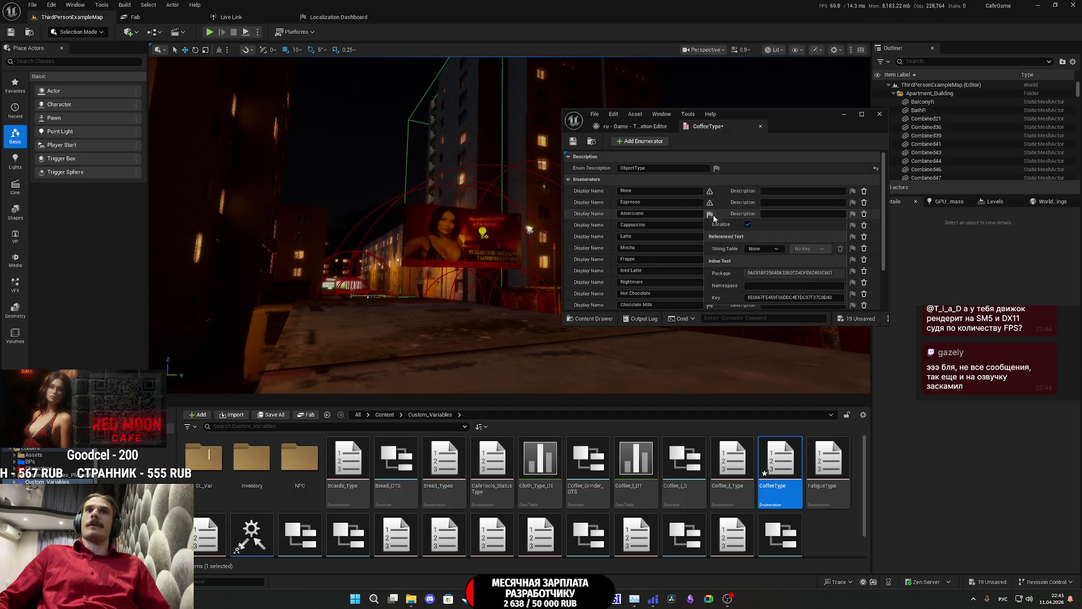
pyautogui.click(747, 223)
pyautogui.click(671, 225)
pyautogui.click(709, 225)
pyautogui.click(748, 236)
# Step: Stop localizing Latte, Mocha, Frappe, Iced Latte and the CoffeeType enum description
pyautogui.click(710, 237)
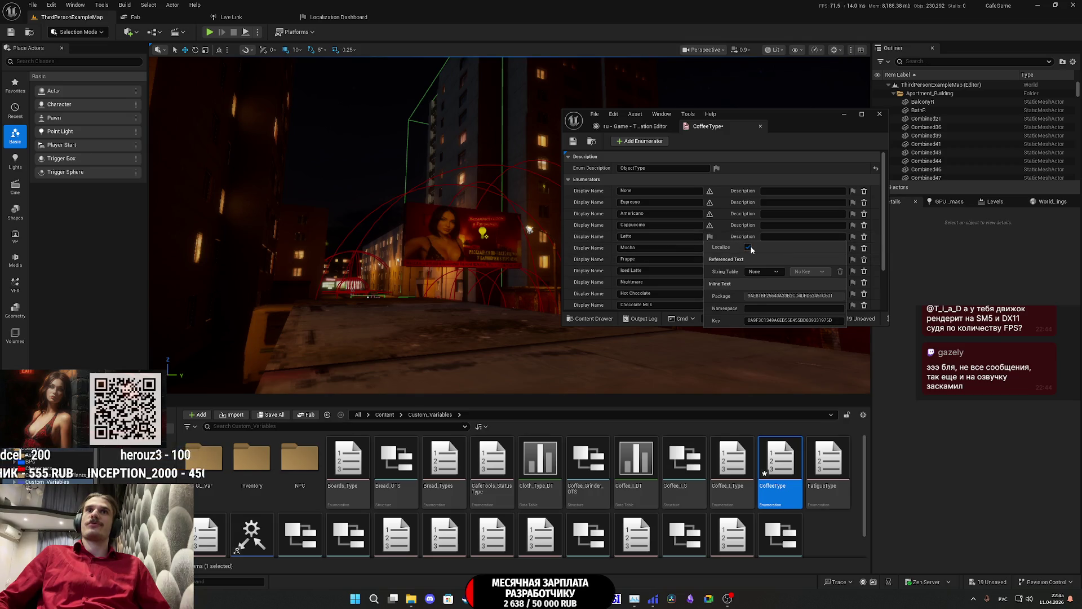
pyautogui.click(749, 247)
pyautogui.click(710, 248)
pyautogui.click(748, 258)
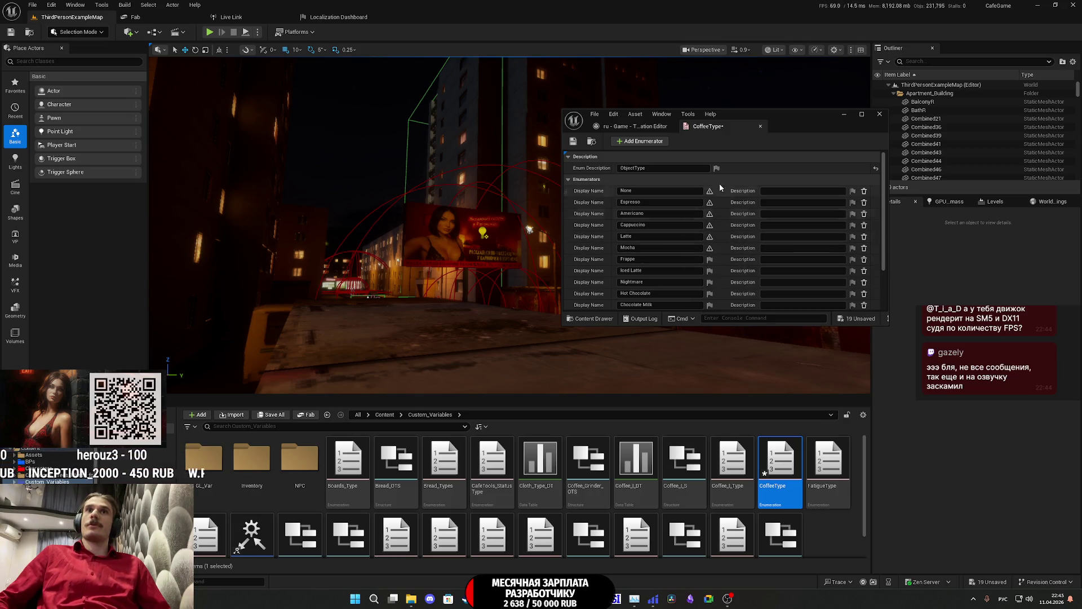
pyautogui.click(716, 168)
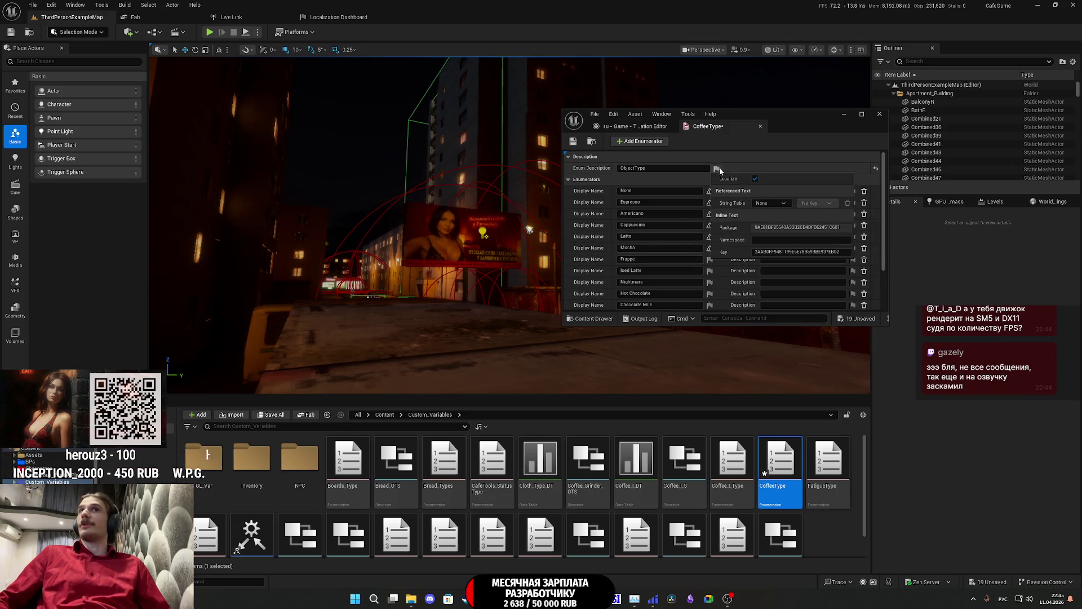
pyautogui.click(709, 259)
pyautogui.click(745, 271)
pyautogui.click(709, 270)
pyautogui.click(744, 282)
pyautogui.scroll(-2, 736, 274)
pyautogui.scroll(-1, 736, 274)
# Step: Stop localizing Nightmare, Hot Chocolate, Chocolate Milk, Black Cherry, Hot_Water, Milk and Other
pyautogui.click(709, 223)
pyautogui.click(748, 234)
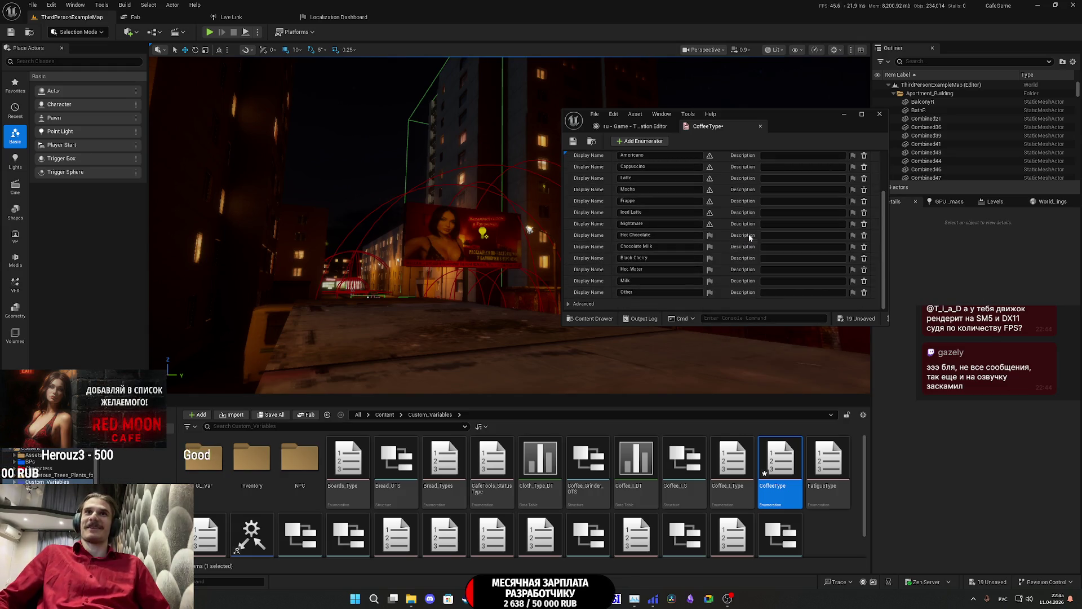
pyautogui.click(710, 235)
pyautogui.click(749, 246)
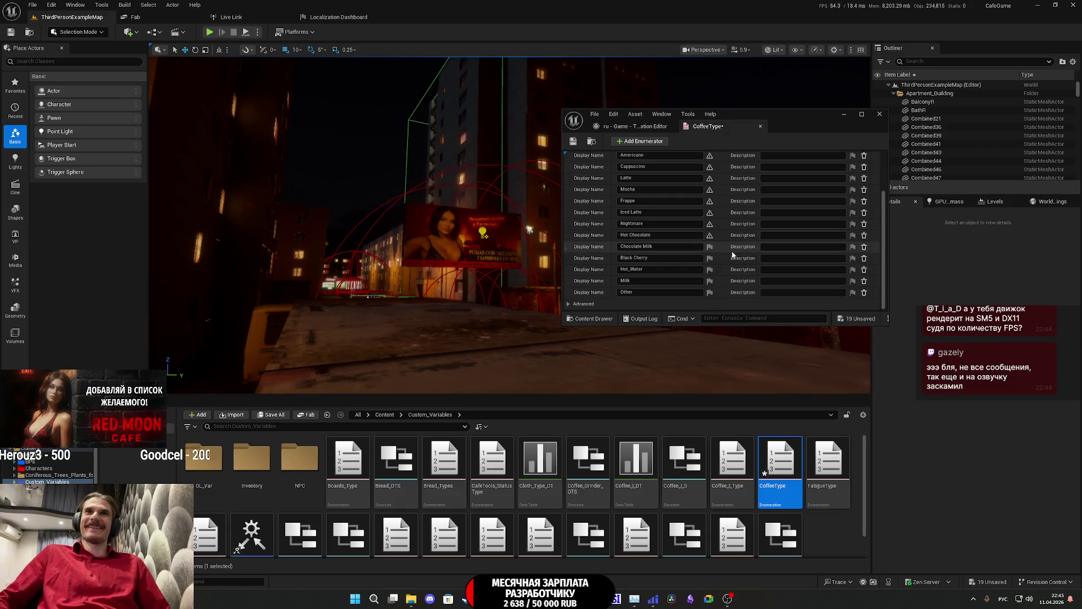
pyautogui.click(711, 248)
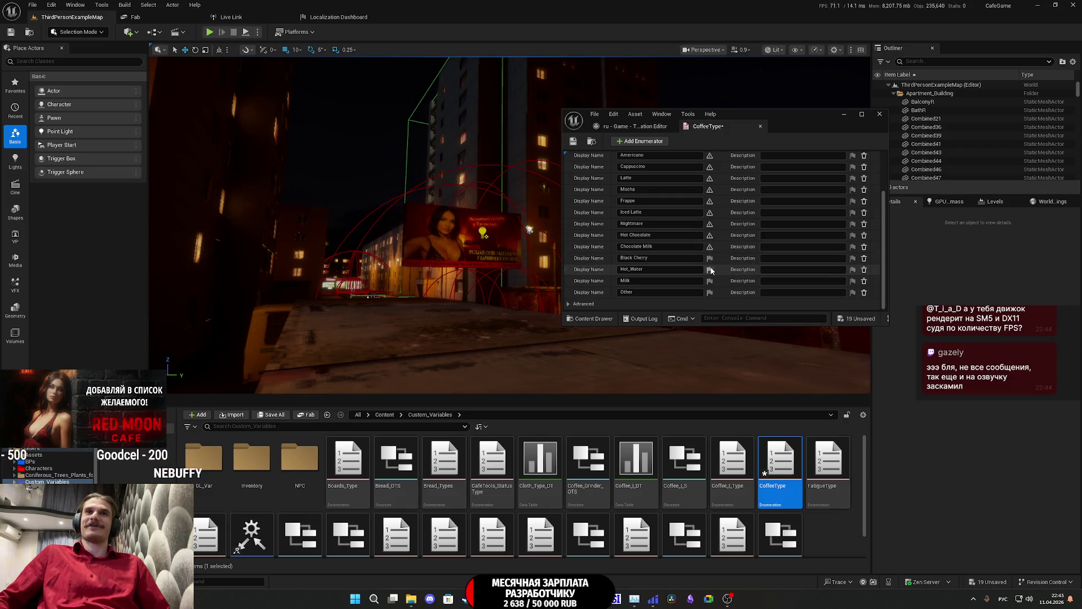
pyautogui.click(710, 258)
pyautogui.click(749, 268)
pyautogui.click(711, 270)
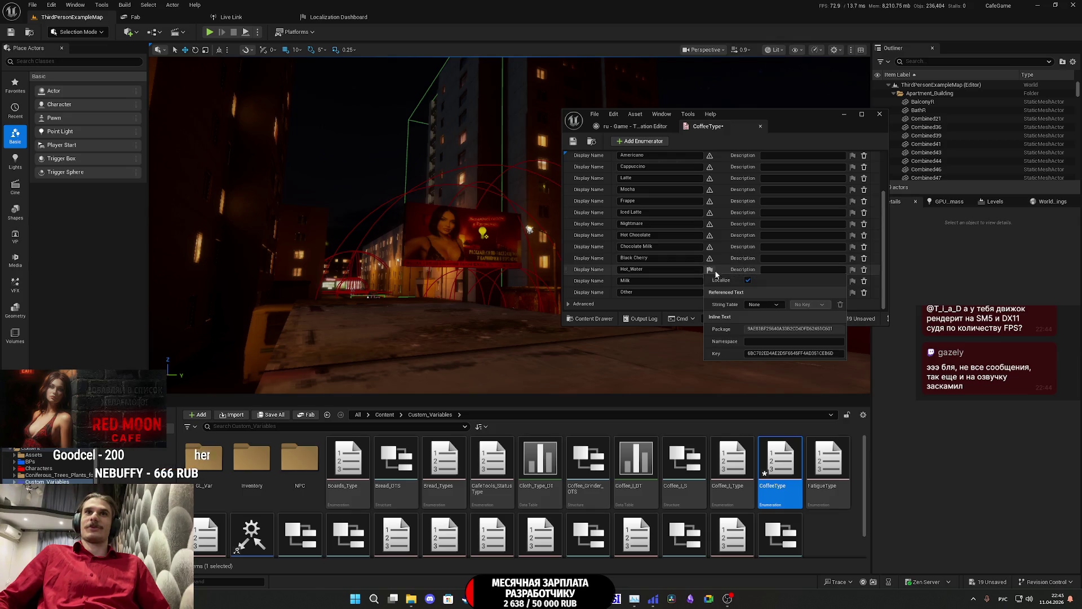
pyautogui.click(710, 280)
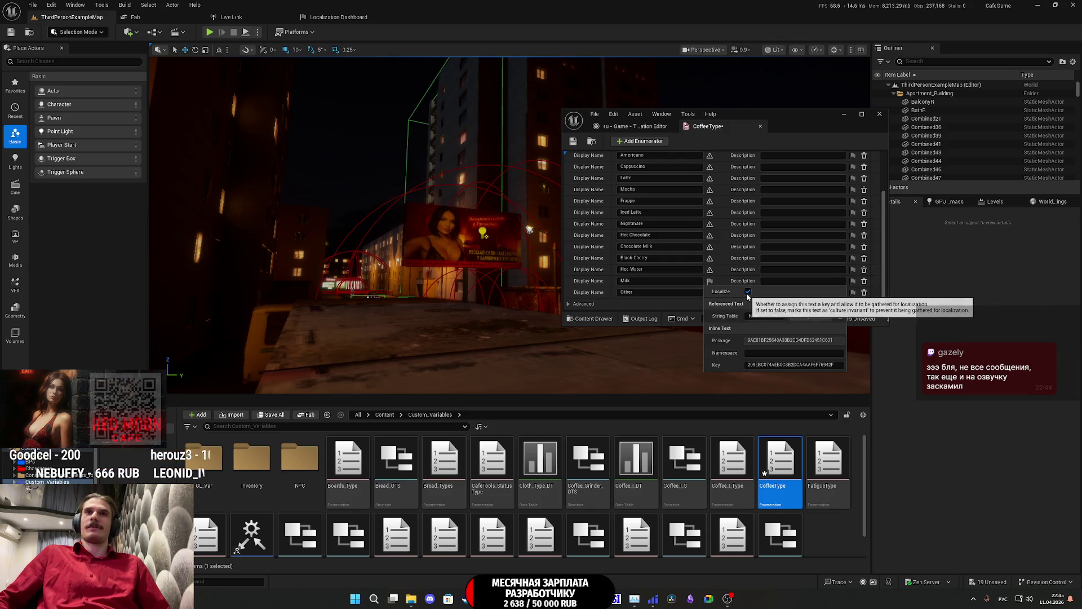
pyautogui.click(710, 291)
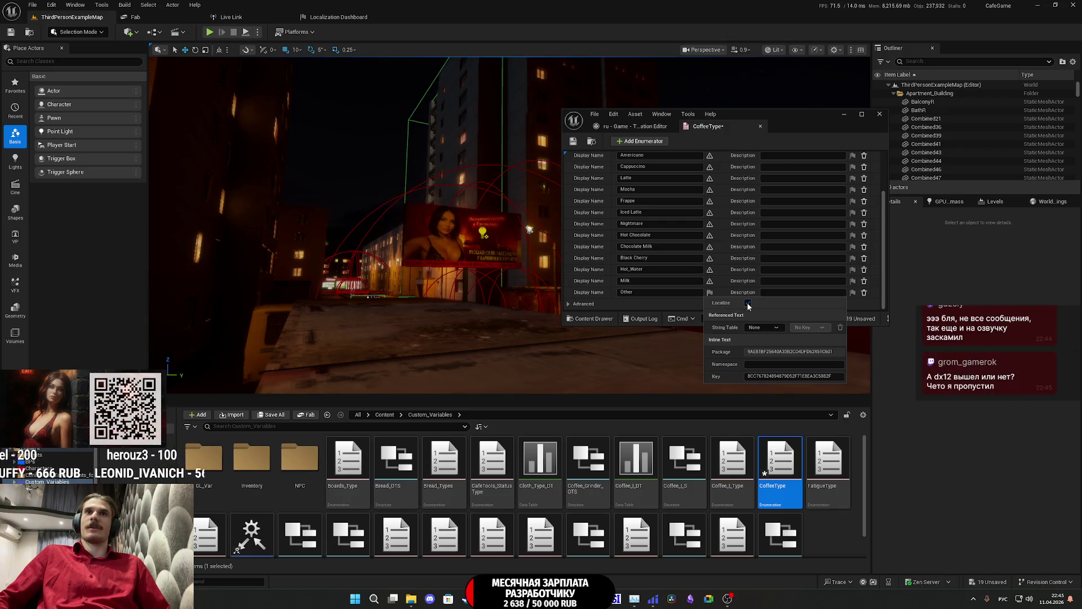
pyautogui.click(748, 304)
# Step: Save the CoffeeType enum and close its editor
pyautogui.scroll(5, 727, 278)
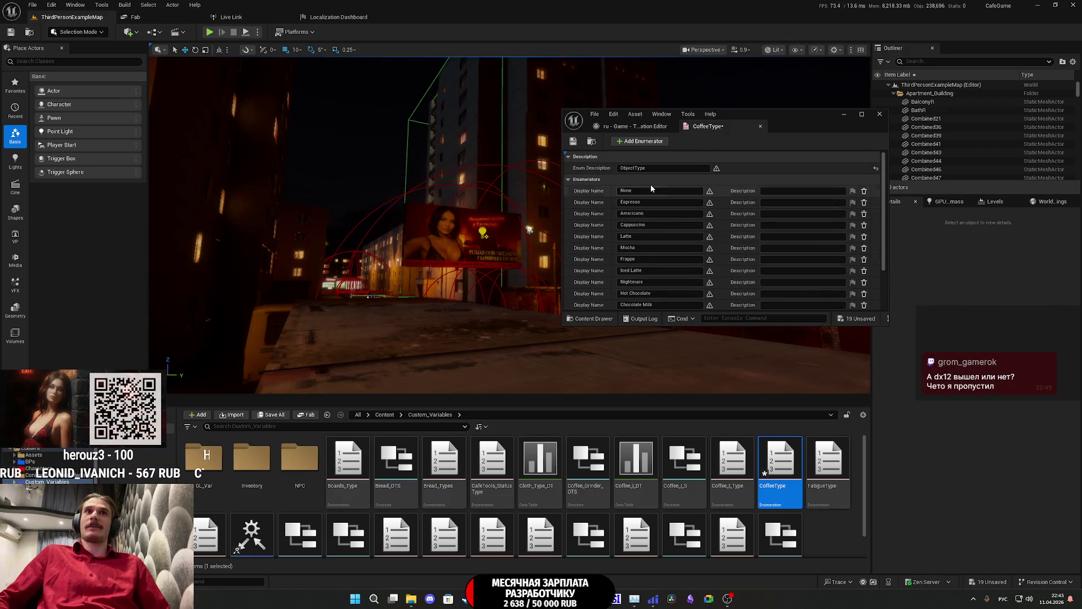
pyautogui.click(570, 142)
pyautogui.click(760, 126)
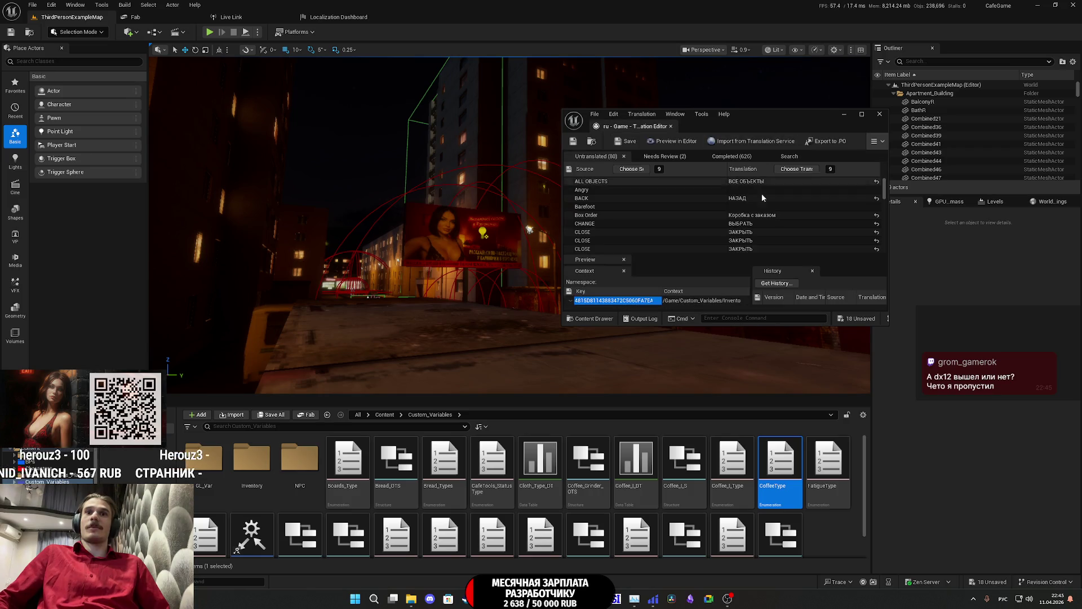
# Step: In FatigueType, stop localizing None, SmalToilet, BigToilet, Low Stamine and Bad Stamine
pyautogui.doubleClick(826, 454)
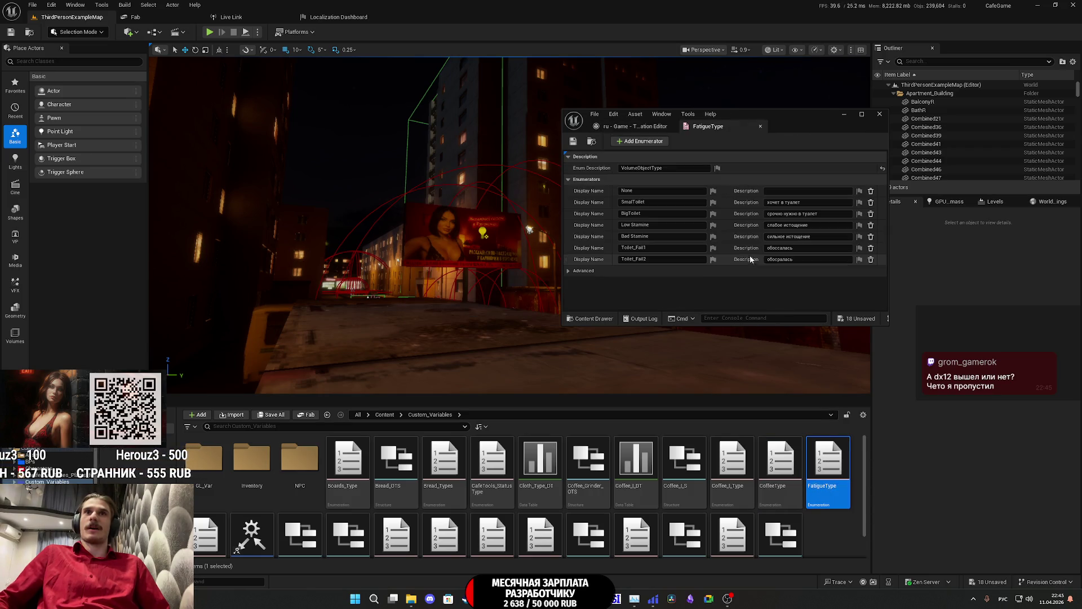
pyautogui.click(714, 191)
pyautogui.click(760, 202)
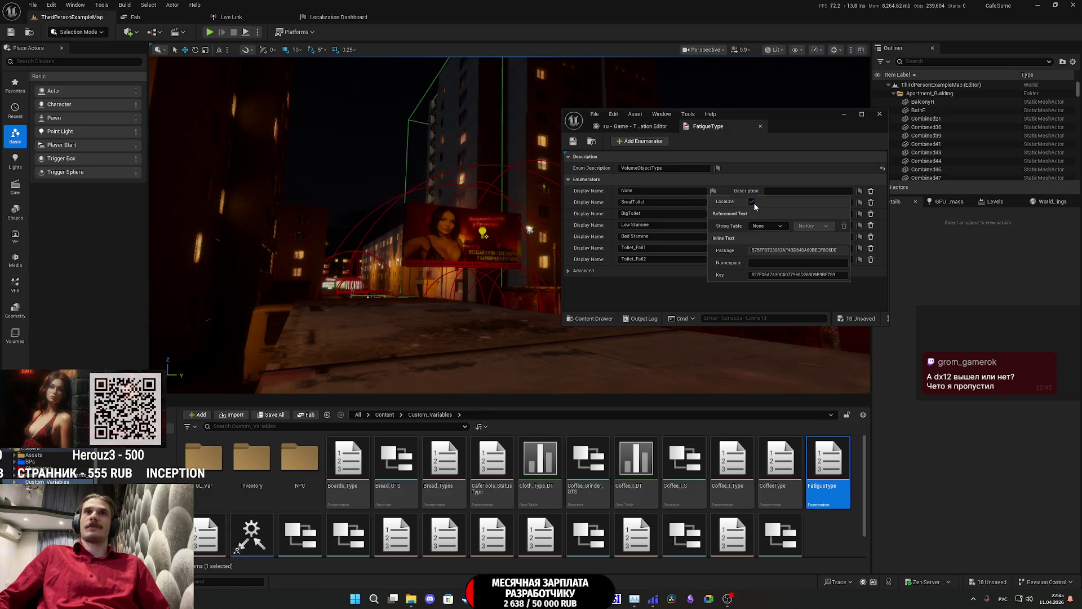
pyautogui.click(714, 203)
pyautogui.click(752, 213)
pyautogui.click(714, 213)
pyautogui.click(753, 224)
pyautogui.click(712, 224)
pyautogui.click(751, 235)
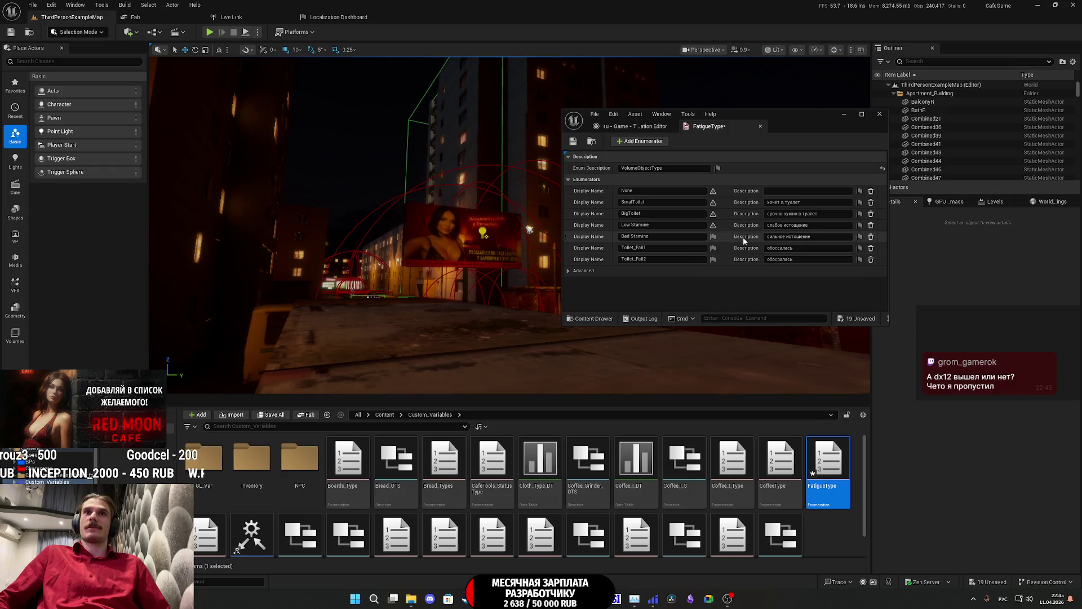
pyautogui.click(713, 236)
pyautogui.click(752, 247)
# Step: Stop localizing Toilet_Fail1, Toilet_Fail2 and the enum description, then close FatigueType
pyautogui.click(714, 248)
pyautogui.click(751, 258)
pyautogui.click(714, 260)
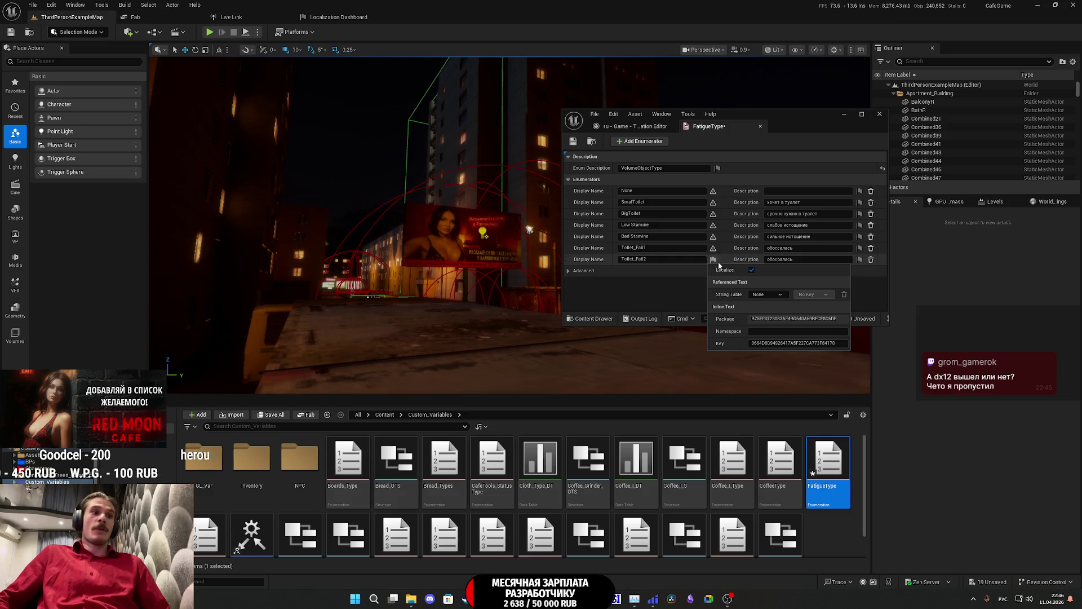
pyautogui.click(751, 269)
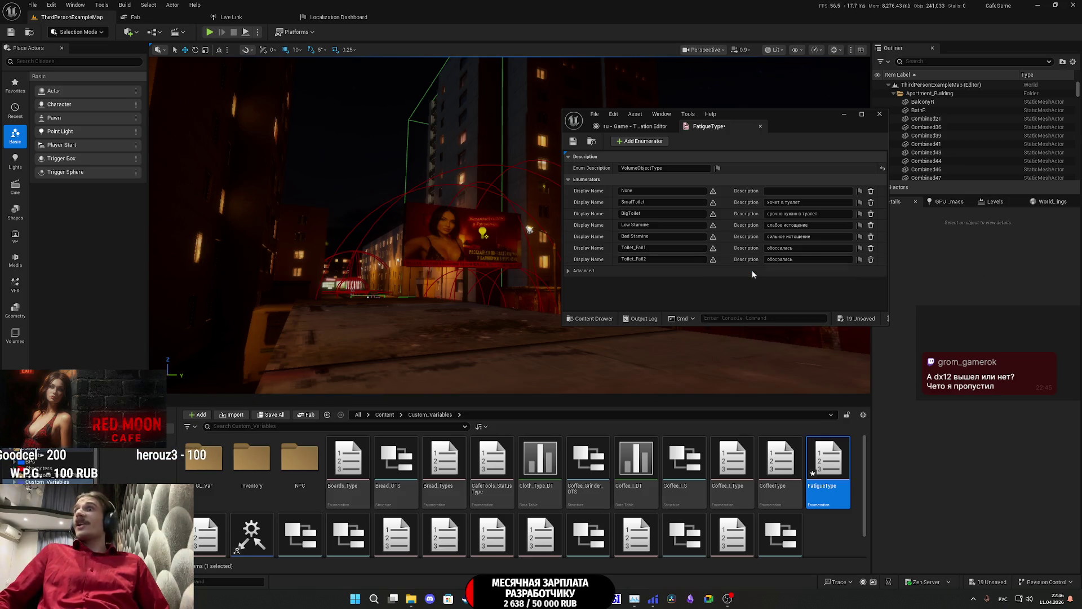
pyautogui.click(717, 168)
pyautogui.click(756, 178)
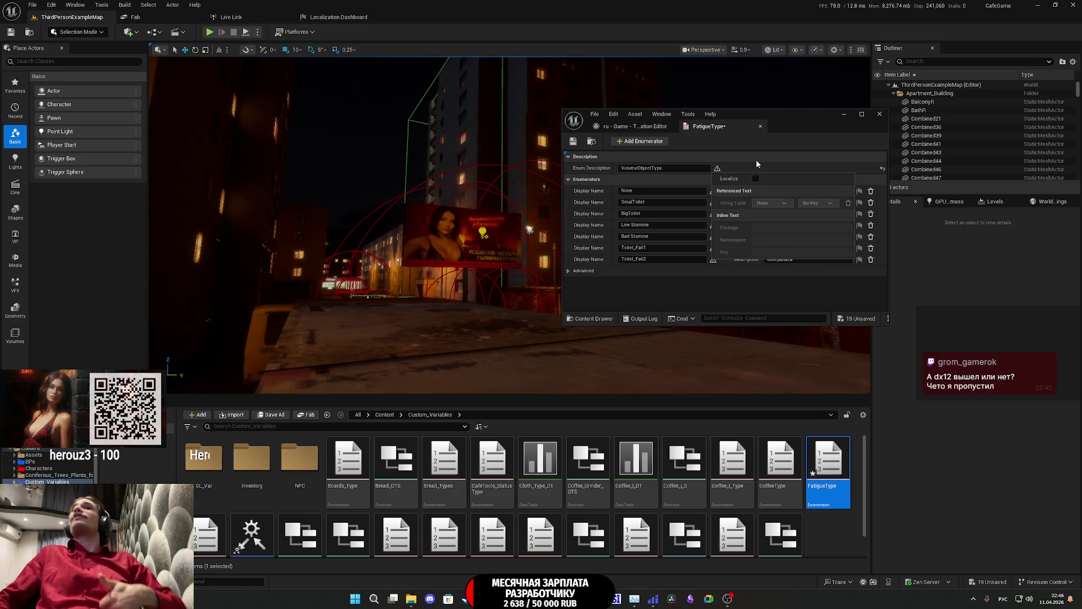
pyautogui.click(756, 160)
pyautogui.click(752, 160)
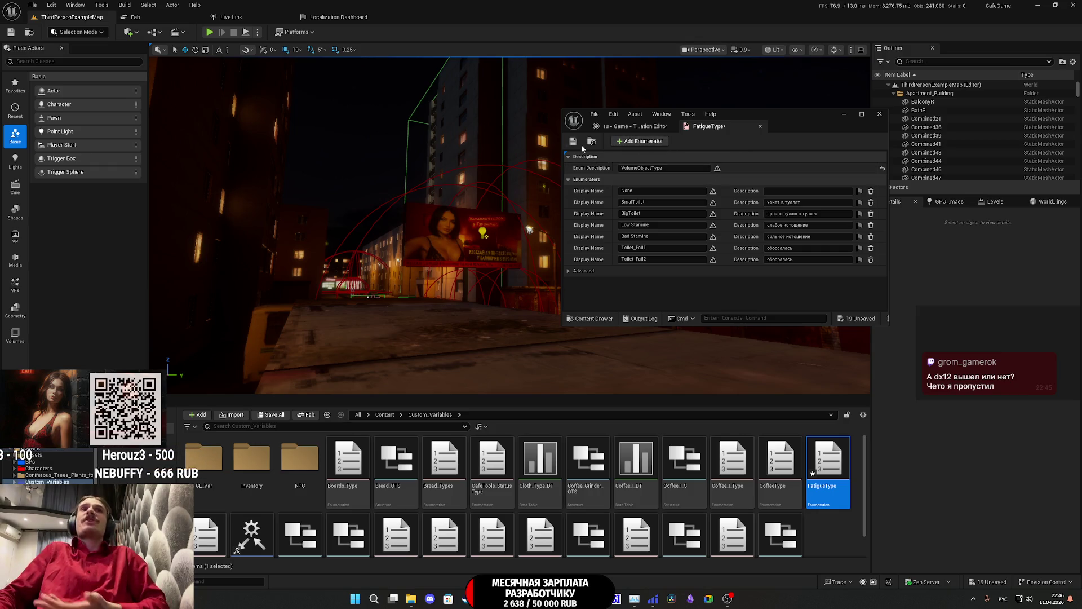
pyautogui.click(760, 126)
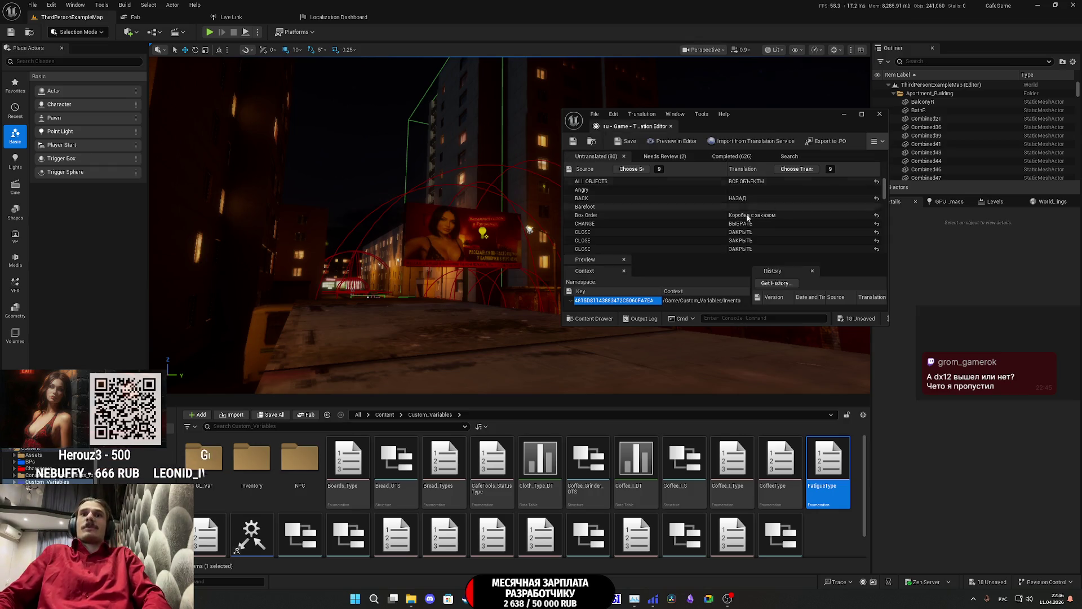
# Step: In GL_Cloth_Type, stop localizing the enum description, Corset and Red_Shirt
pyautogui.scroll(-1, 209, 523)
pyautogui.doubleClick(209, 522)
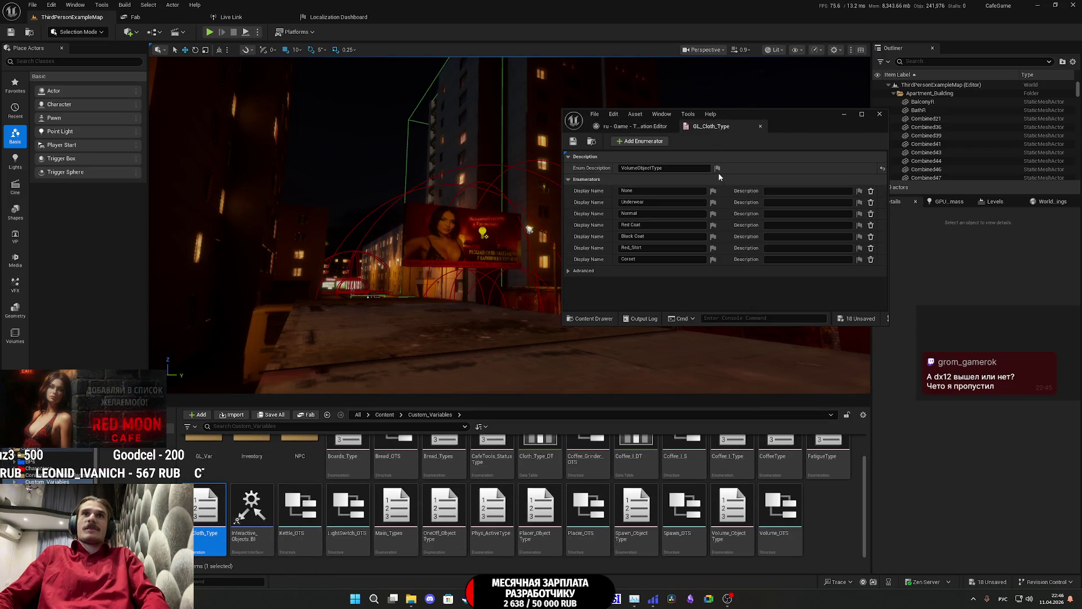
pyautogui.click(717, 168)
pyautogui.click(759, 178)
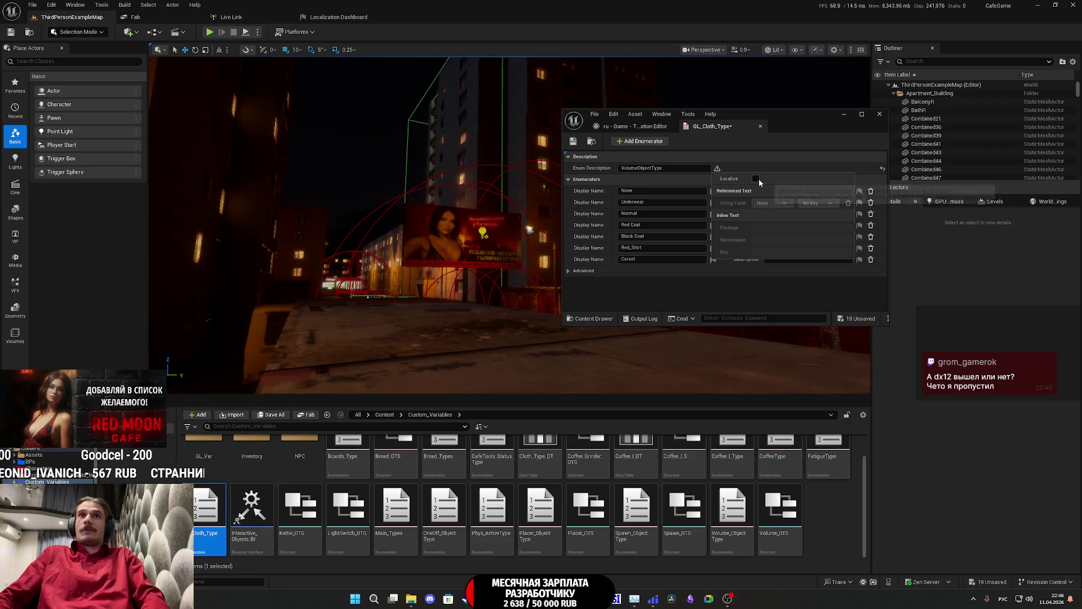
pyautogui.click(700, 280)
pyautogui.click(713, 260)
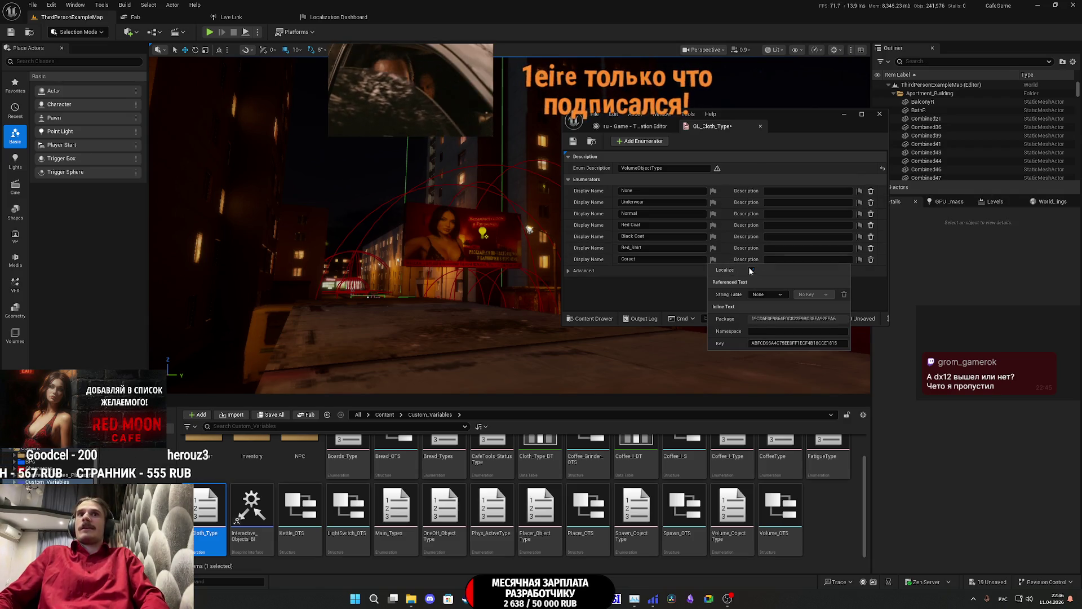
pyautogui.click(750, 272)
pyautogui.click(713, 248)
pyautogui.click(751, 260)
pyautogui.click(728, 248)
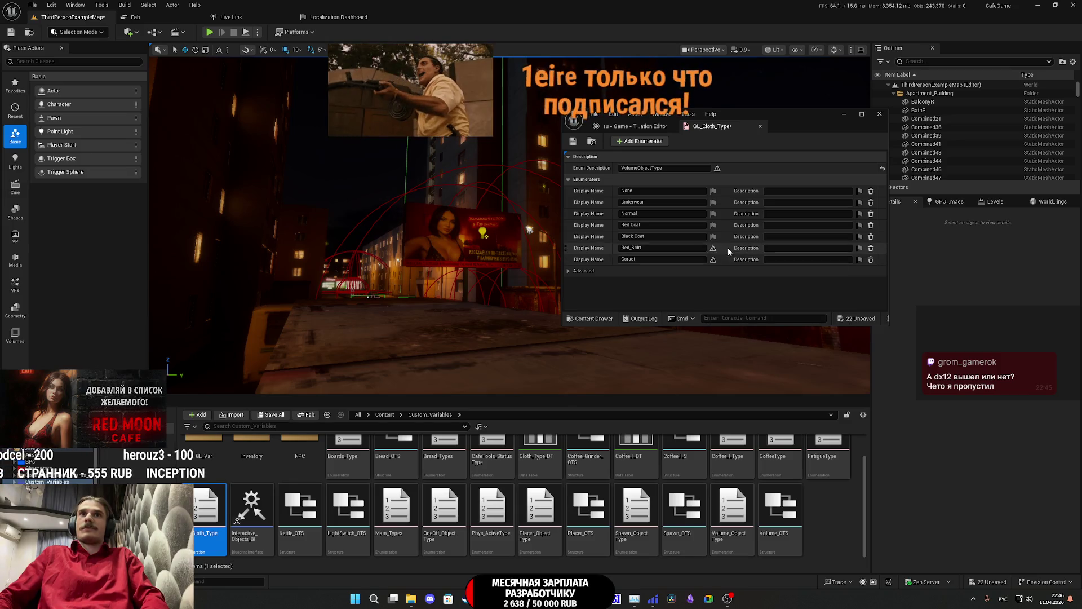
# Step: Stop localizing Black Coat, Red Coat, Normal, Underwear and None, then close GL_Cloth_Type
pyautogui.click(713, 236)
pyautogui.click(755, 246)
pyautogui.click(713, 224)
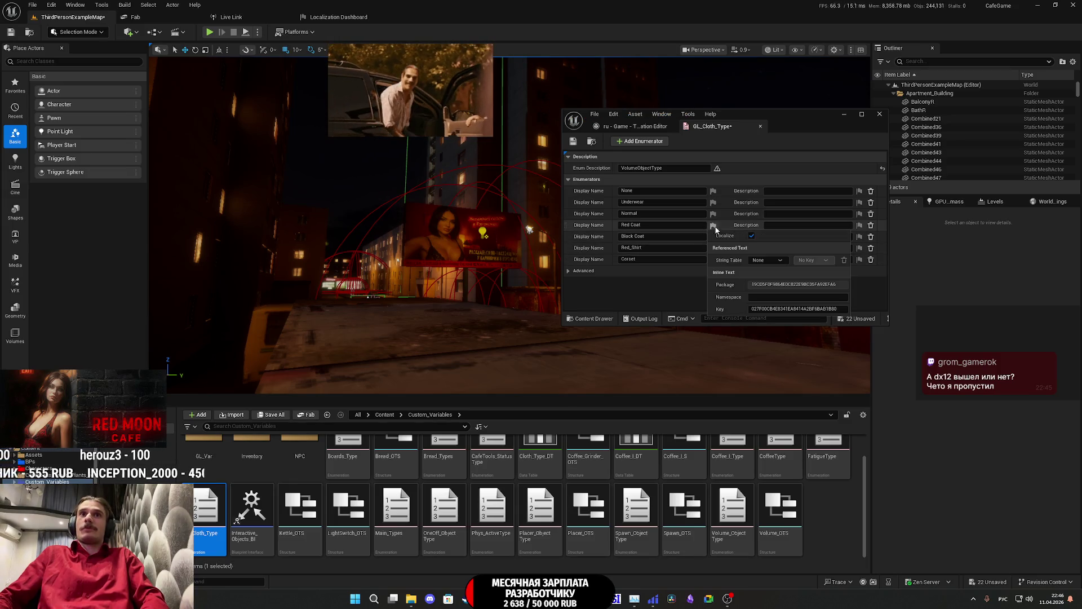
pyautogui.click(752, 235)
pyautogui.click(714, 214)
pyautogui.click(752, 224)
pyautogui.click(712, 203)
pyautogui.click(752, 213)
pyautogui.click(714, 191)
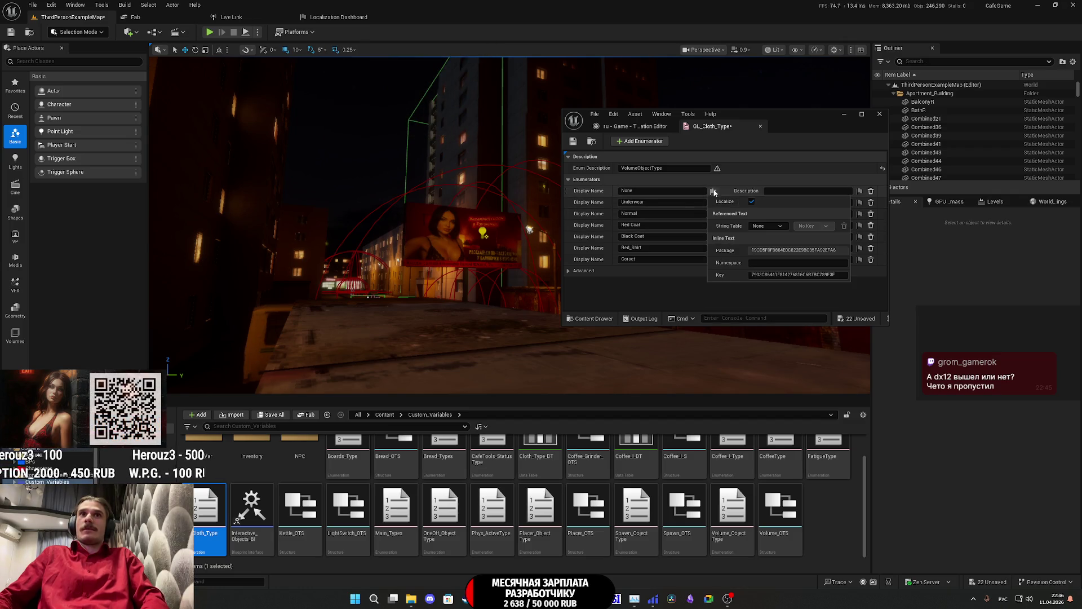
pyautogui.click(752, 202)
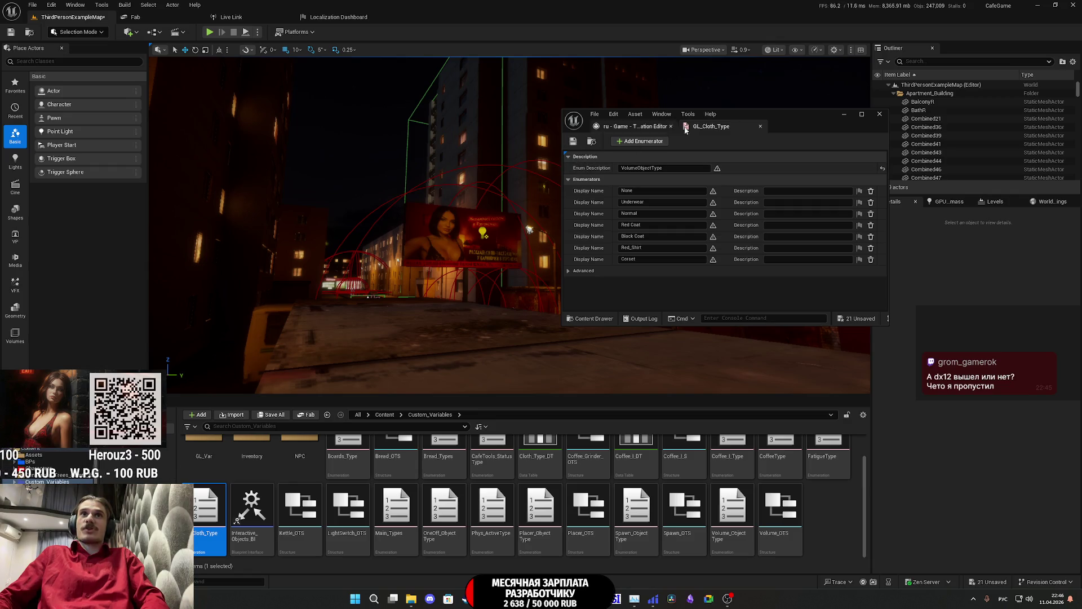
pyautogui.middleClick(725, 127)
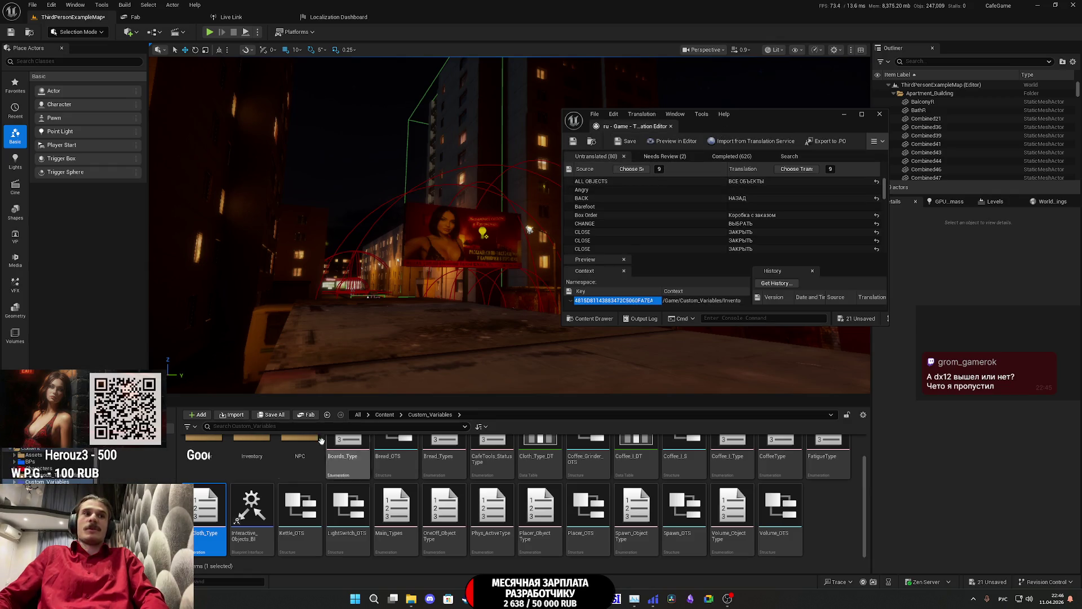
# Step: In Main_Types, stop localizing Light Switch, Volume Type, OneOff Type and Placer Type
pyautogui.click(389, 512)
pyautogui.doubleClick(388, 513)
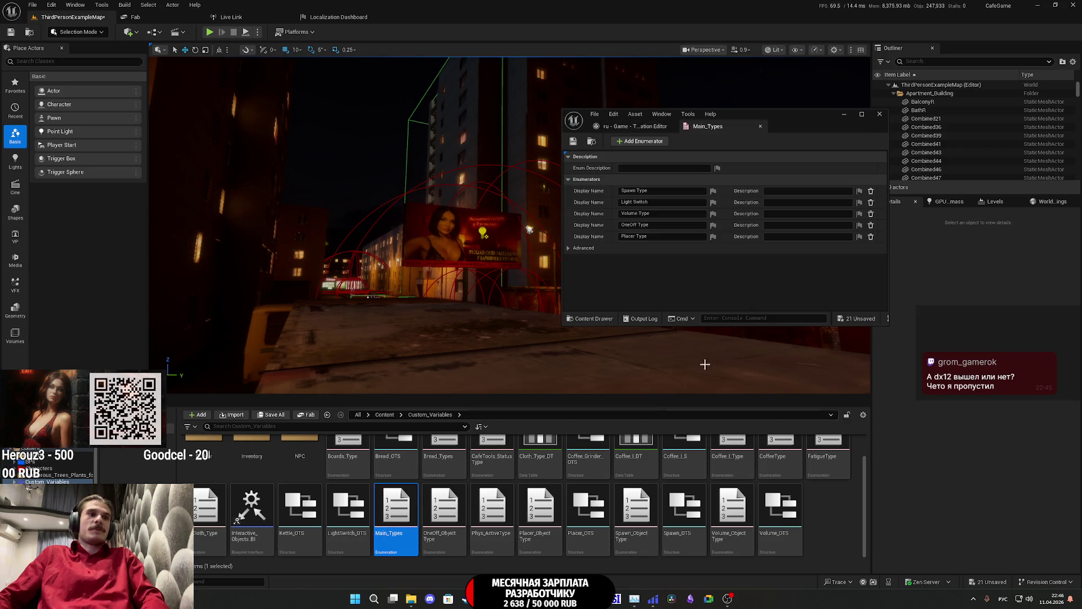
pyautogui.click(713, 202)
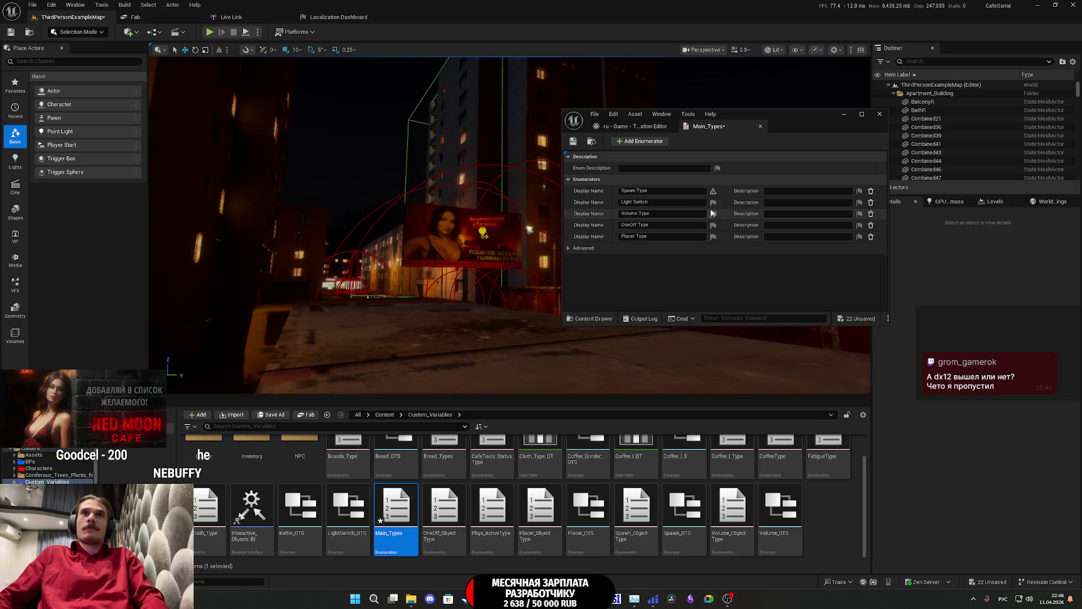
pyautogui.click(713, 213)
pyautogui.click(753, 213)
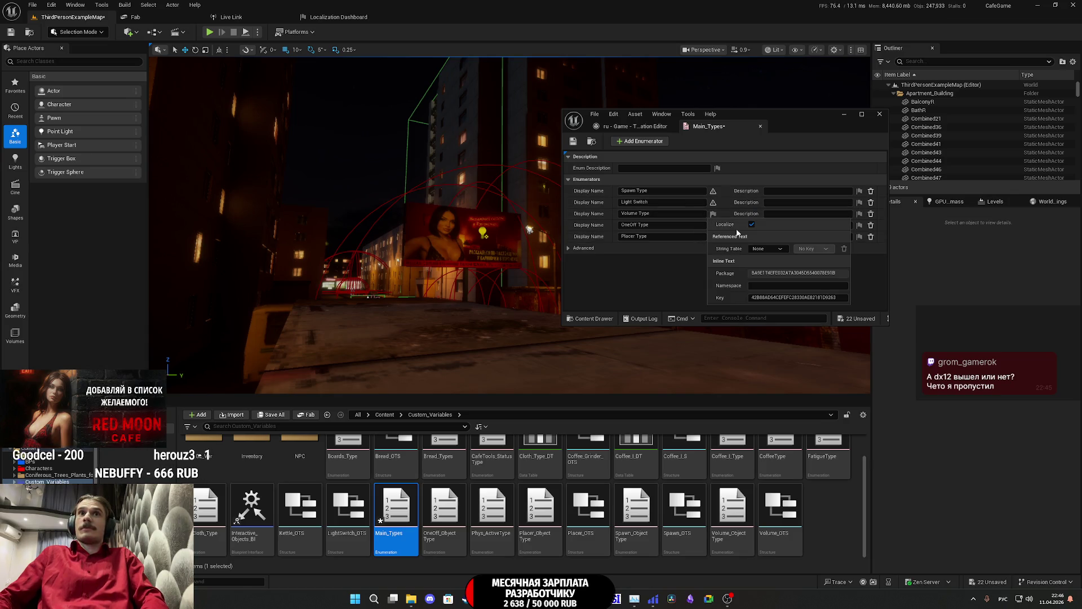
pyautogui.click(714, 225)
pyautogui.click(752, 236)
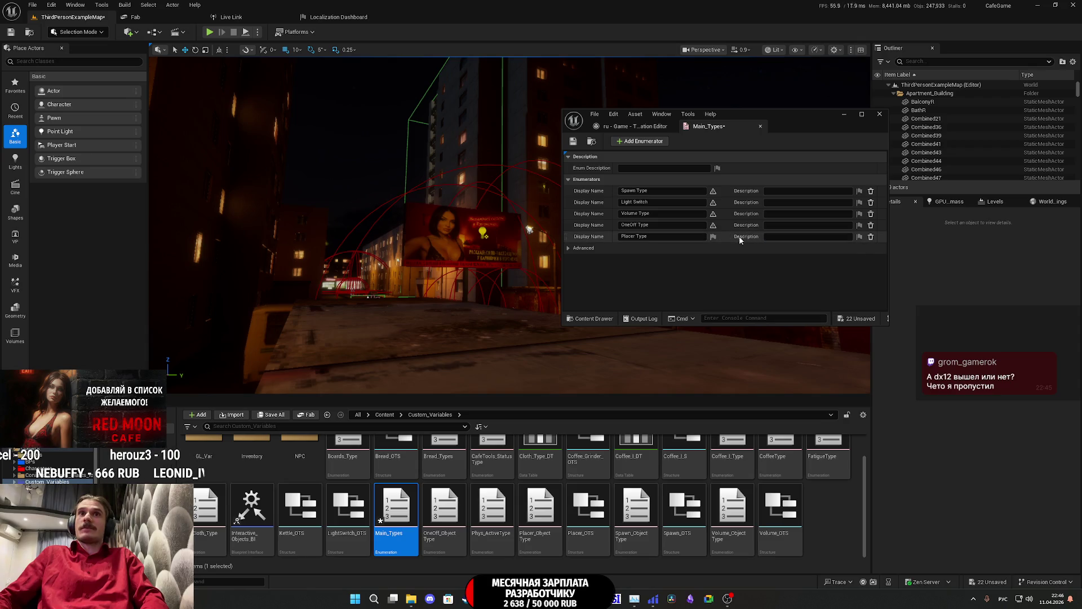
pyautogui.click(713, 237)
pyautogui.click(752, 247)
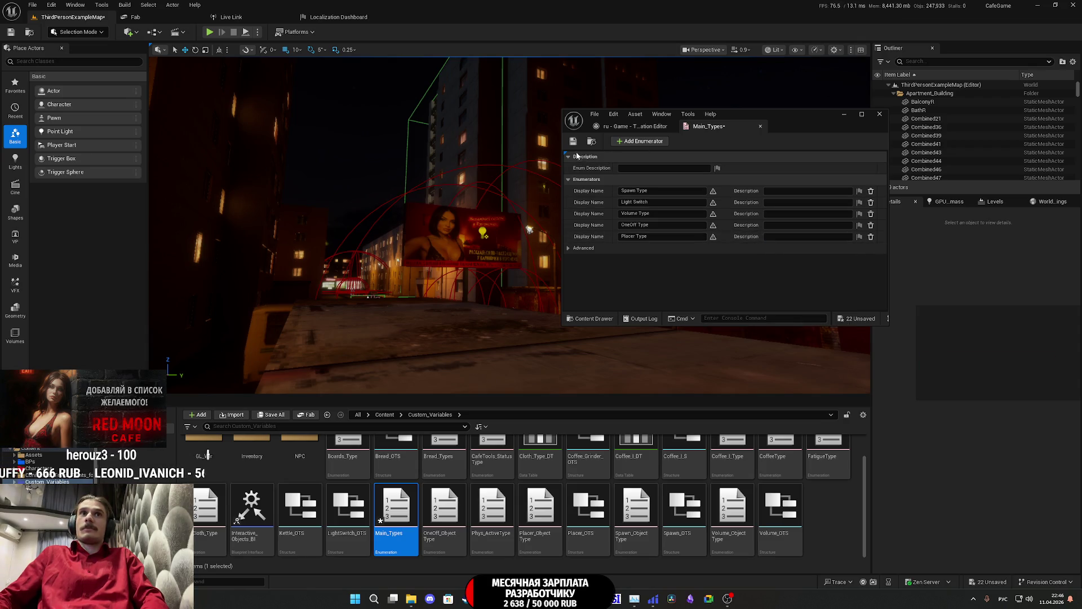
# Step: Save and close Main_Types, then open the Phys_ActiveType enum
pyautogui.click(760, 126)
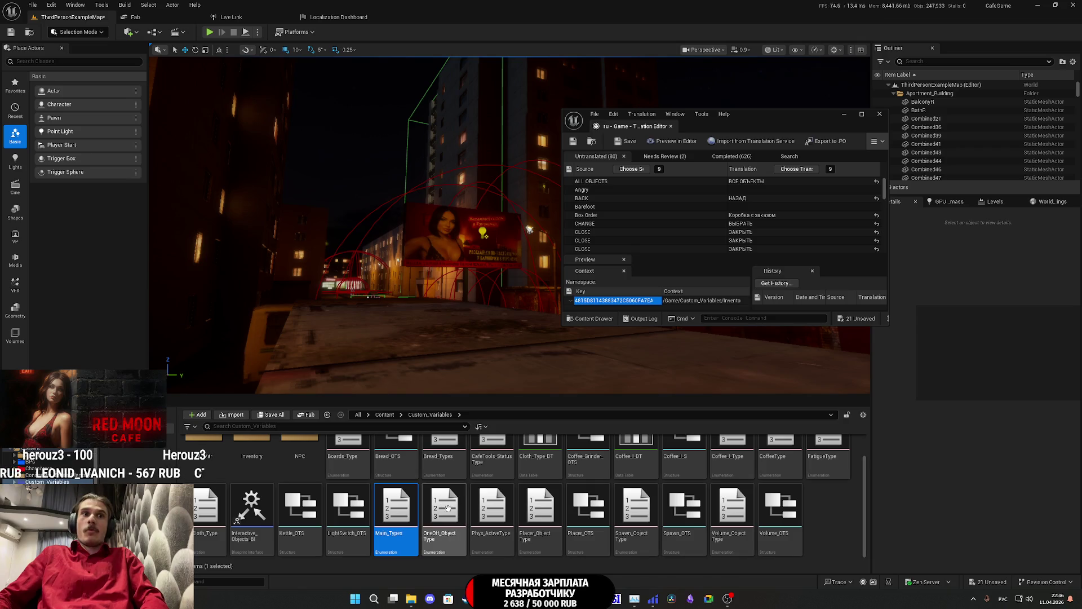
pyautogui.click(444, 510)
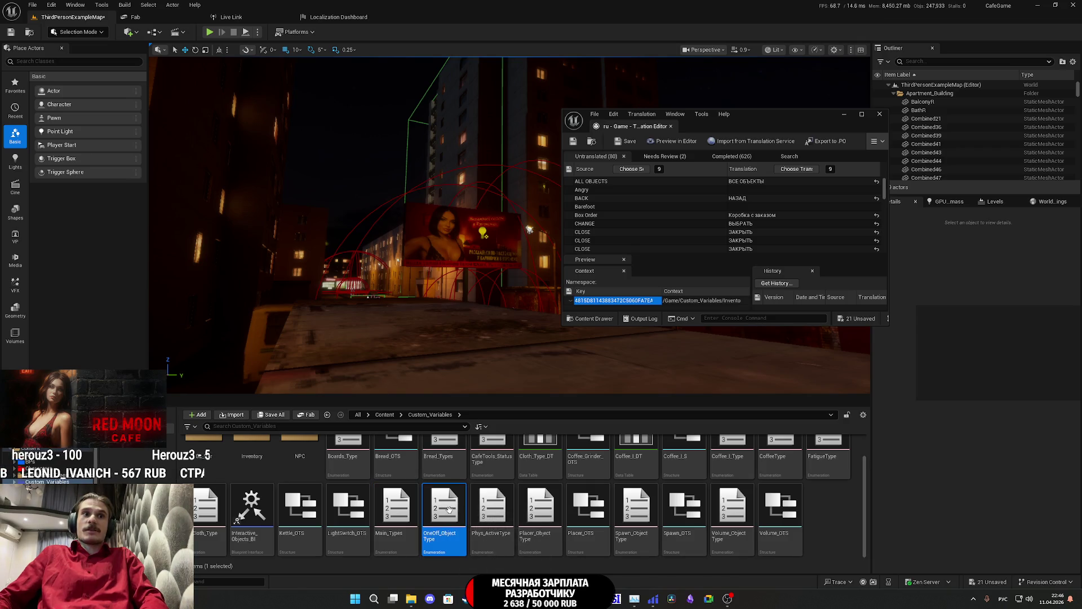
pyautogui.click(488, 511)
pyautogui.doubleClick(488, 511)
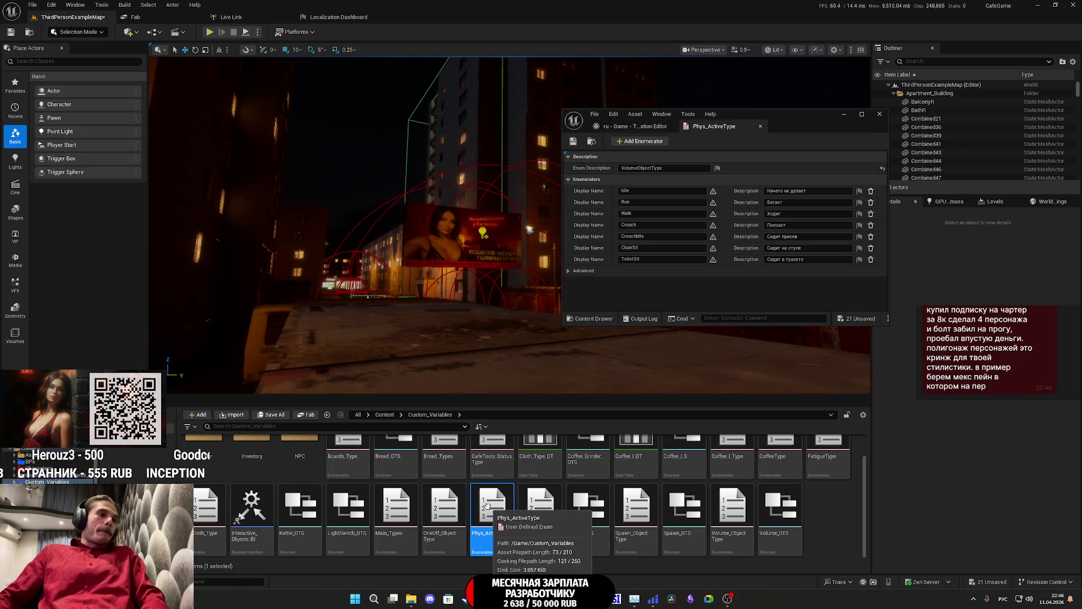
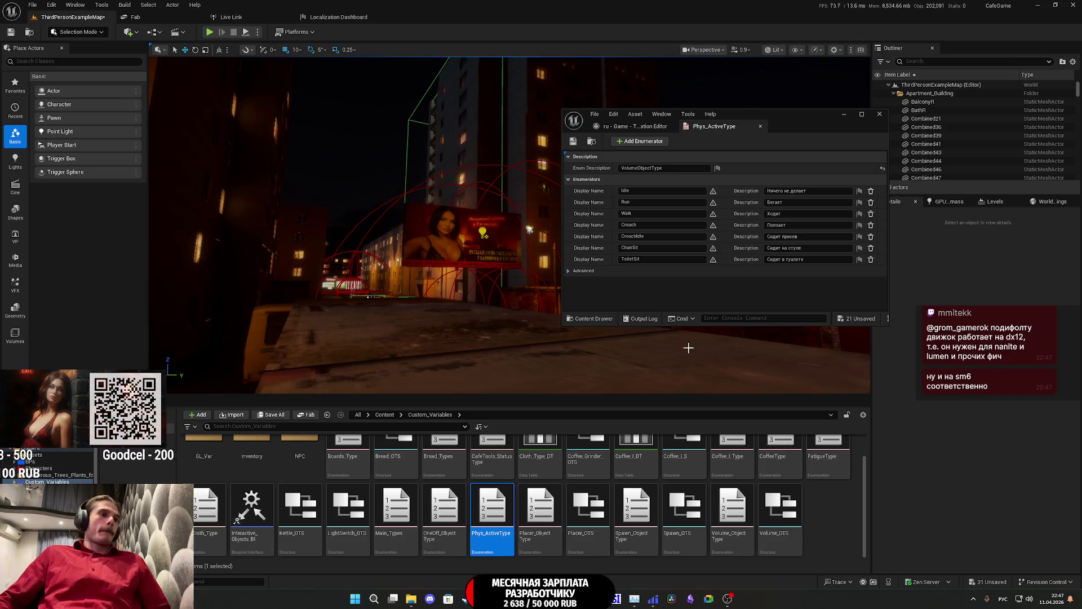
# Step: Stop localizing Phys_ActiveType's enum description, then switch to the Placer_ObjectType enum
pyautogui.click(717, 168)
pyautogui.click(757, 178)
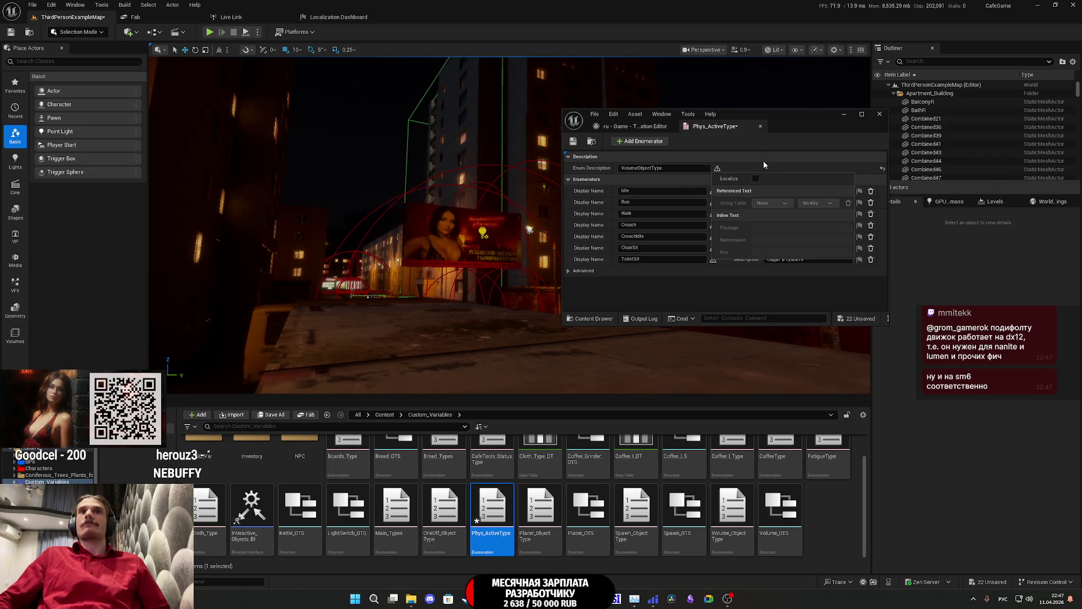
pyautogui.click(763, 160)
pyautogui.click(761, 126)
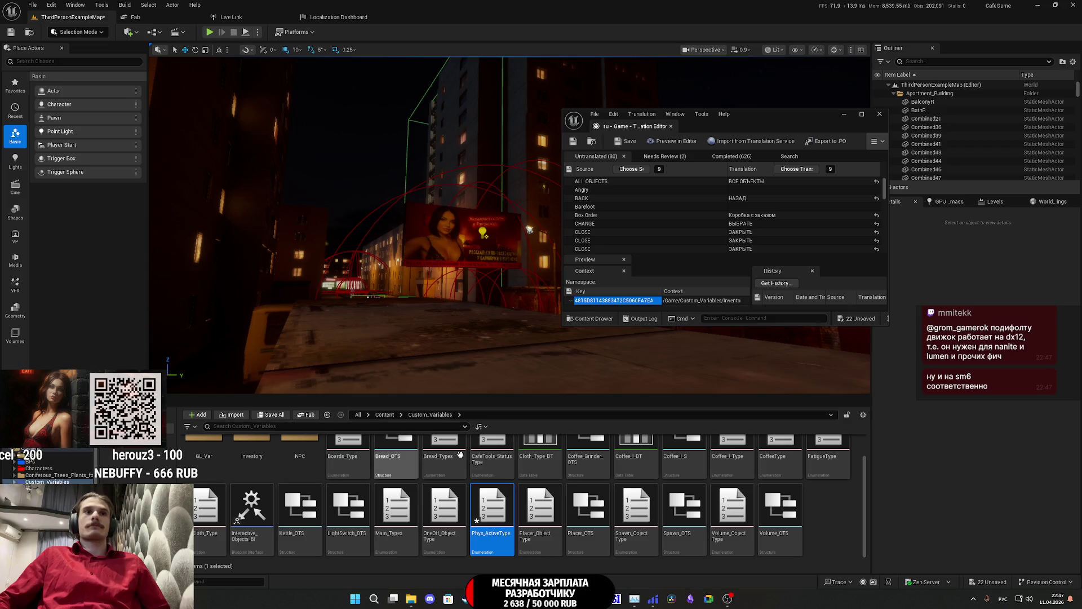
pyautogui.click(539, 510)
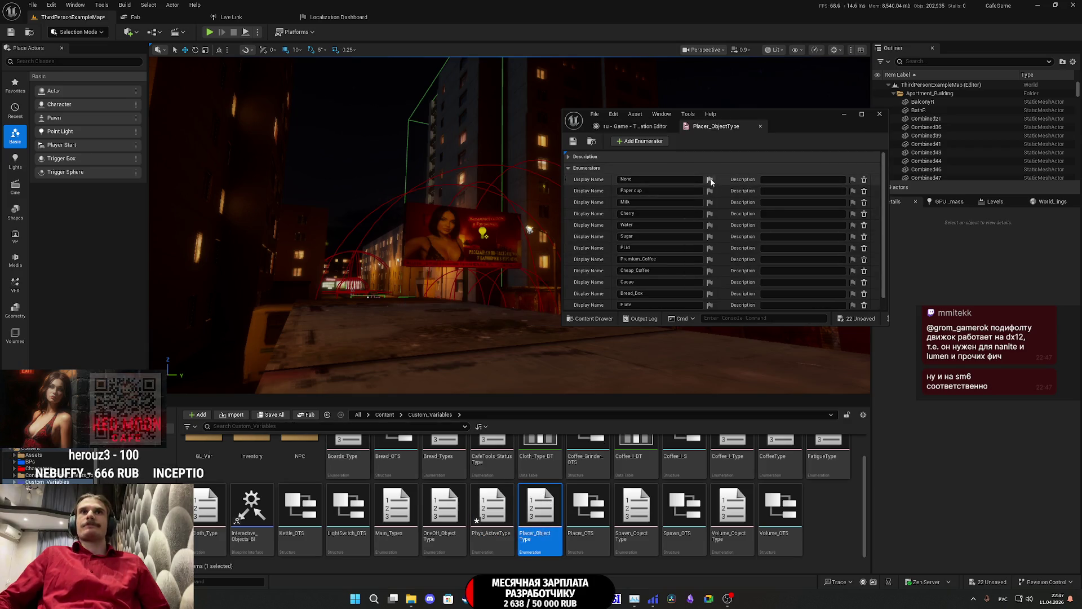
# Step: Turn off Localize for the None, Paper cup, Milk, Cherry, Water and Sugar display names
pyautogui.click(710, 179)
pyautogui.click(710, 191)
pyautogui.click(748, 201)
pyautogui.click(710, 202)
pyautogui.click(747, 213)
pyautogui.click(710, 213)
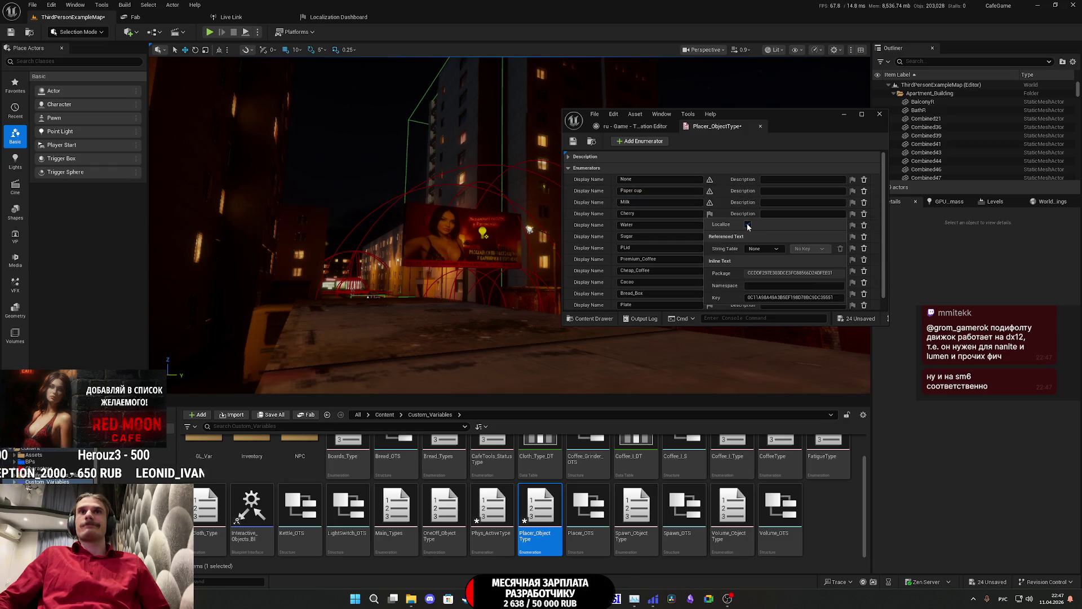
pyautogui.click(748, 225)
pyautogui.click(710, 225)
pyautogui.click(750, 236)
pyautogui.click(710, 236)
pyautogui.click(751, 247)
pyautogui.scroll(-1, 725, 242)
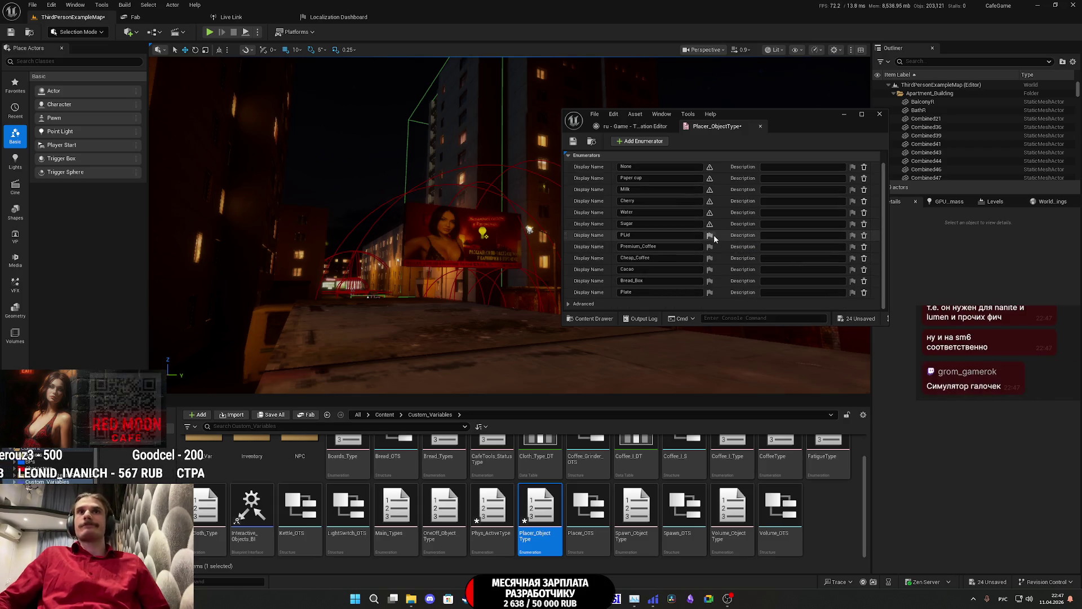
# Step: Turn off Localize for PLid, Premium_Coffee, Cheap_Coffee, Cacao, Bread_Box and Plate
pyautogui.click(710, 235)
pyautogui.click(739, 245)
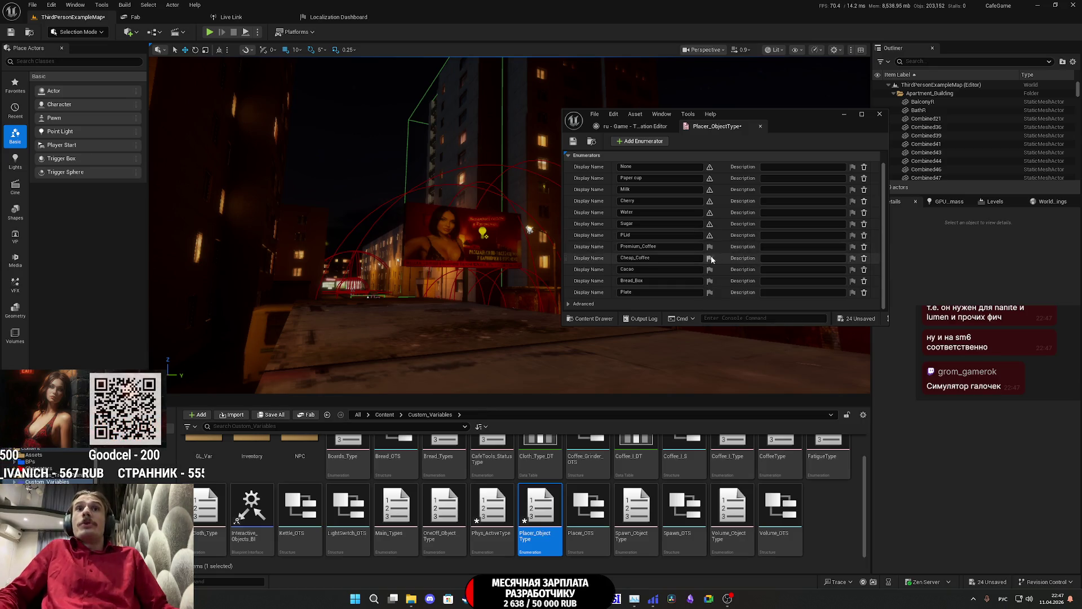
pyautogui.click(710, 246)
pyautogui.click(747, 257)
pyautogui.click(711, 259)
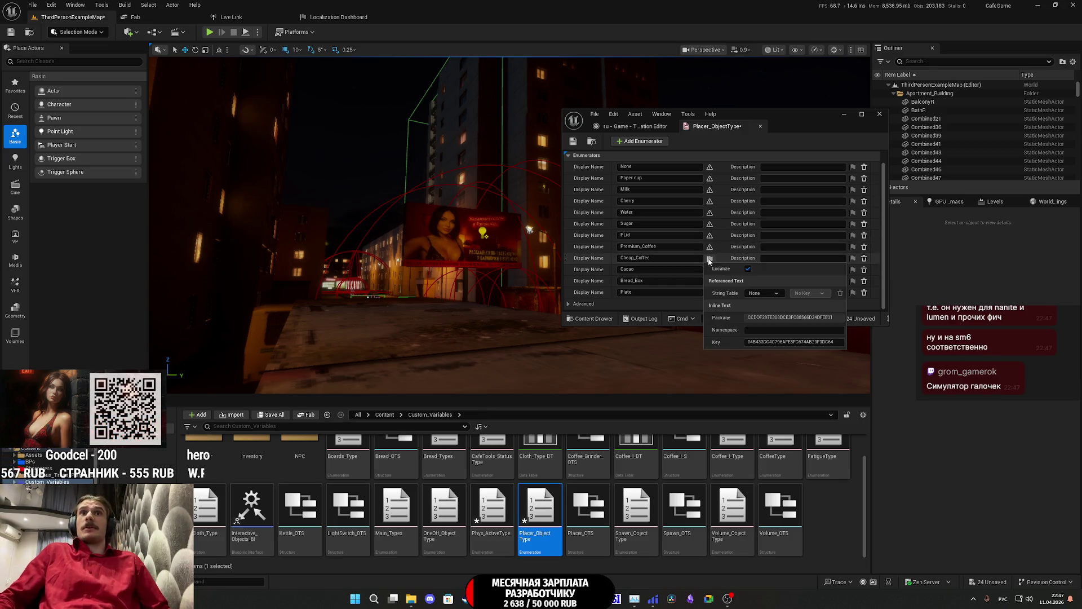
pyautogui.click(747, 269)
pyautogui.click(710, 269)
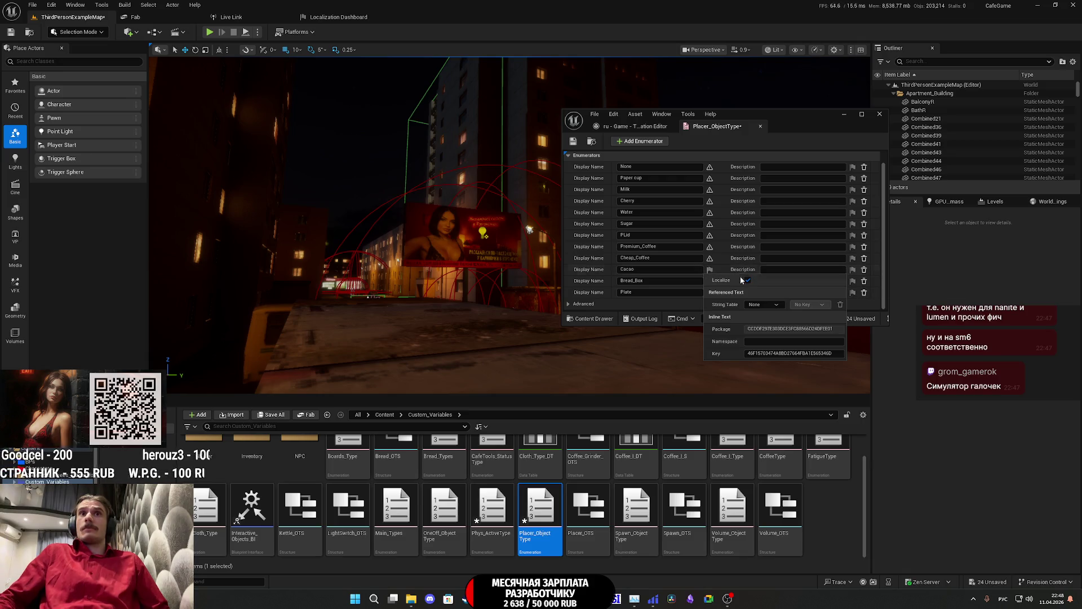
pyautogui.click(748, 280)
pyautogui.click(710, 281)
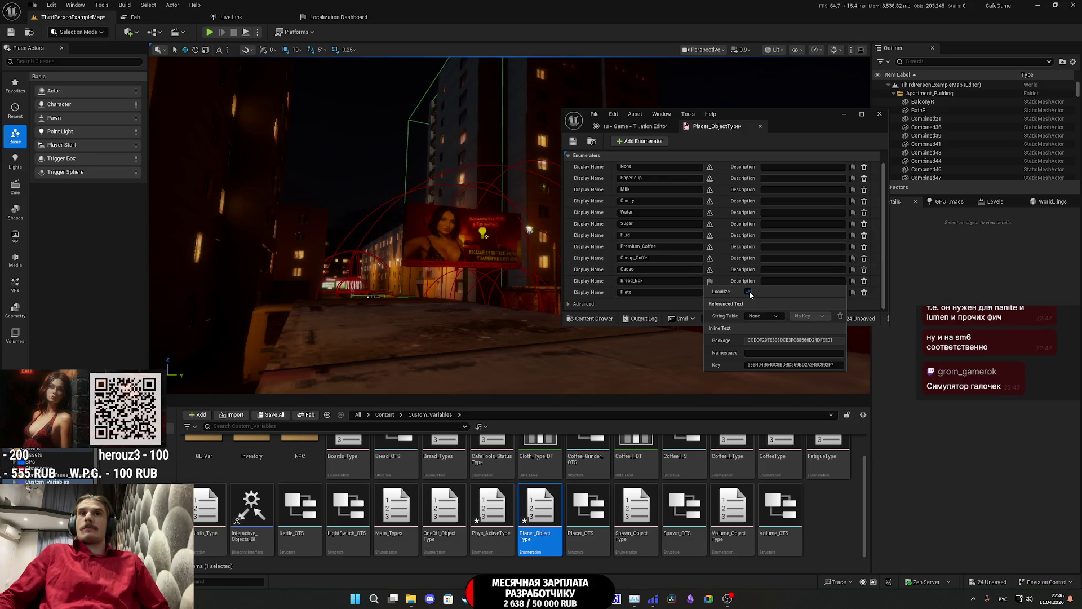
pyautogui.click(749, 291)
pyautogui.click(710, 292)
pyautogui.click(749, 303)
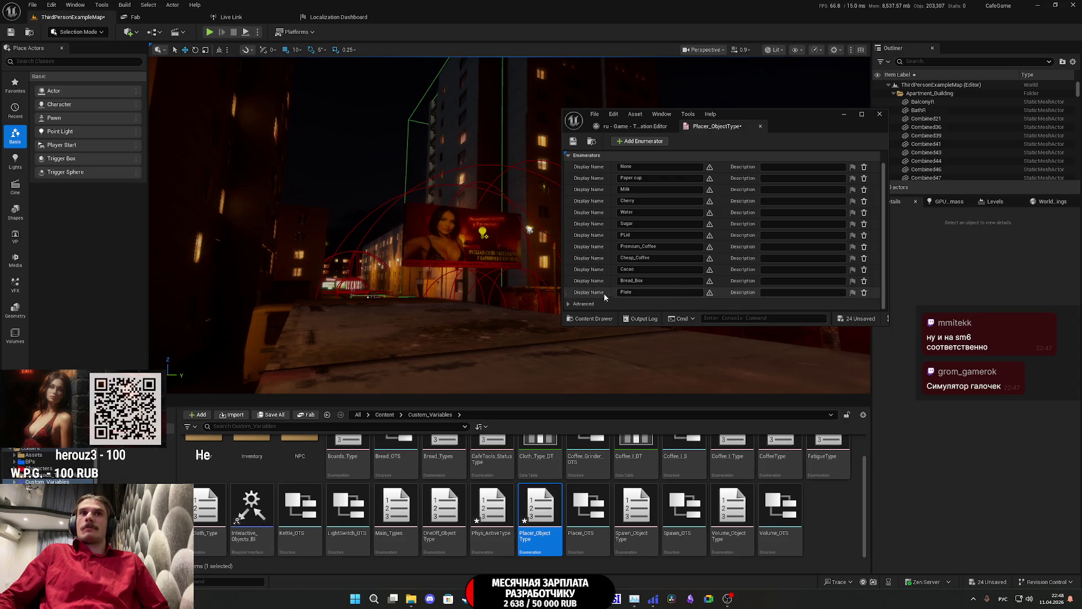
# Step: Stop localizing the enum description and save Placer_ObjectType
pyautogui.scroll(2, 606, 298)
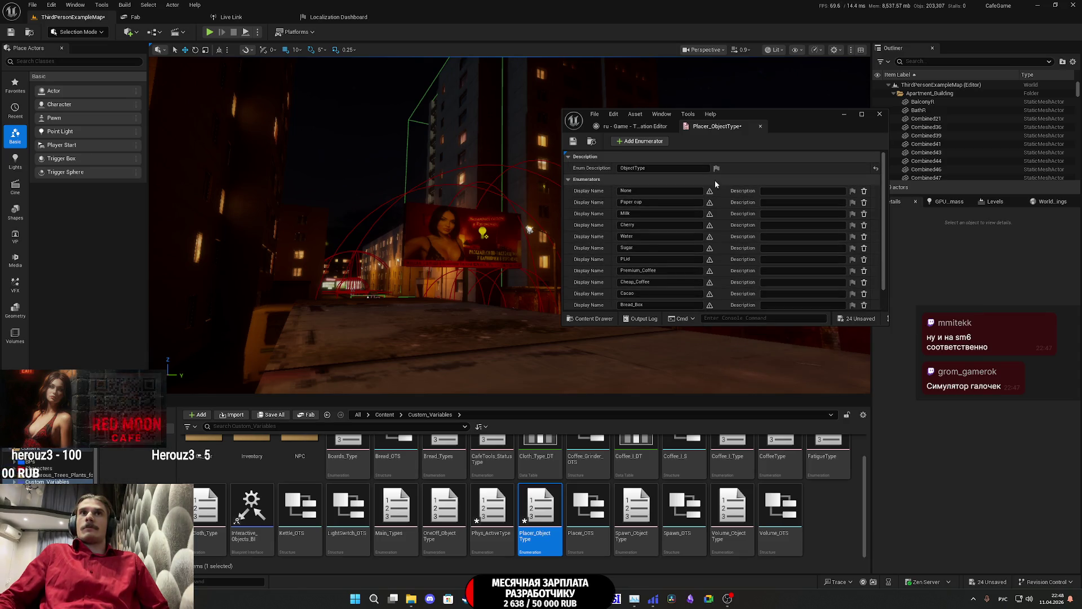
pyautogui.click(716, 168)
pyautogui.click(754, 178)
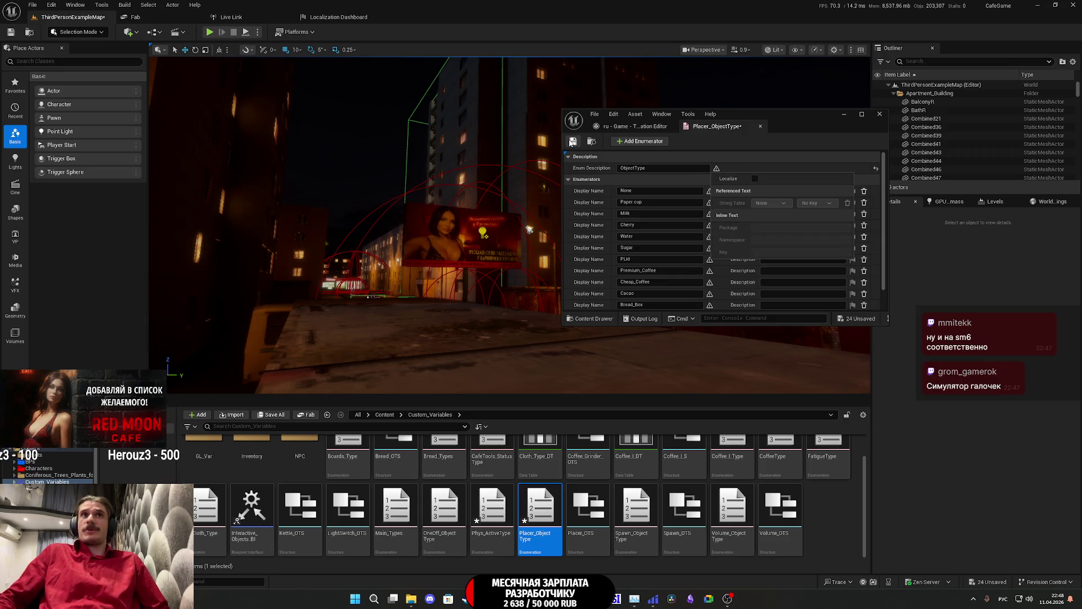
pyautogui.click(572, 140)
pyautogui.click(760, 126)
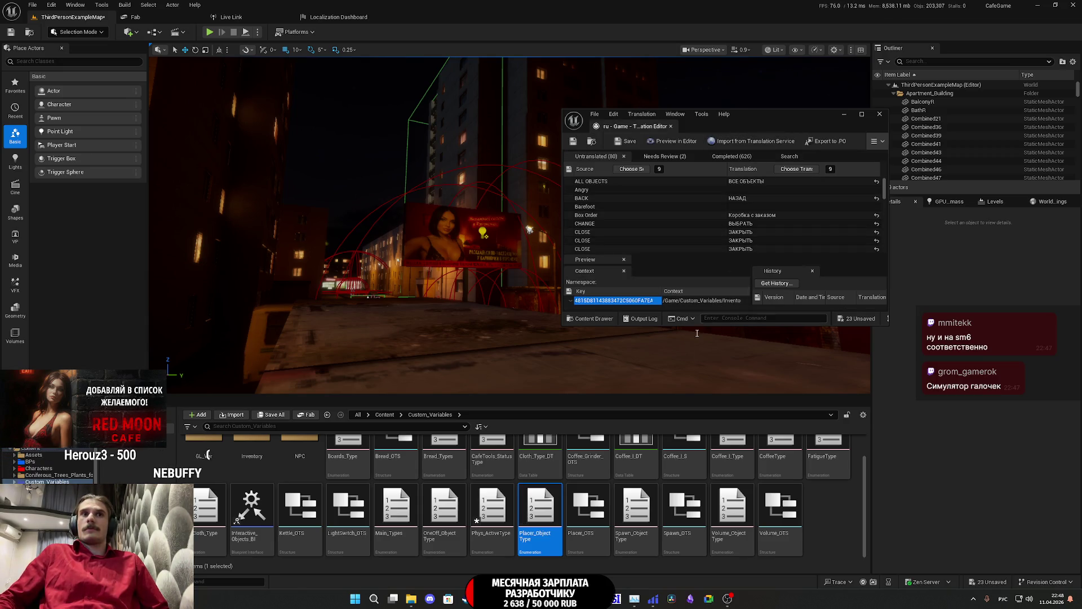
pyautogui.click(640, 520)
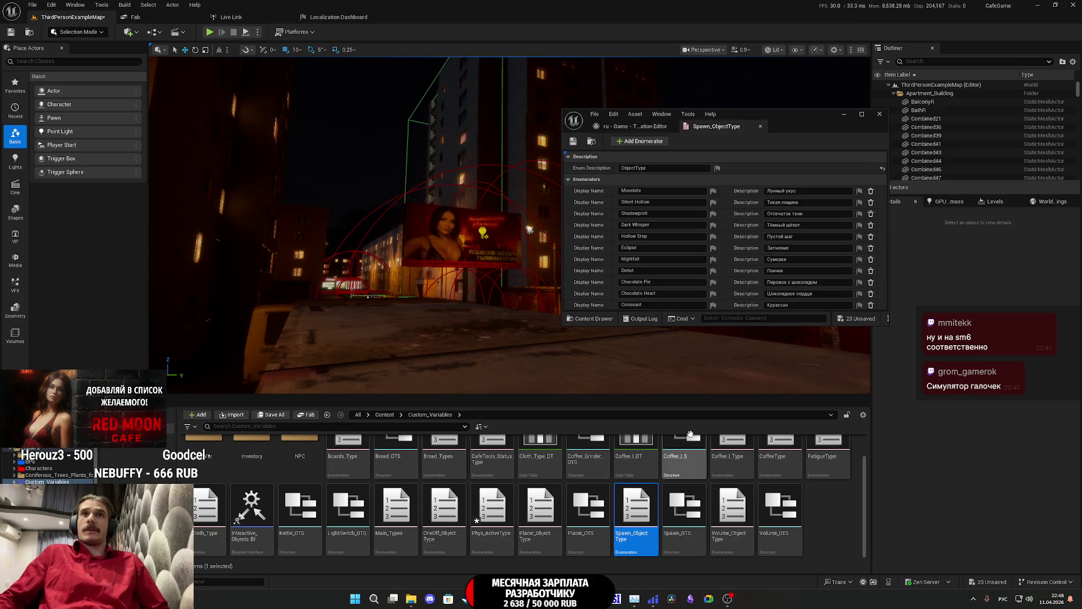
# Step: Turn off Localize for the enum description, Moonbite, Silent Hollow, Shadowprint and Dark Whisper
pyautogui.click(716, 169)
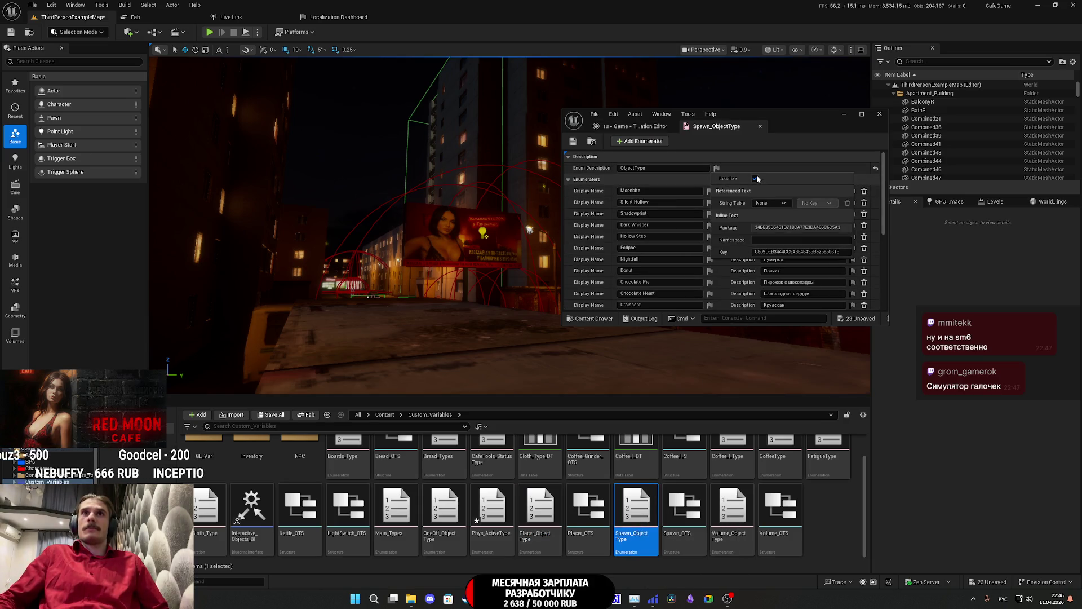
pyautogui.click(756, 178)
pyautogui.click(710, 191)
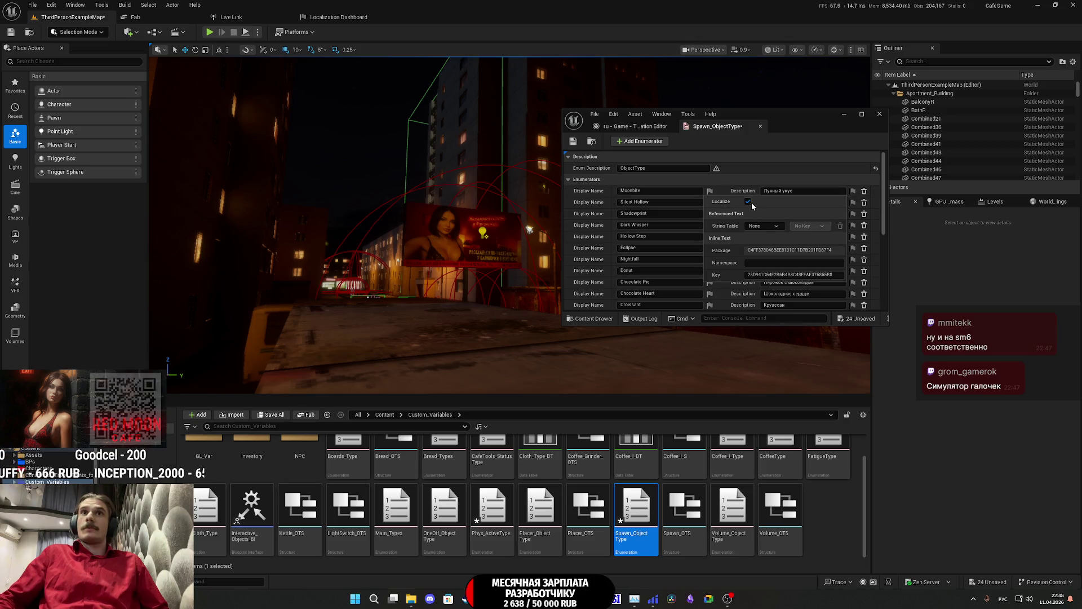
pyautogui.click(748, 202)
pyautogui.click(710, 202)
pyautogui.click(747, 212)
pyautogui.click(712, 213)
pyautogui.click(748, 225)
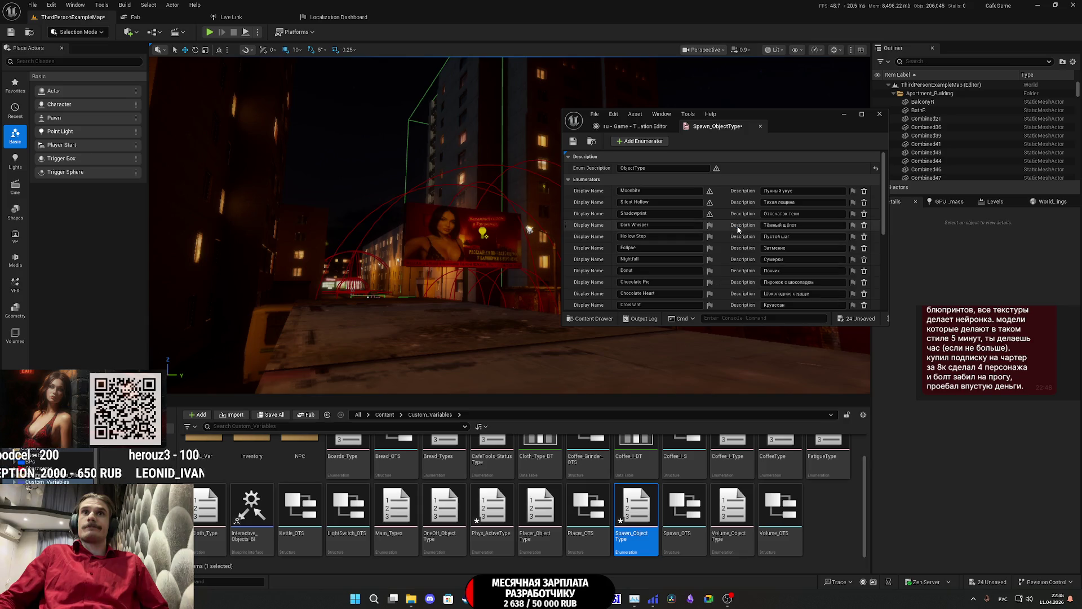
pyautogui.click(711, 225)
pyautogui.click(749, 235)
# Step: Turn off Localize for Hollow Step, Eclipse, Nightfall and Donut
pyautogui.click(710, 236)
pyautogui.click(747, 246)
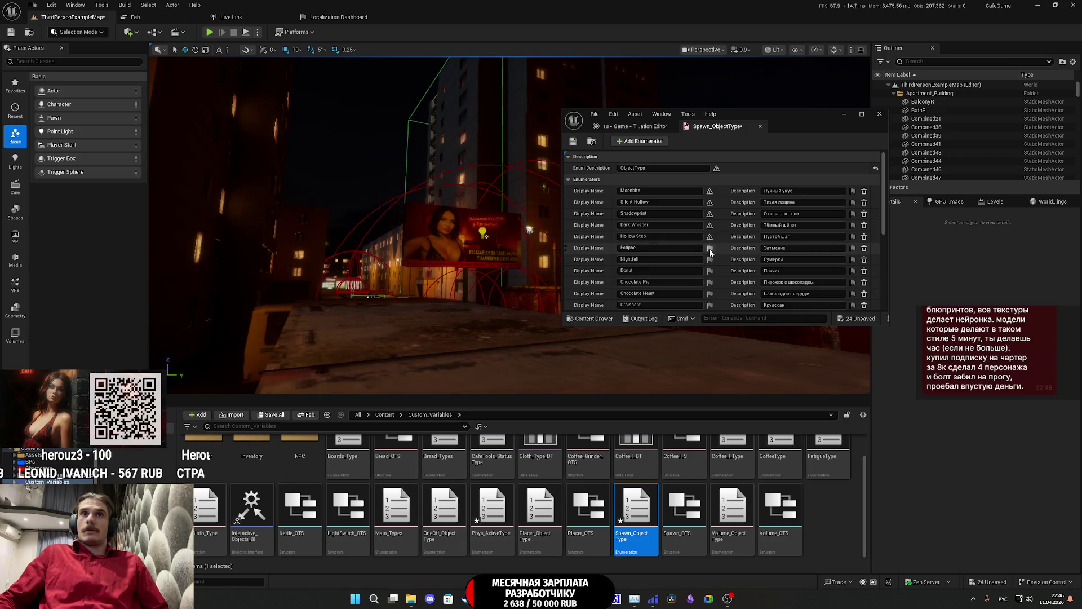
pyautogui.click(710, 249)
pyautogui.click(748, 258)
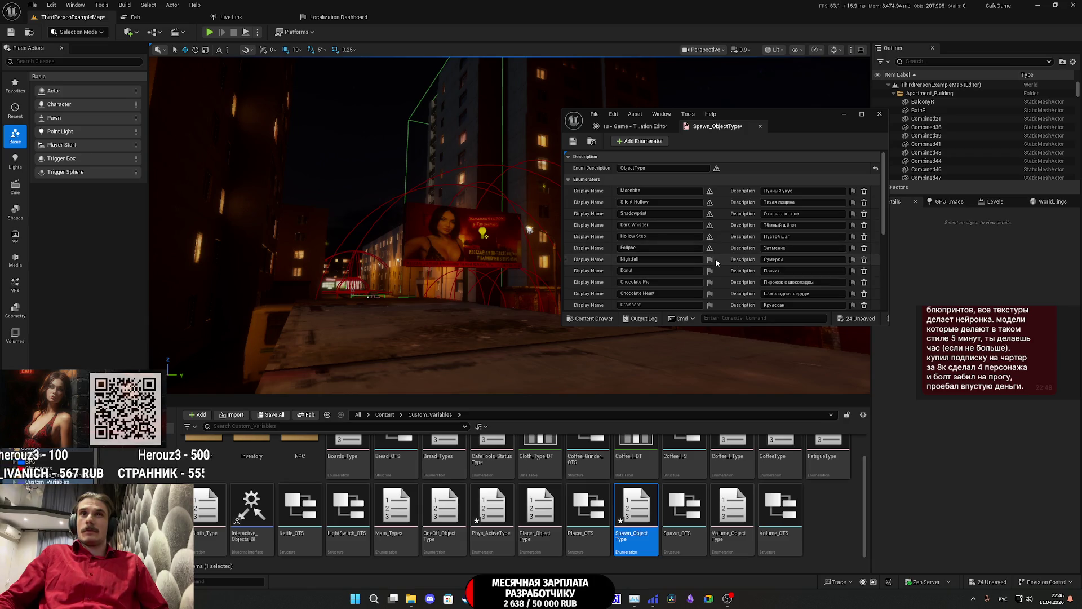
pyautogui.click(710, 260)
pyautogui.click(748, 269)
pyautogui.click(712, 269)
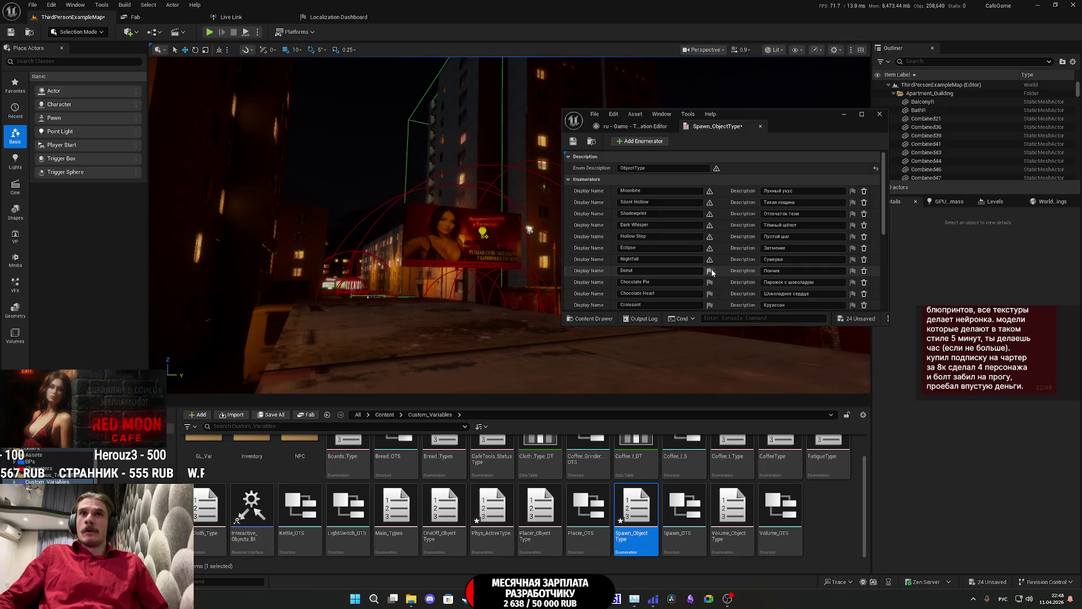
pyautogui.click(750, 281)
pyautogui.scroll(-3, 723, 273)
pyautogui.scroll(-5, 721, 274)
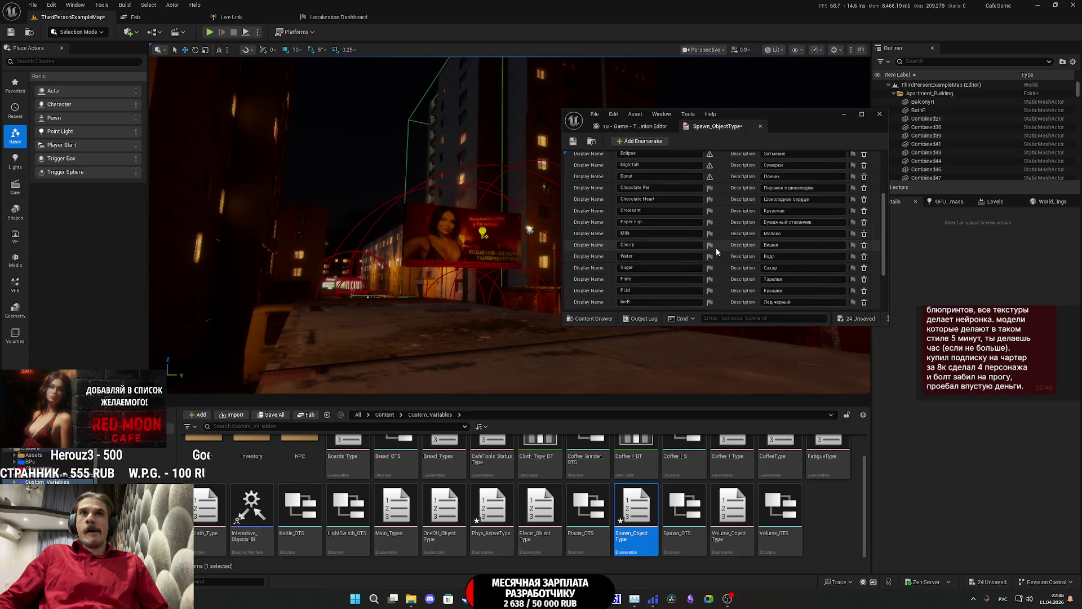
# Step: Turn off Localize for Chocolate Pie, Chocolate Heart, Croissant, Paper cup and Milk
pyautogui.click(710, 188)
pyautogui.click(748, 198)
pyautogui.click(710, 200)
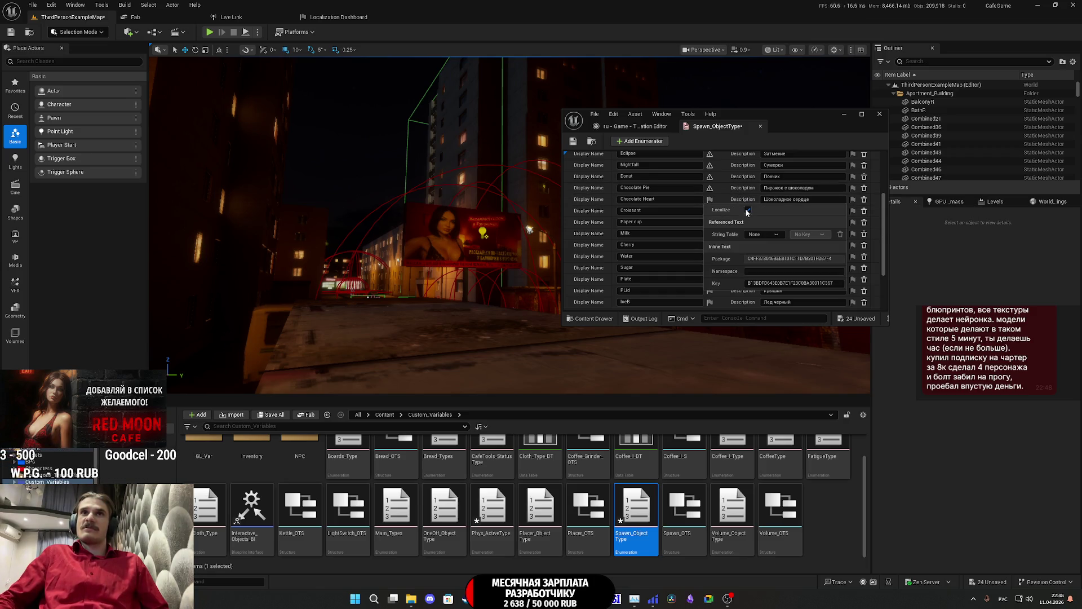
pyautogui.click(748, 210)
pyautogui.click(710, 211)
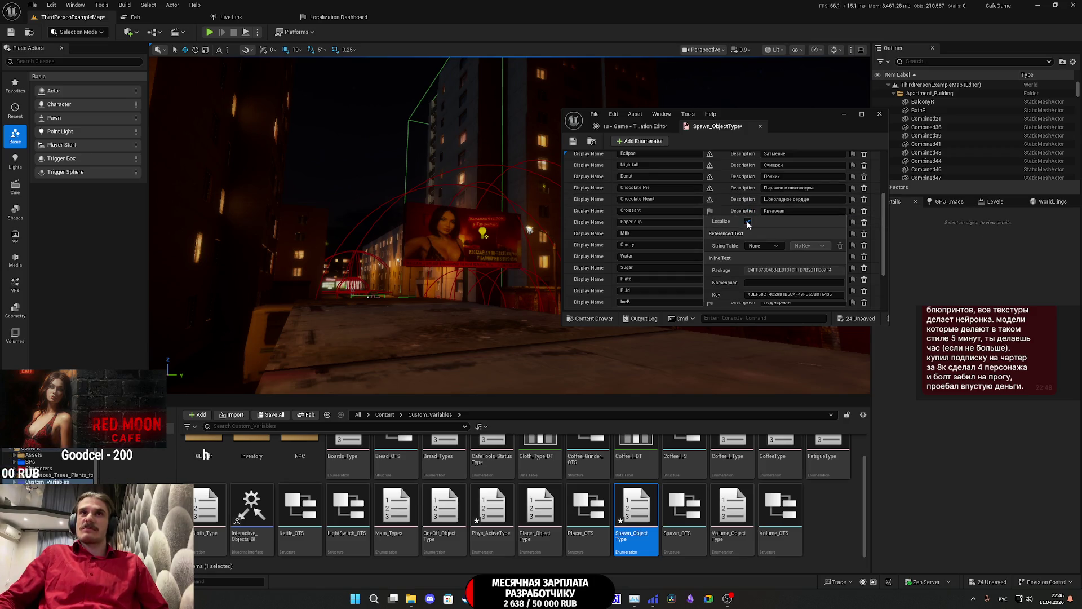
pyautogui.click(747, 222)
pyautogui.click(710, 222)
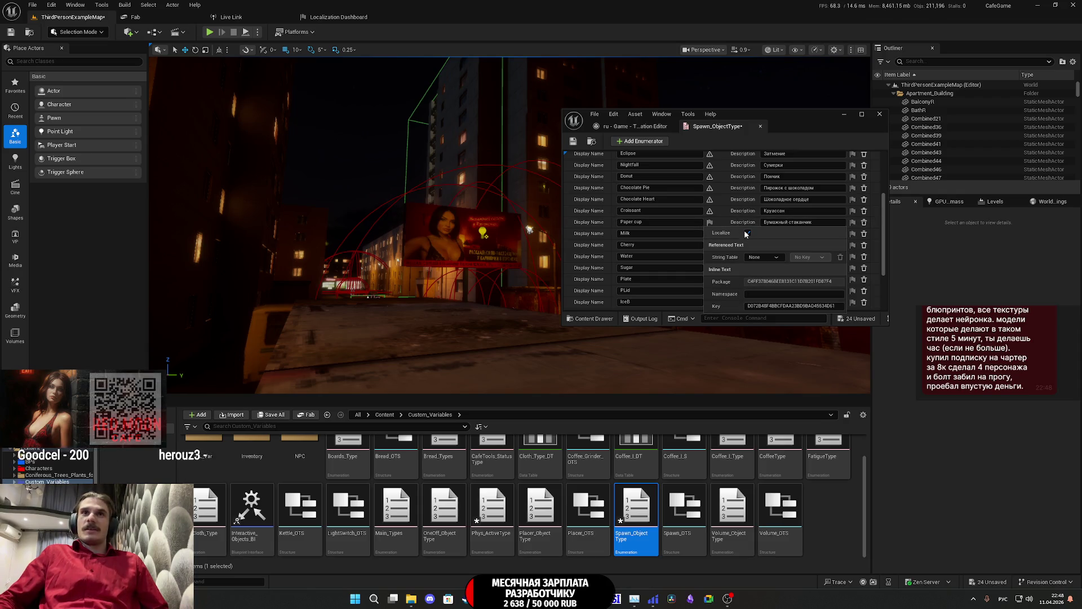
pyautogui.click(748, 233)
pyautogui.click(710, 234)
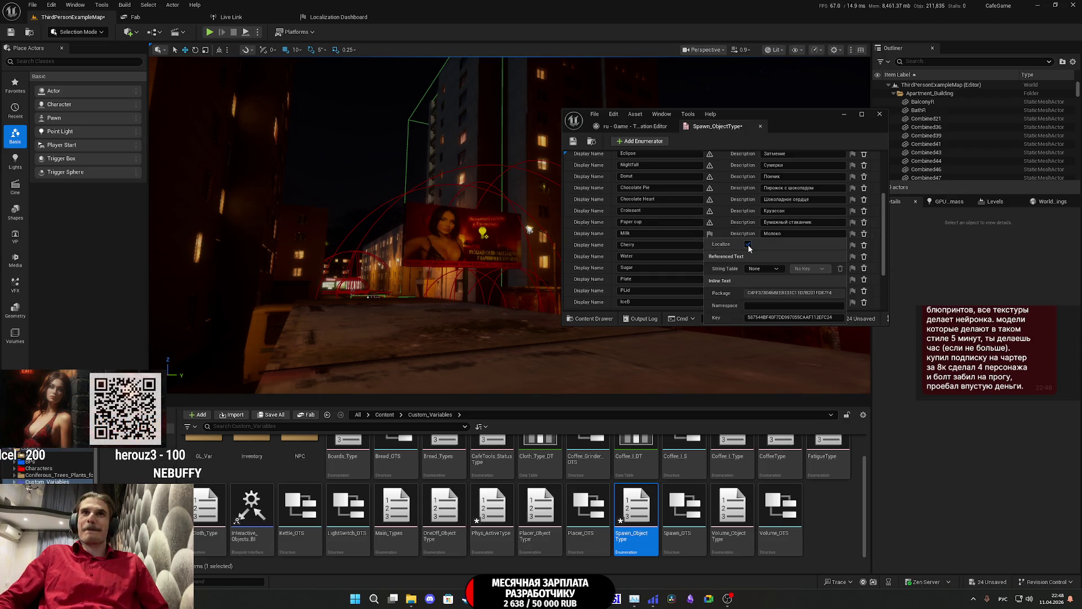
pyautogui.click(748, 244)
# Step: Turn off Localize for Cherry, Water, Sugar and Plate
pyautogui.click(710, 245)
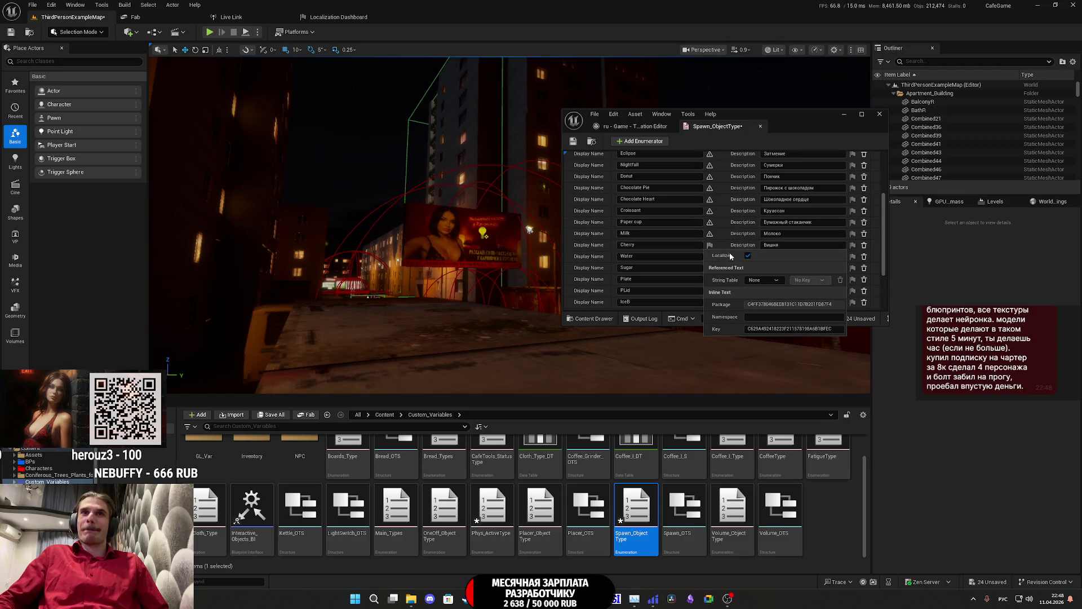
pyautogui.click(748, 256)
pyautogui.click(710, 257)
pyautogui.click(749, 268)
pyautogui.click(710, 268)
pyautogui.click(748, 279)
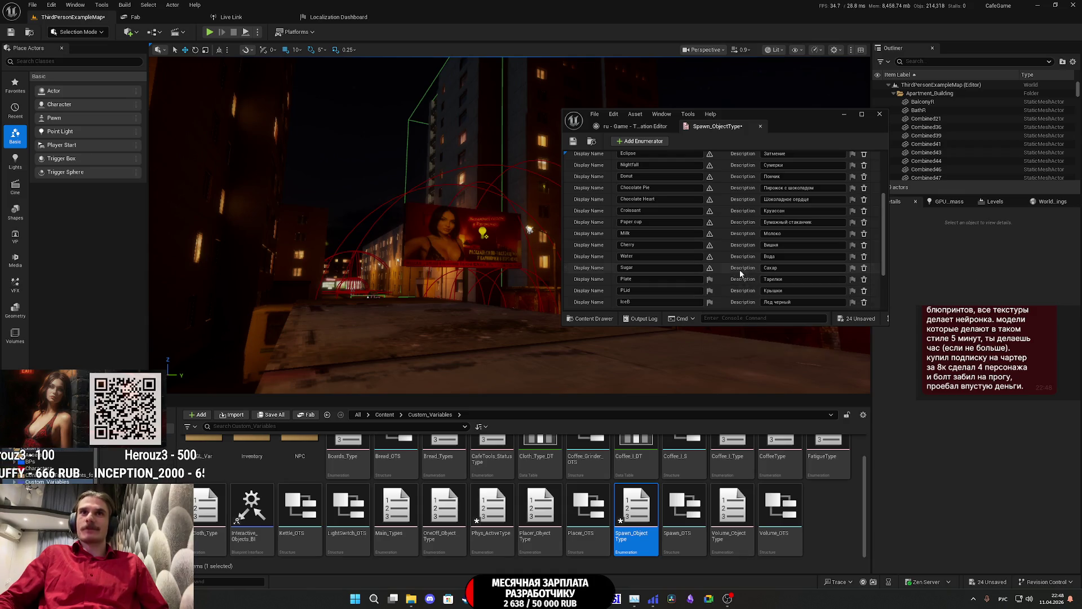
pyautogui.click(710, 279)
pyautogui.click(745, 291)
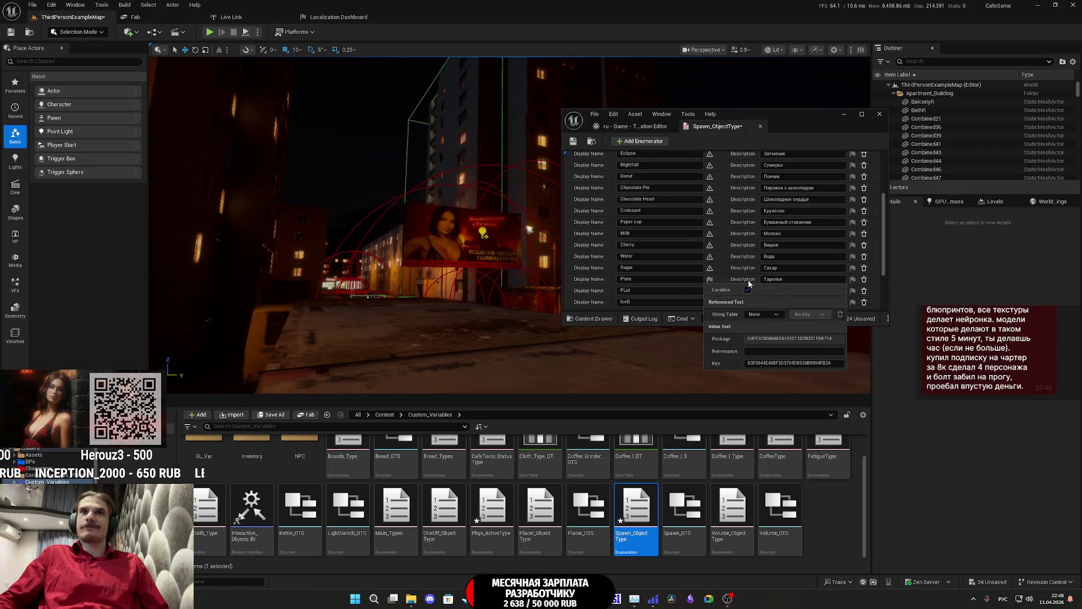
pyautogui.scroll(-1, 740, 271)
pyautogui.scroll(-2, 740, 271)
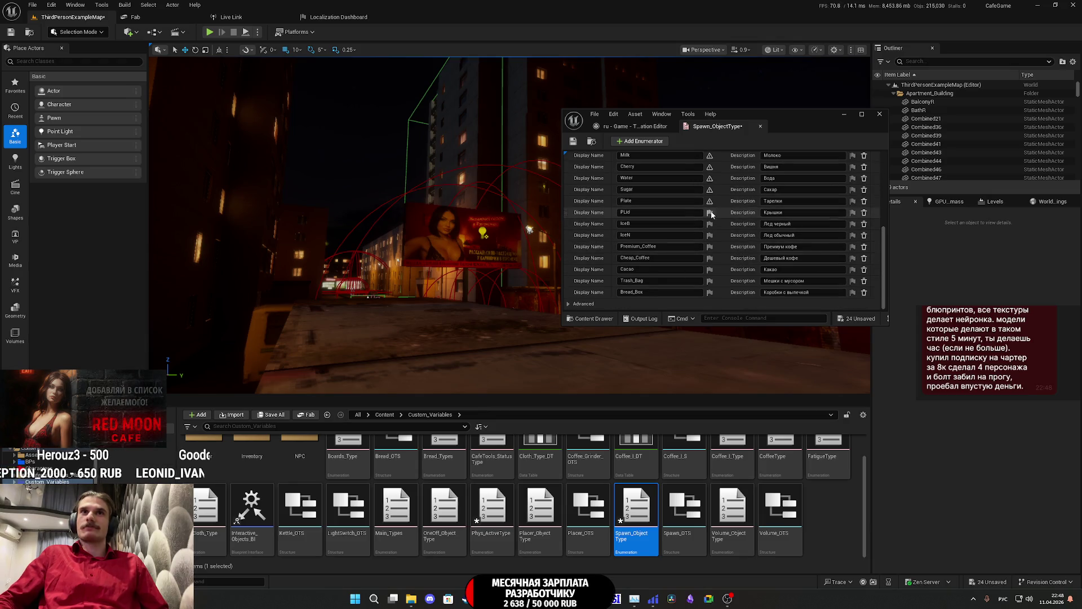
# Step: Turn off Localize for PLid, IceB, IceN, Premium_Coffee and Cheap_Coffee
pyautogui.click(710, 211)
pyautogui.click(748, 223)
pyautogui.click(710, 223)
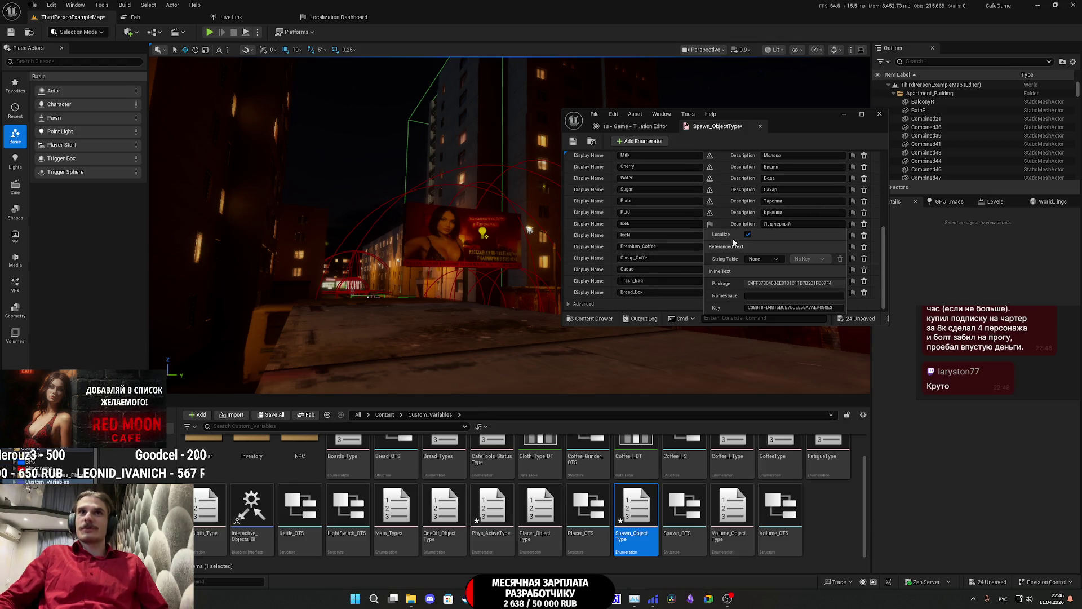
pyautogui.click(747, 234)
pyautogui.click(710, 235)
pyautogui.click(748, 246)
pyautogui.click(710, 247)
pyautogui.click(748, 258)
pyautogui.click(710, 258)
pyautogui.click(747, 269)
# Step: Turn off Localize for Cacao, Trash_Bag and Bread_Box, then save Spawn_ObjectType with Ctrl+S
pyautogui.click(710, 270)
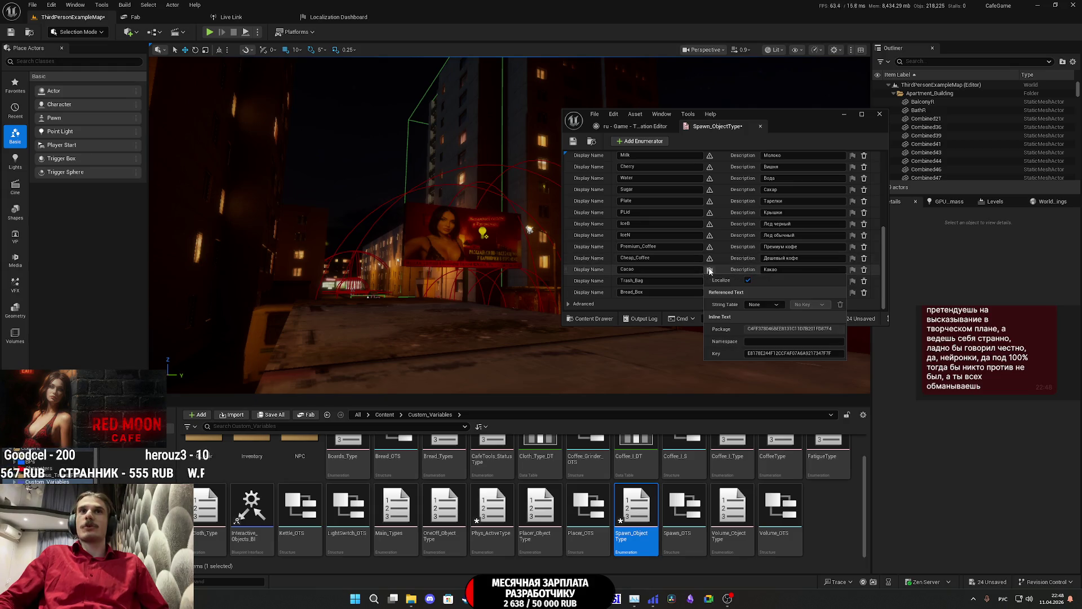
pyautogui.click(747, 280)
pyautogui.click(710, 280)
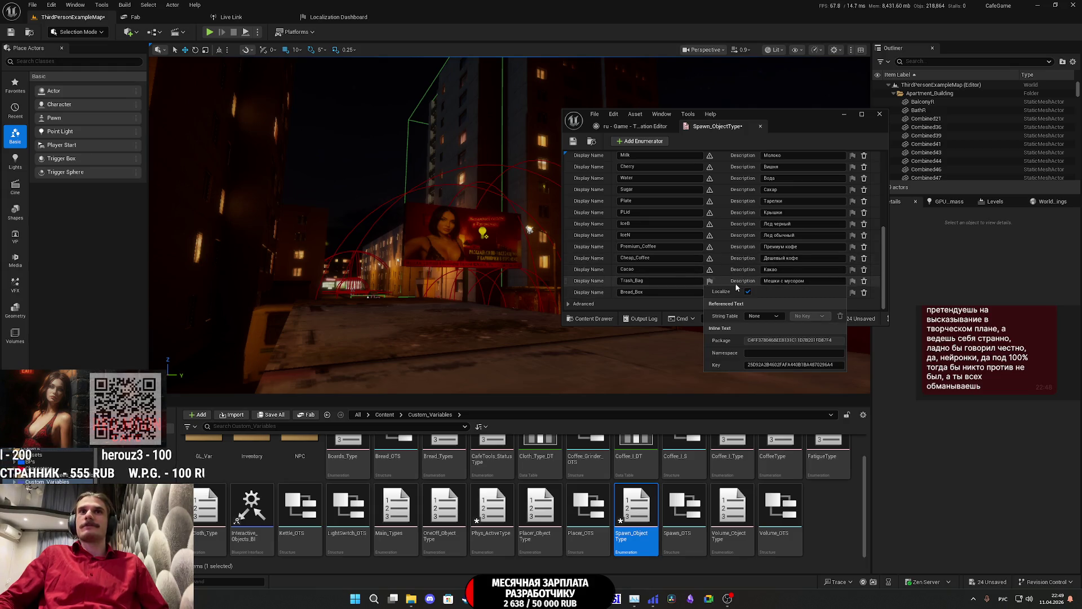
pyautogui.click(747, 291)
pyautogui.click(710, 292)
pyautogui.click(745, 302)
pyautogui.scroll(3, 736, 266)
pyautogui.scroll(4, 736, 266)
pyautogui.hotkey('ctrl', 's')
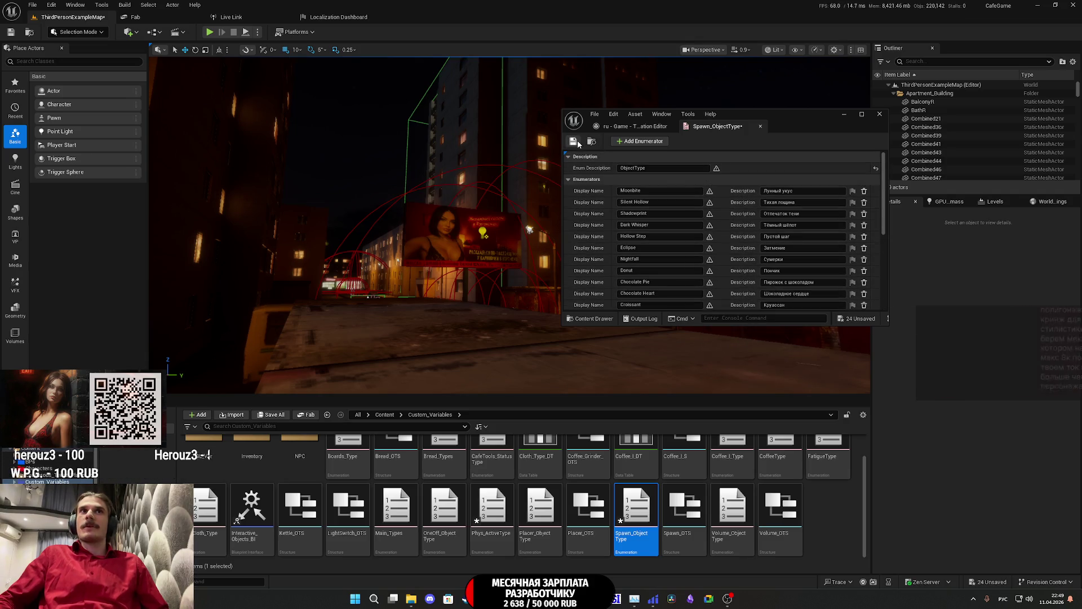
pyautogui.middleClick(733, 129)
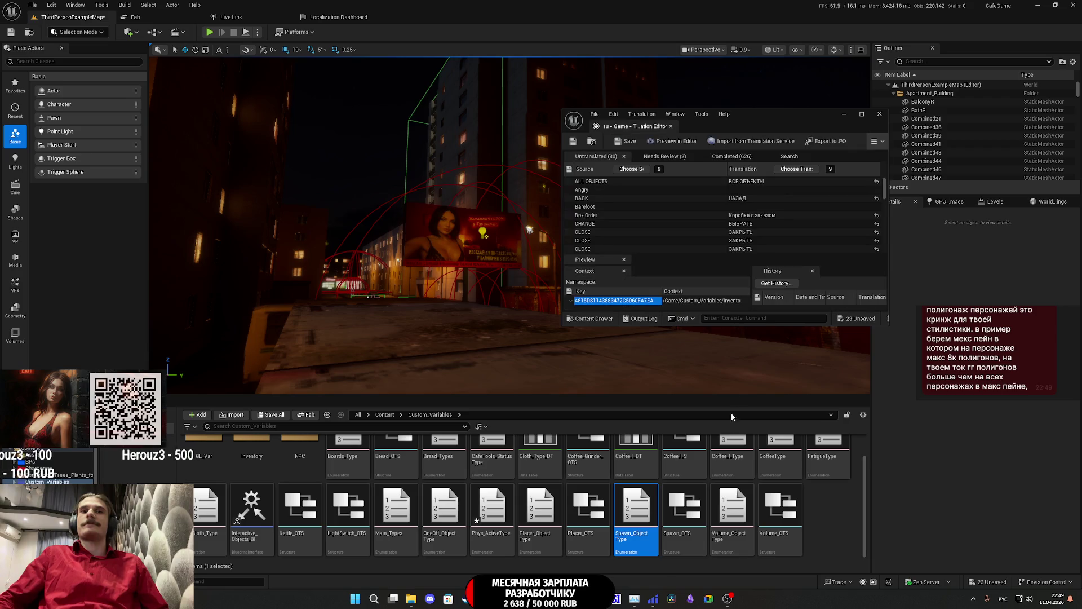
pyautogui.doubleClick(733, 507)
# Step: Turn off Localize for Volume_ObjectType's description and None, Milk, Cherry, Water and Sugar
pyautogui.click(717, 168)
pyautogui.click(755, 178)
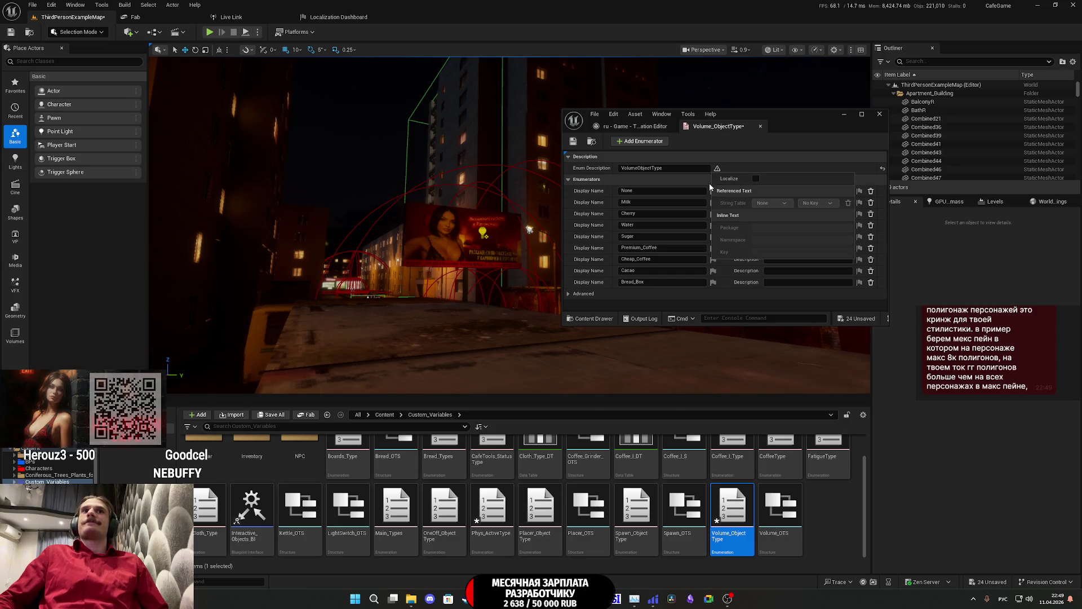
pyautogui.click(713, 190)
pyautogui.click(752, 202)
pyautogui.click(713, 201)
pyautogui.click(713, 213)
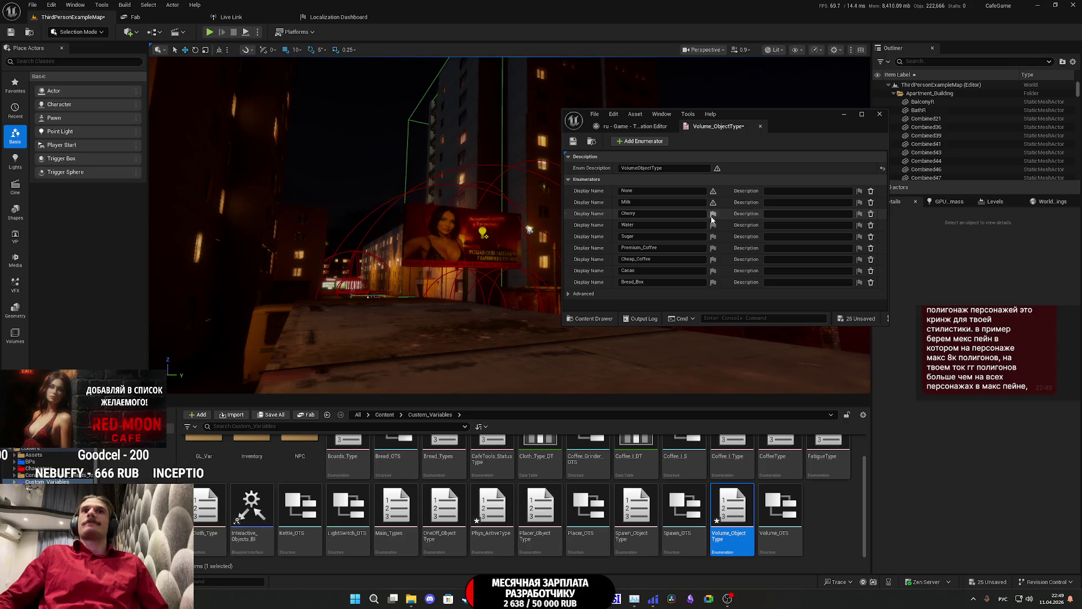
pyautogui.click(713, 225)
pyautogui.click(713, 224)
pyautogui.click(752, 236)
pyautogui.click(713, 236)
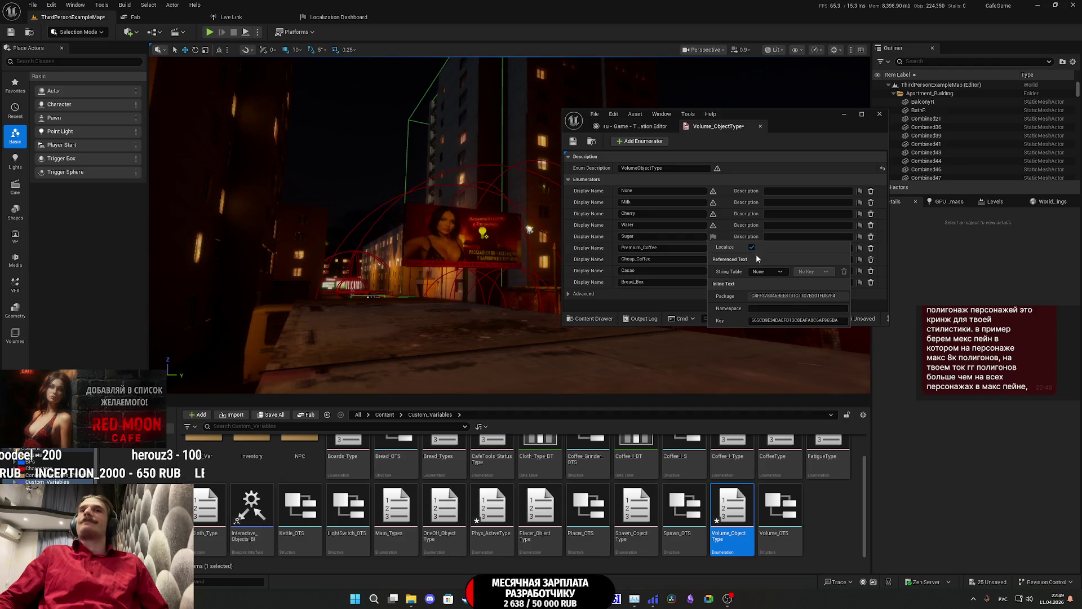
pyautogui.click(751, 247)
# Step: Turn off Localize for Premium_Coffee, Cheap_Coffee, Cacao and Bread_Box
pyautogui.click(713, 248)
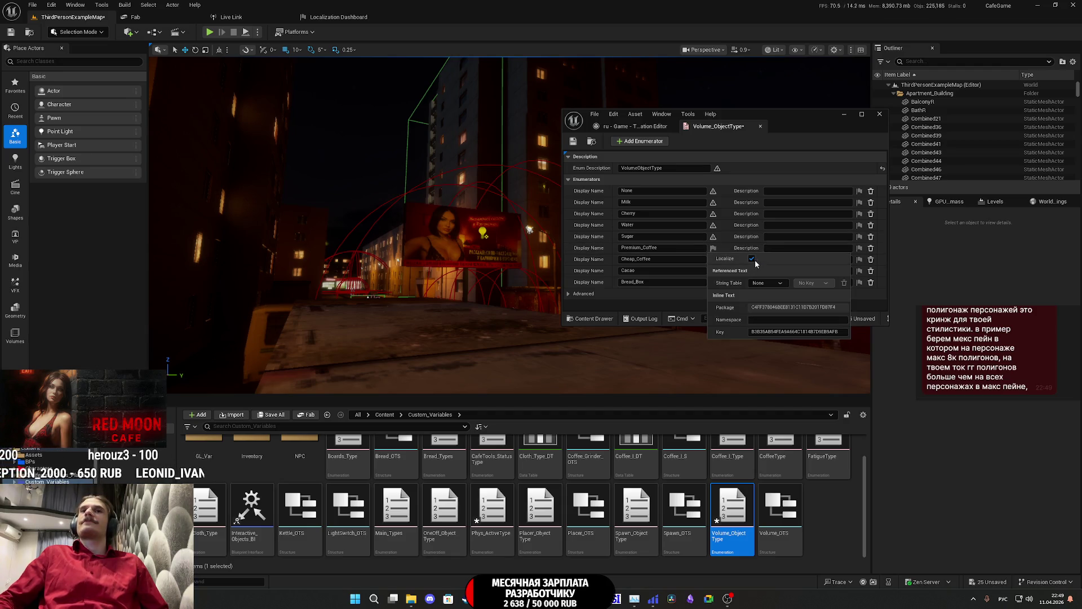
pyautogui.click(752, 259)
pyautogui.click(713, 258)
pyautogui.click(752, 270)
pyautogui.click(713, 270)
pyautogui.click(751, 281)
pyautogui.click(713, 282)
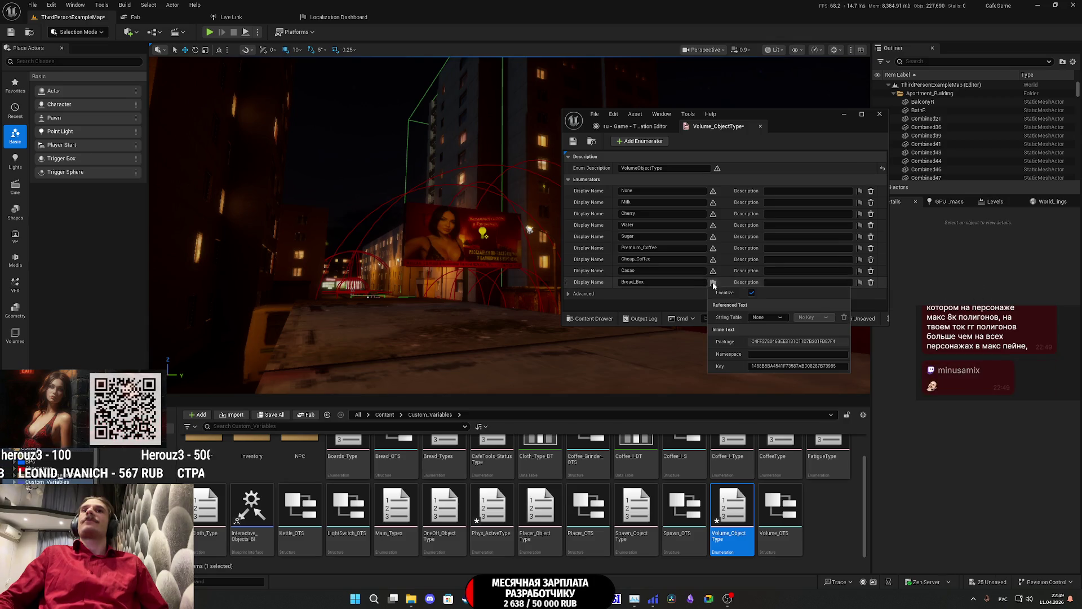
pyautogui.click(751, 292)
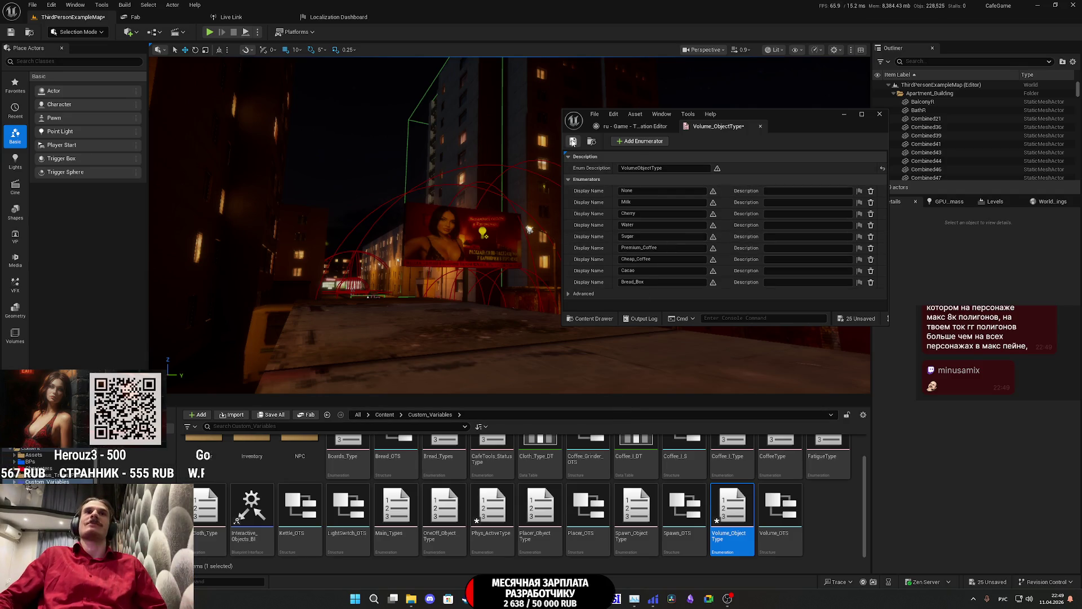
# Step: Close Volume_ObjectType and go into the NPC folder in the Content Browser
pyautogui.click(760, 126)
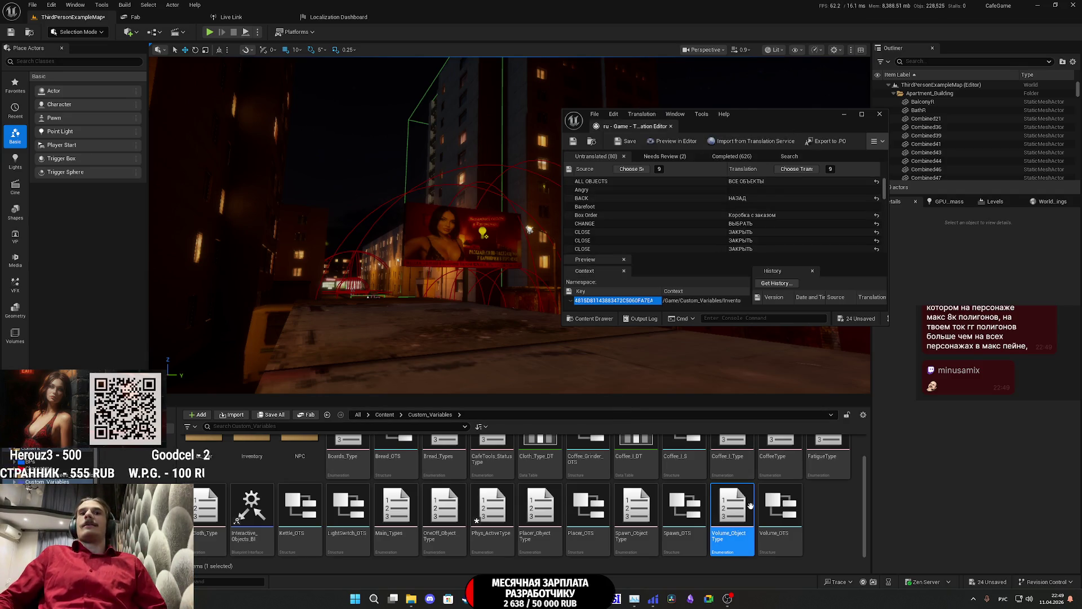
pyautogui.scroll(1, 657, 492)
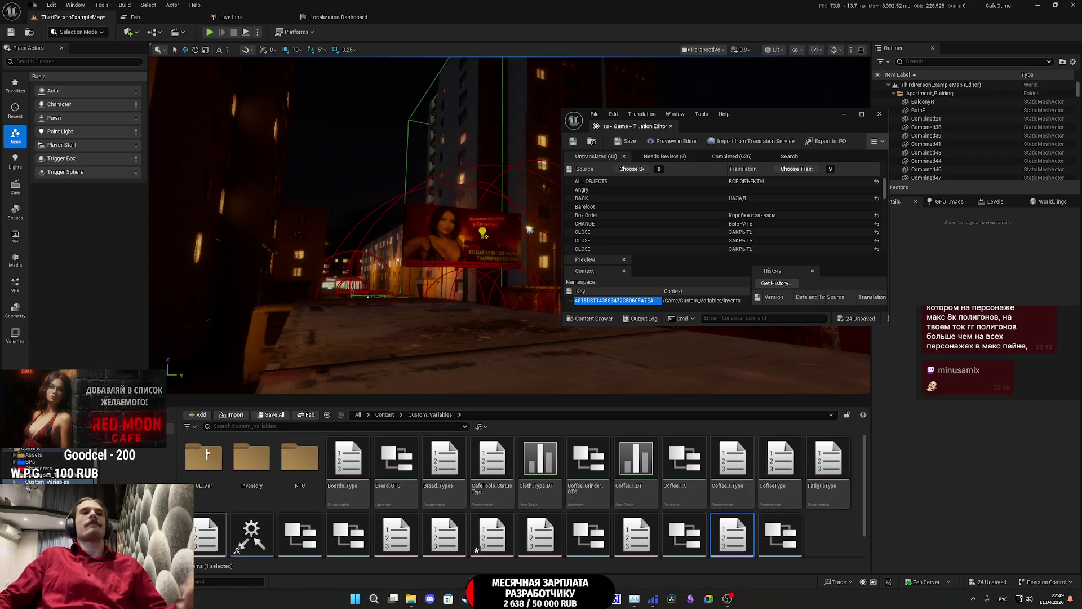
pyautogui.doubleClick(302, 479)
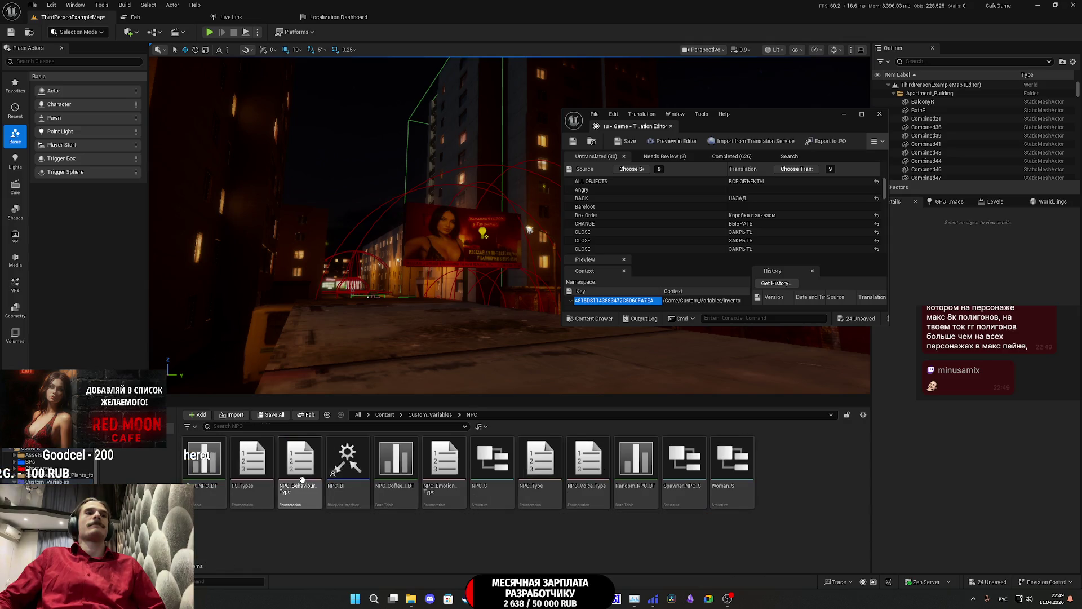
# Step: In FS_Types, turn off Localize for the description, Normal and Heel, then close it
pyautogui.doubleClick(257, 469)
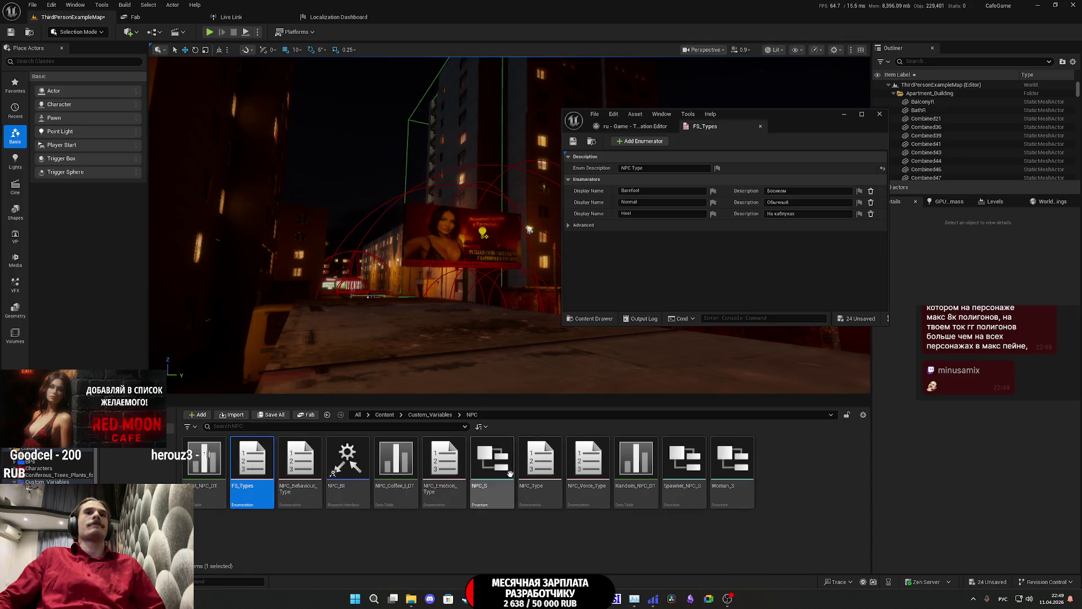
pyautogui.click(717, 168)
pyautogui.click(690, 262)
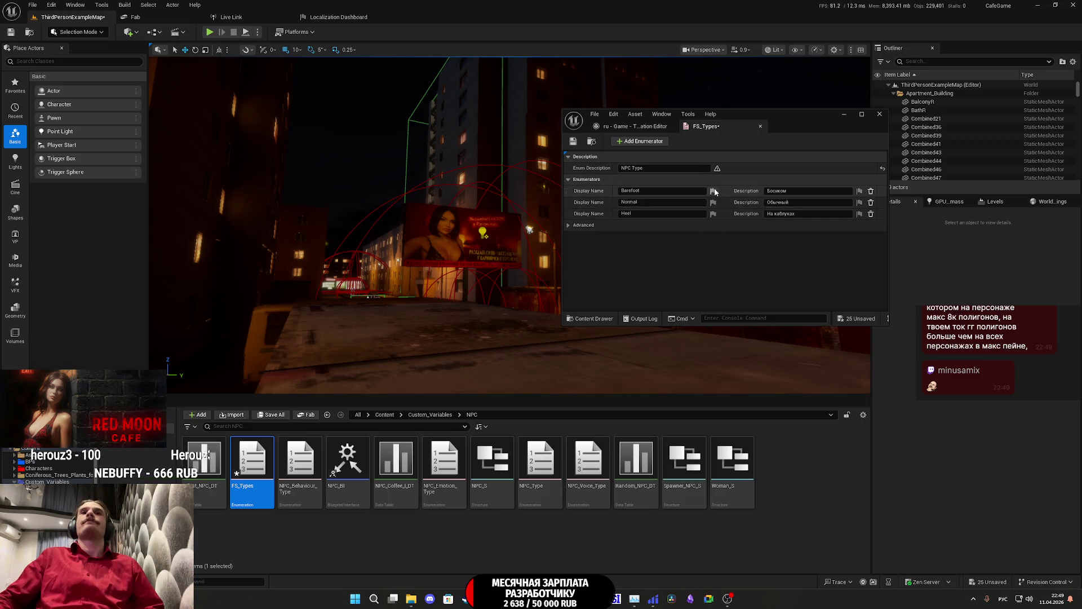
pyautogui.click(714, 202)
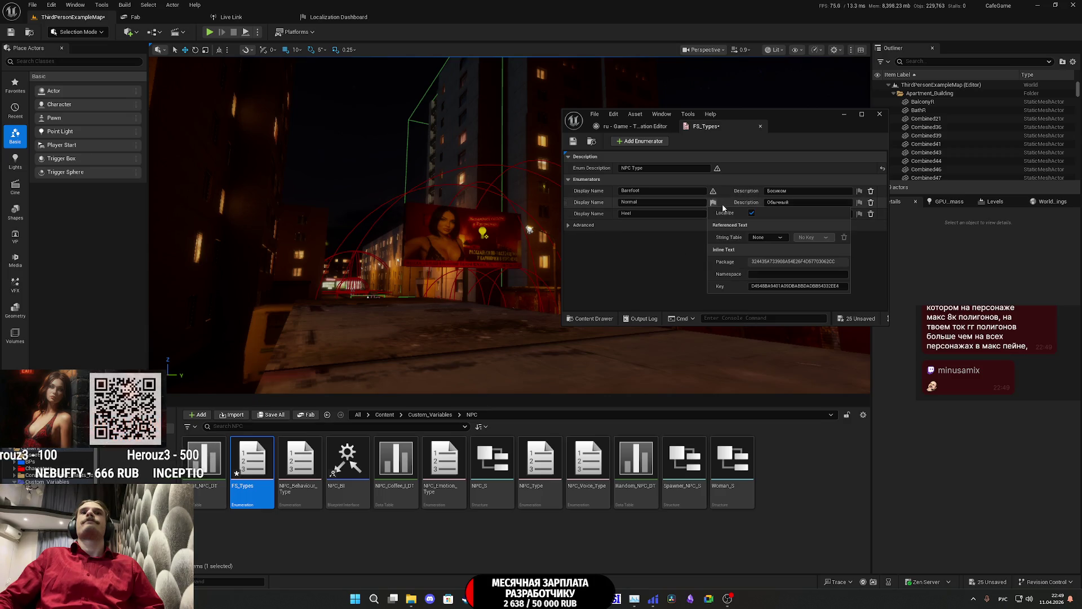
pyautogui.click(753, 213)
pyautogui.click(714, 214)
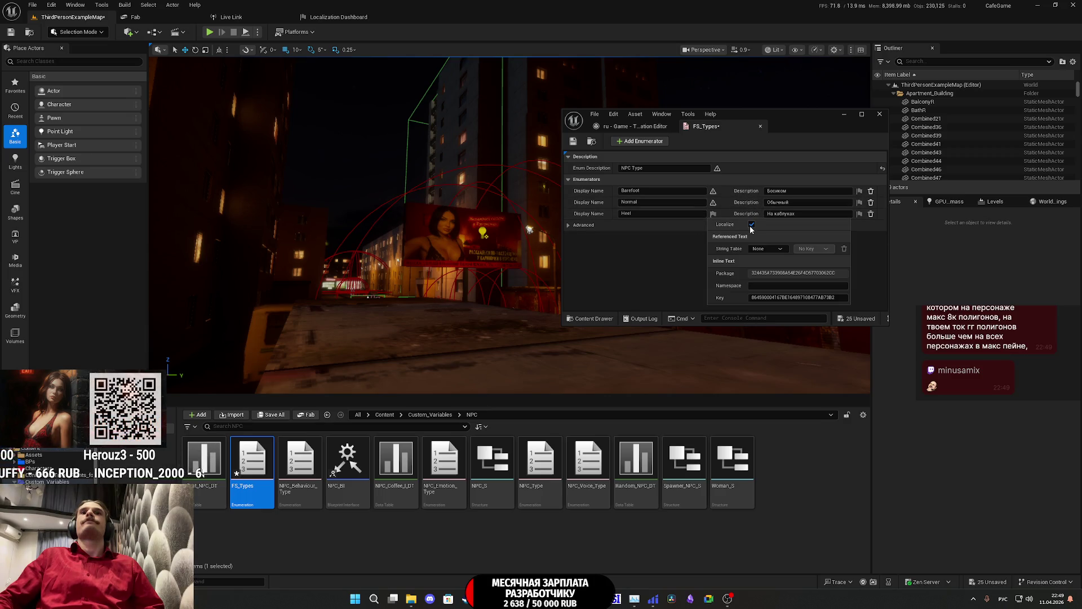
pyautogui.click(751, 224)
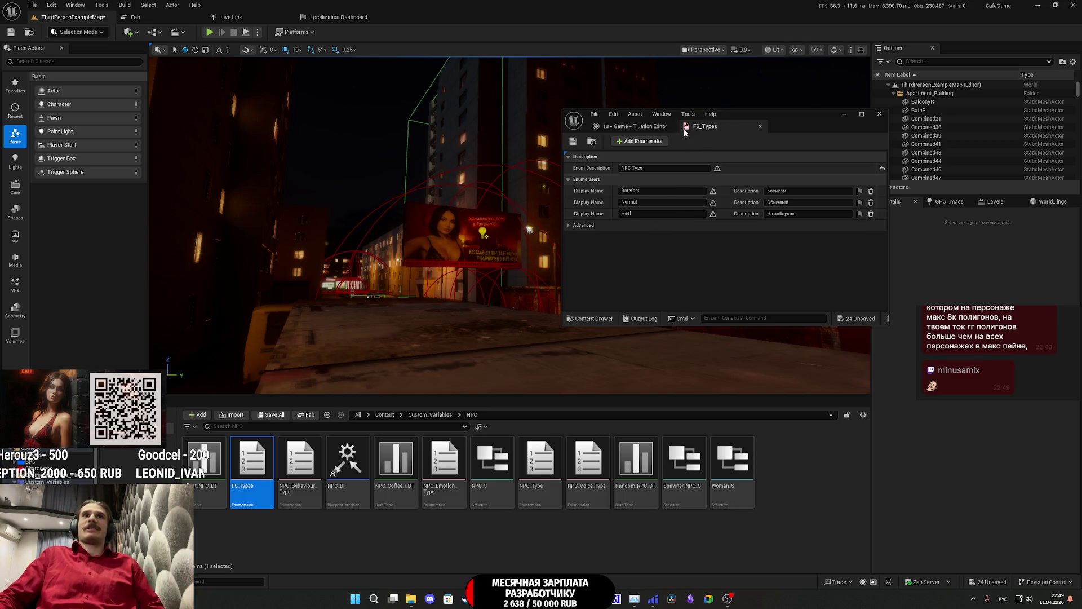
pyautogui.middleClick(711, 128)
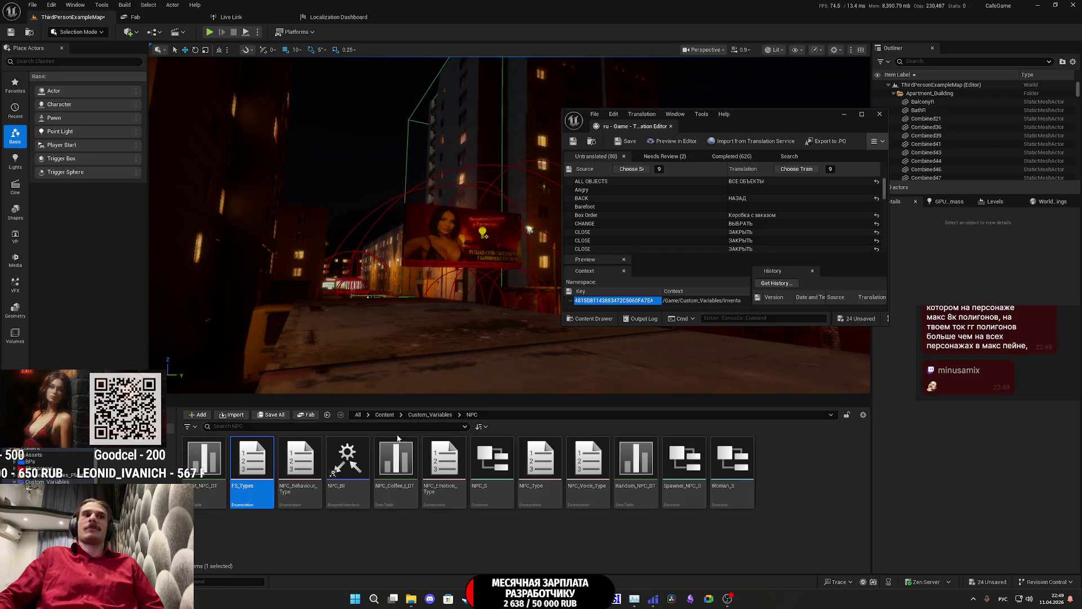
# Step: In NPC_Behaviour_Type, turn off Localize for the description, RandomWalk, FearRun and RuntoPlayer
pyautogui.click(310, 460)
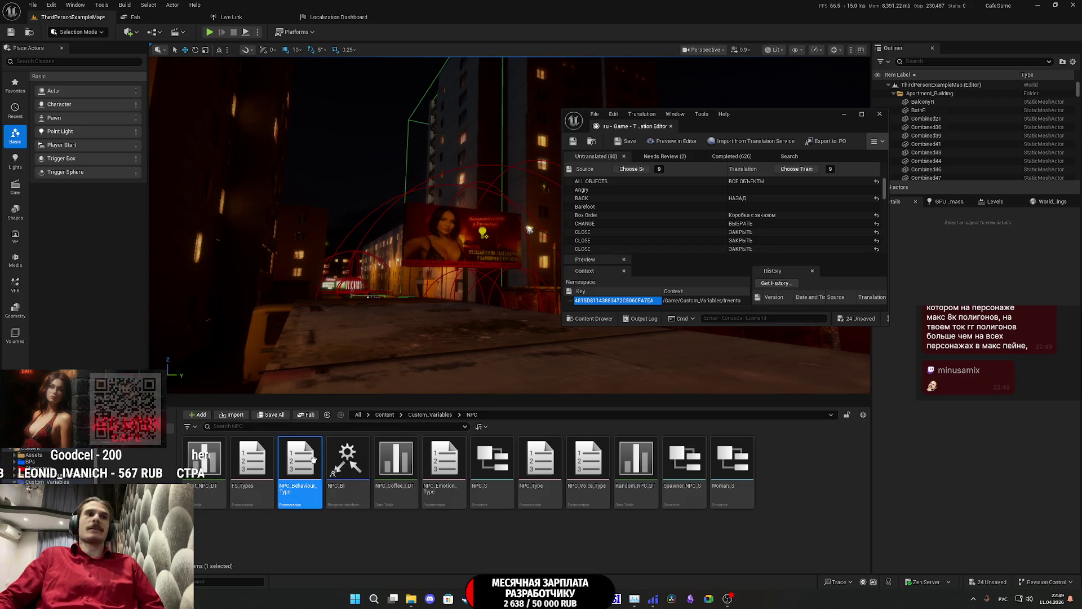
pyautogui.doubleClick(313, 459)
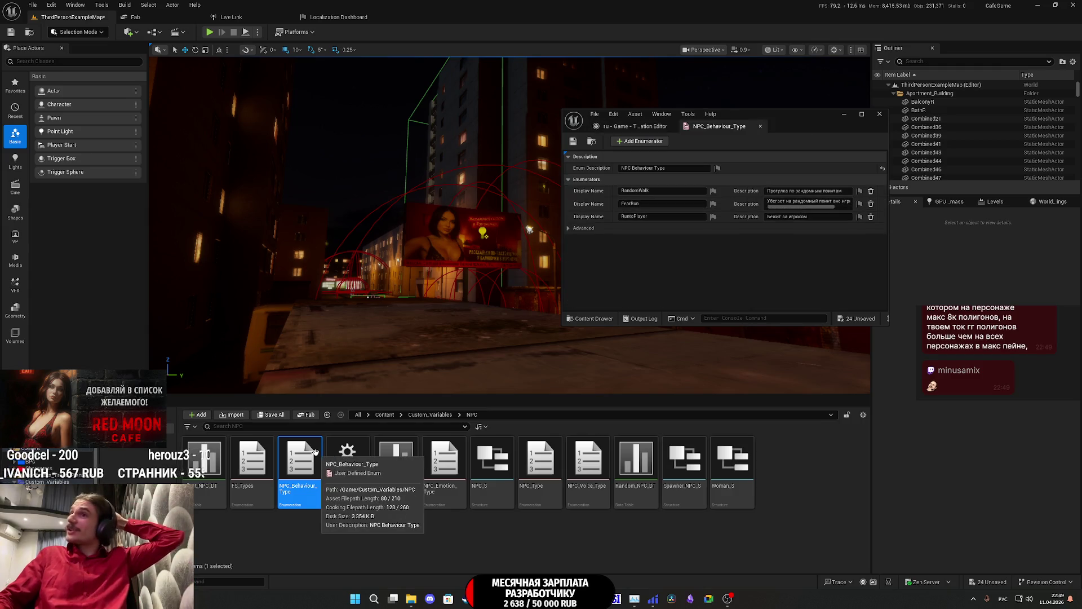
pyautogui.click(717, 170)
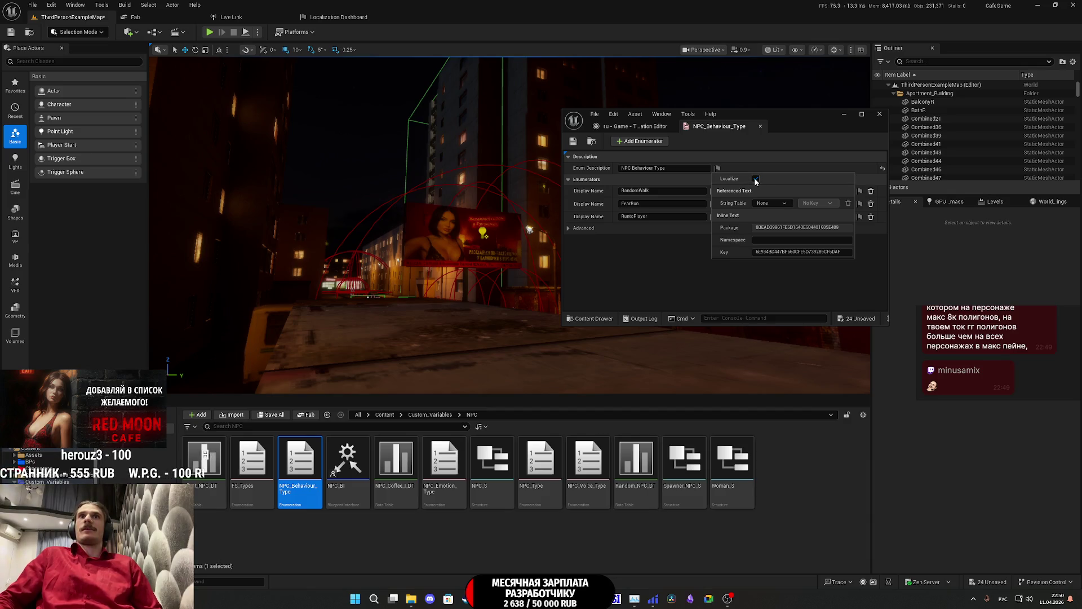
pyautogui.click(756, 179)
pyautogui.click(713, 192)
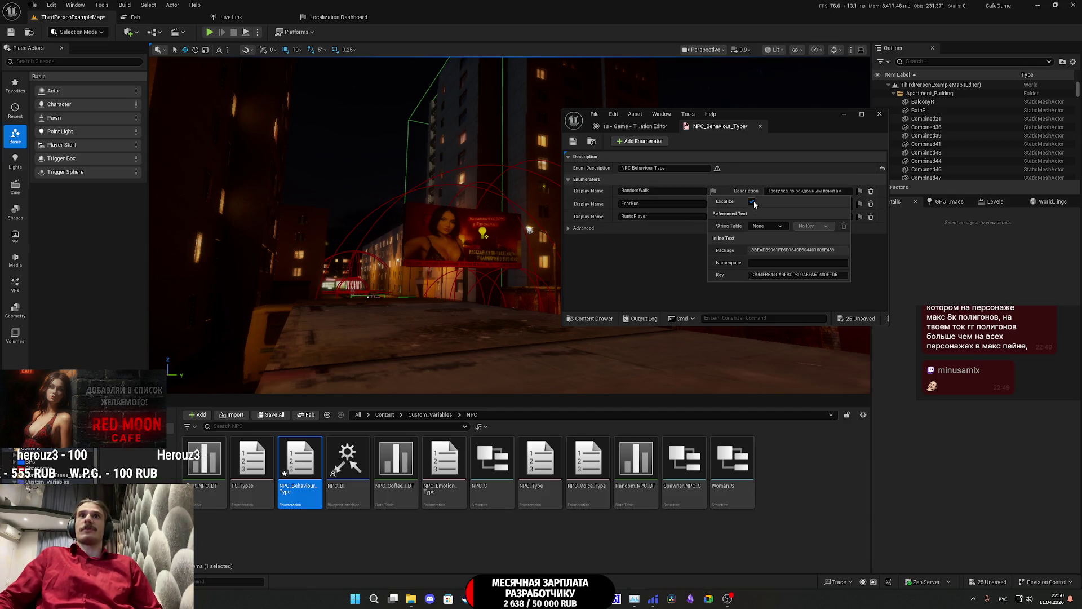
pyautogui.click(752, 201)
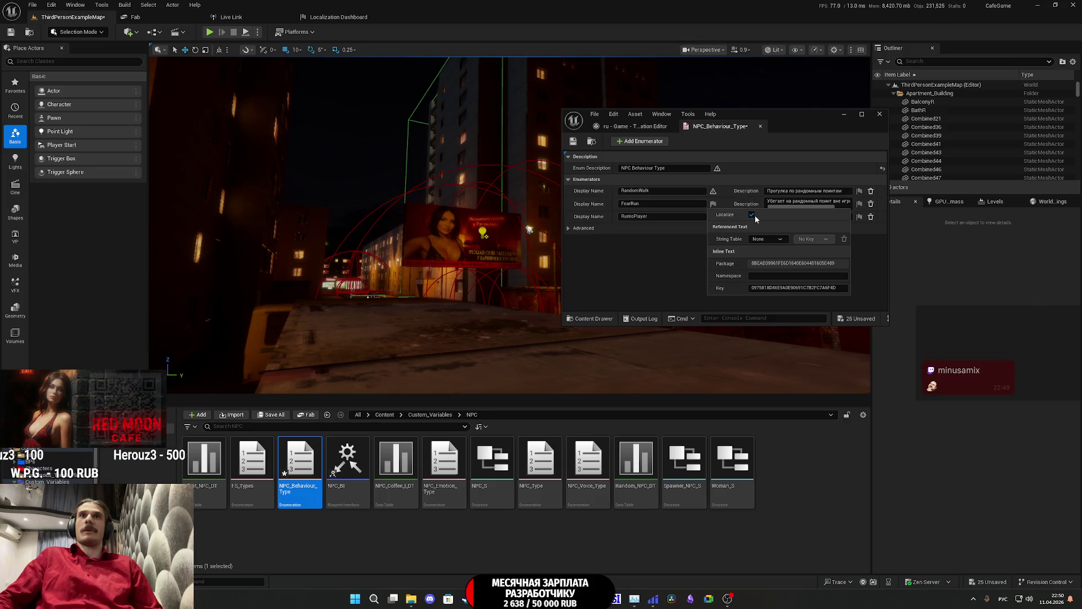
pyautogui.click(713, 216)
pyautogui.click(662, 264)
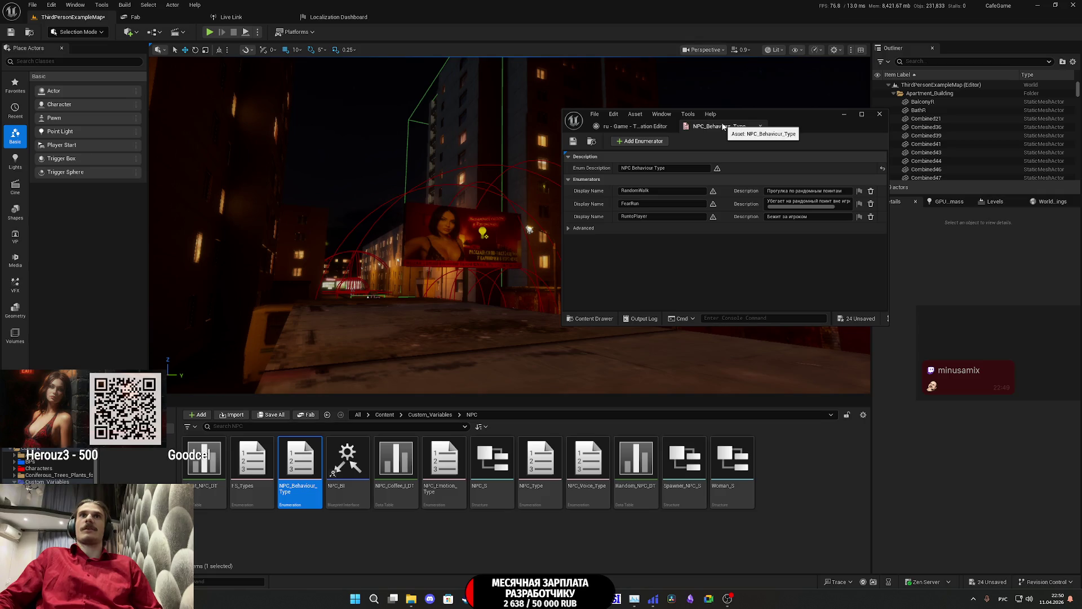
pyautogui.click(760, 126)
pyautogui.click(442, 463)
# Step: Turn off localization for NPC_Emotion_Type's description and its Angry, Normal and Fear display names
pyautogui.doubleClick(442, 462)
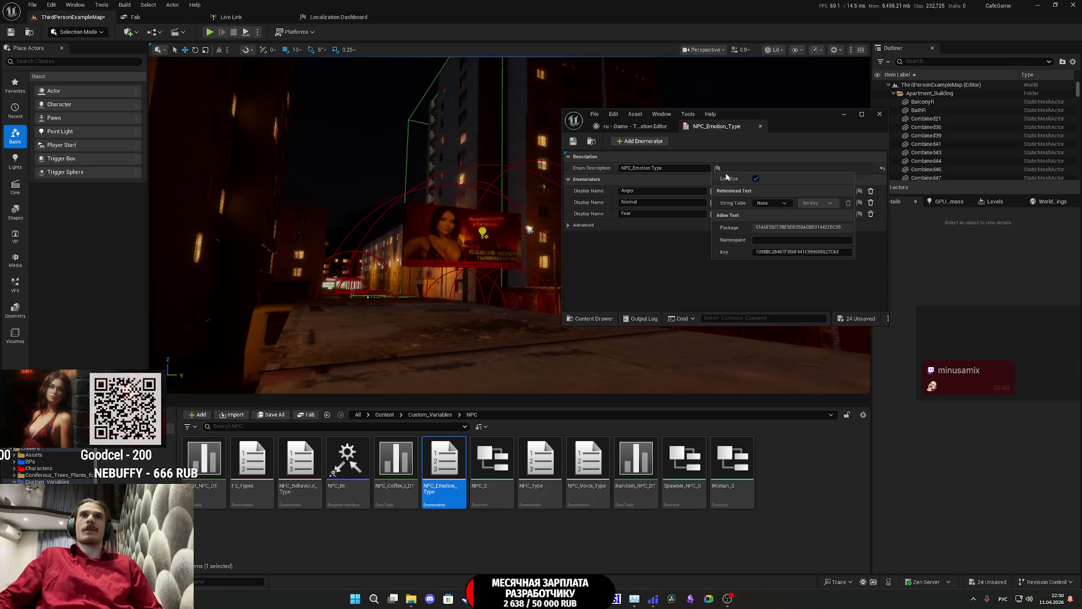
pyautogui.click(717, 168)
pyautogui.click(756, 184)
pyautogui.click(713, 191)
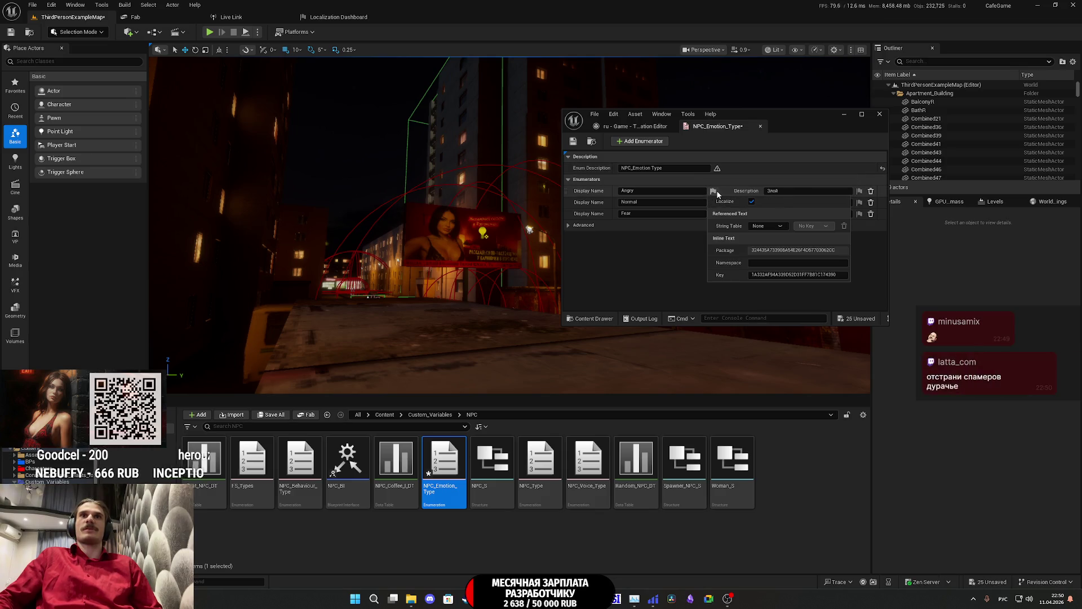
pyautogui.click(751, 201)
pyautogui.click(713, 202)
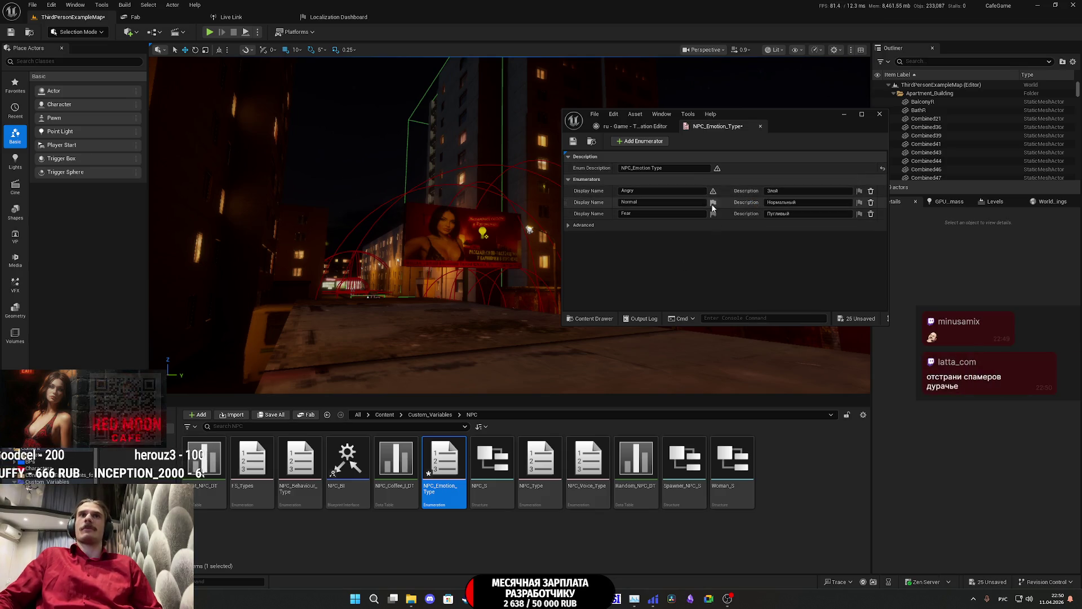
pyautogui.click(752, 214)
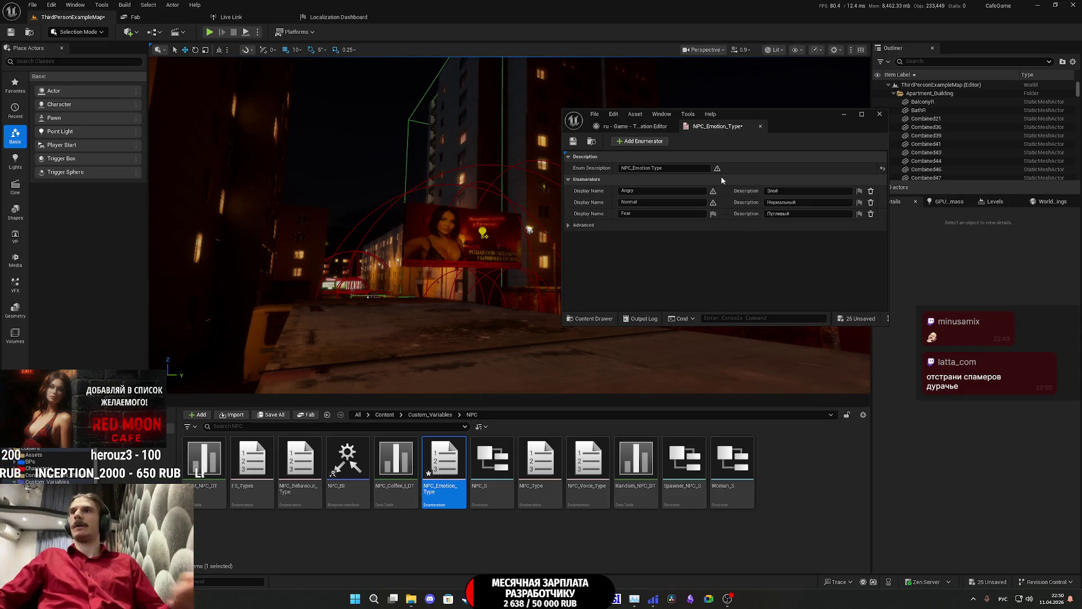
pyautogui.click(713, 214)
pyautogui.click(751, 225)
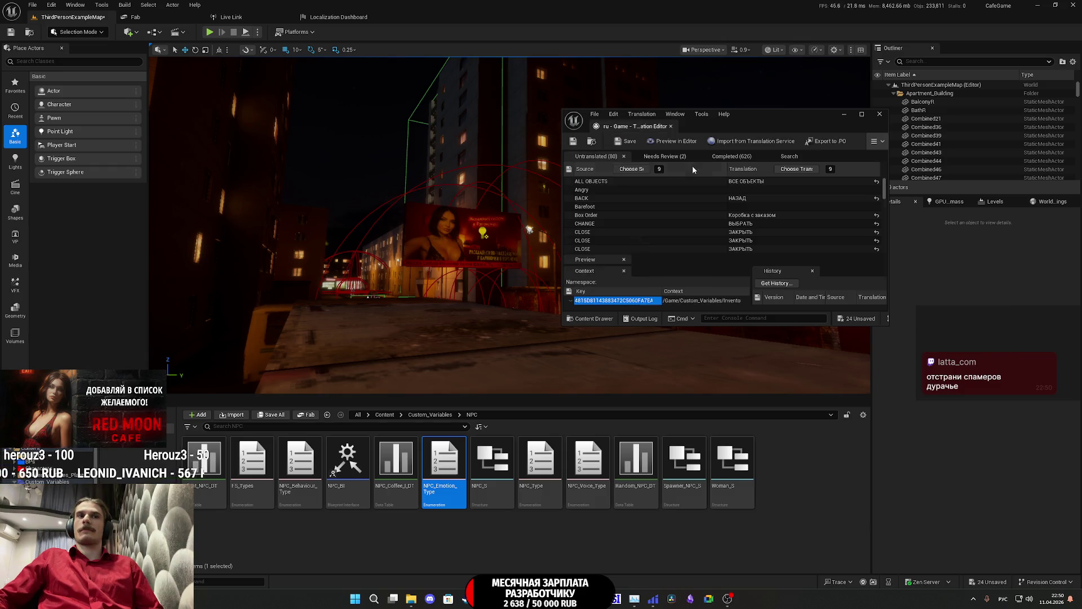
# Step: In NPC_Type, exclude the description plus Old Man, Old Woman and Tired Man from localization
pyautogui.doubleClick(540, 460)
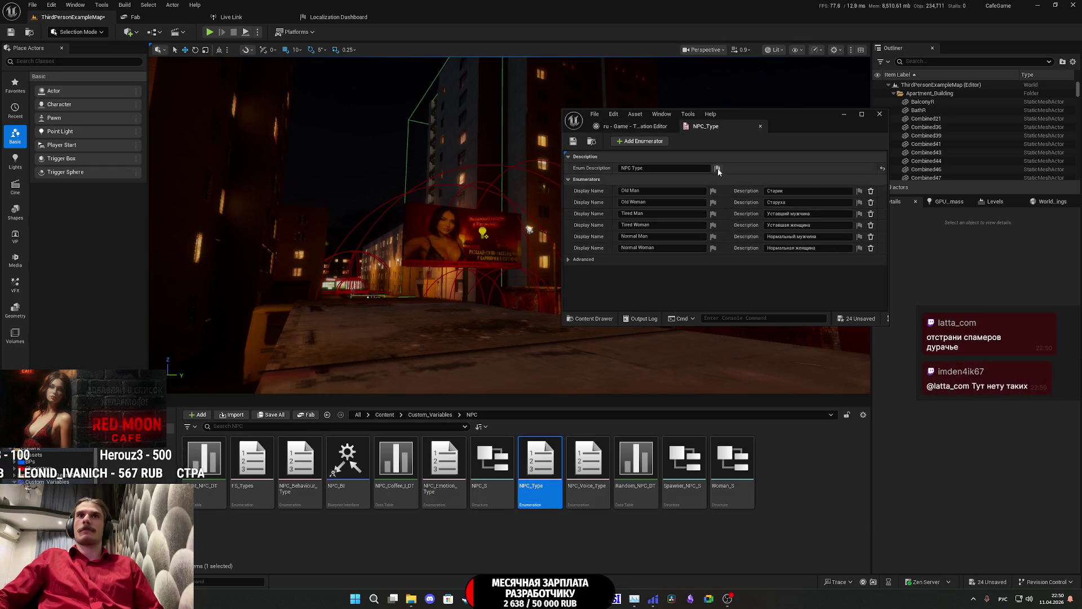
pyautogui.click(717, 168)
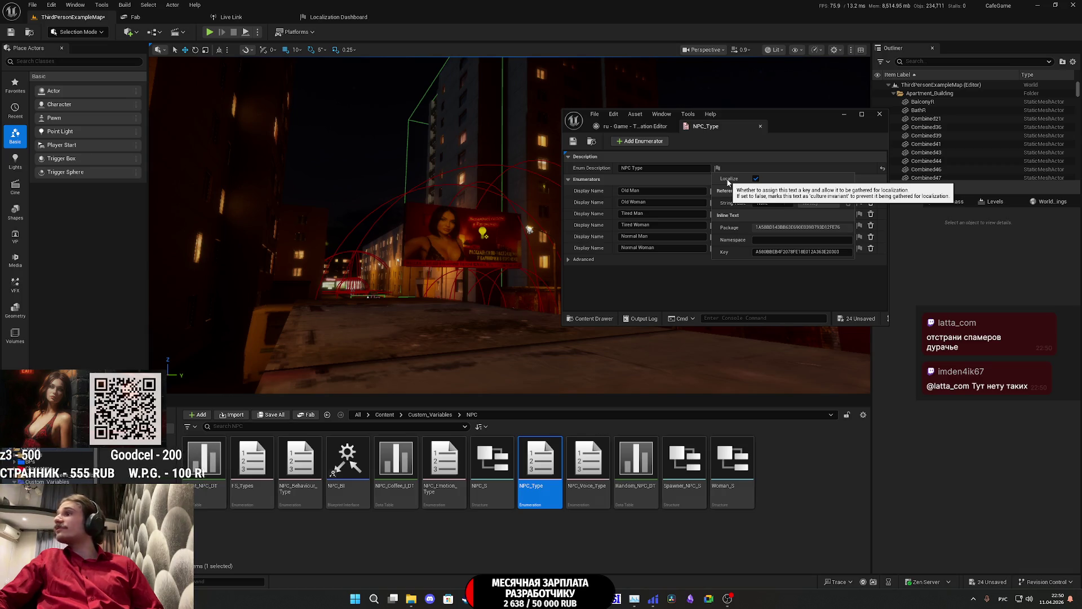
pyautogui.click(756, 178)
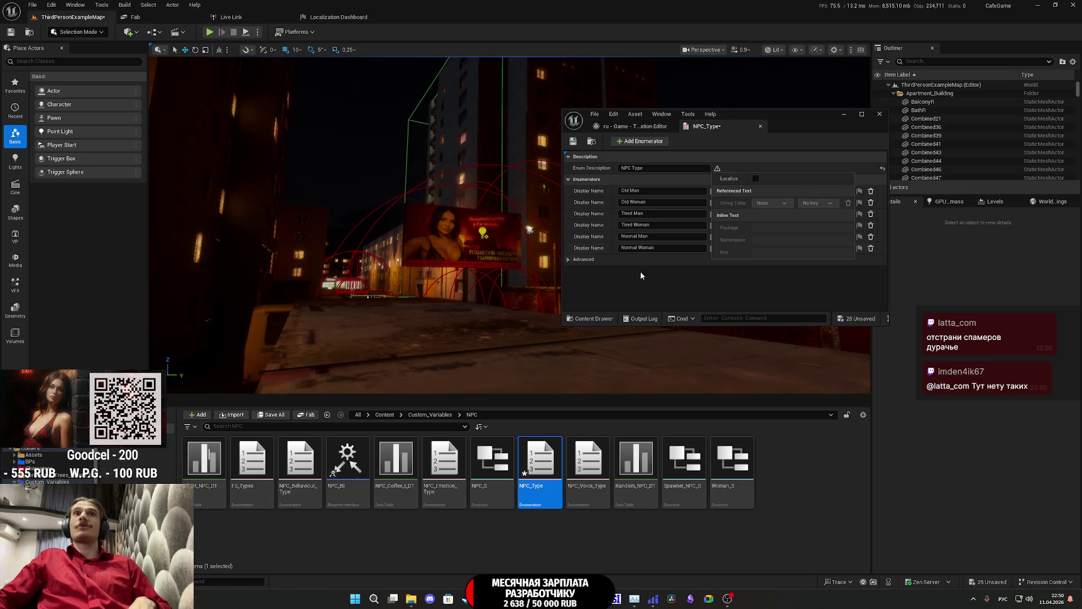
pyautogui.click(712, 195)
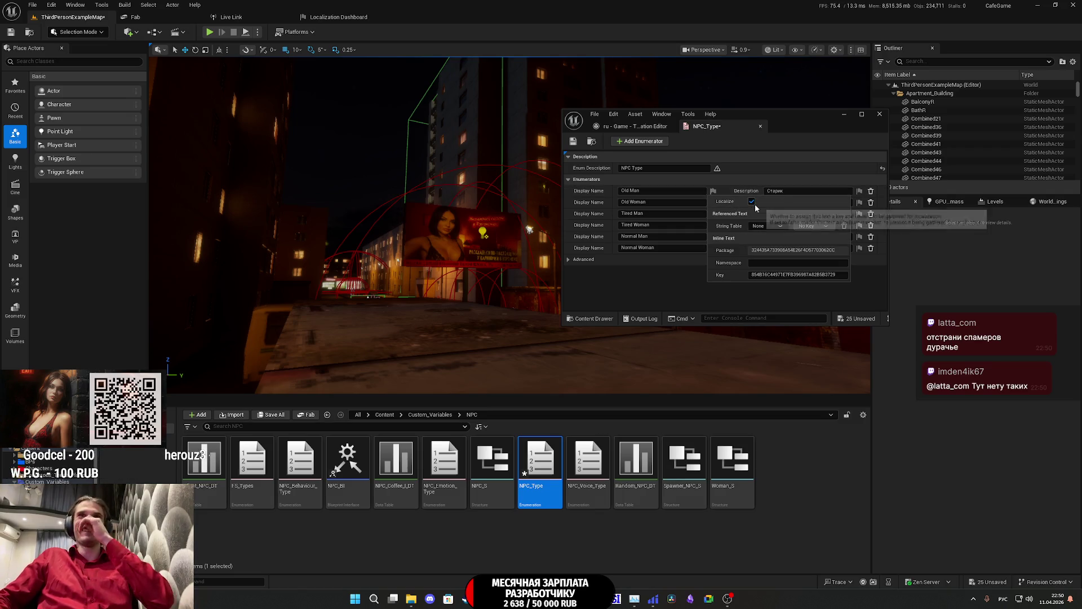
pyautogui.click(755, 204)
pyautogui.click(713, 202)
pyautogui.click(756, 212)
pyautogui.click(713, 214)
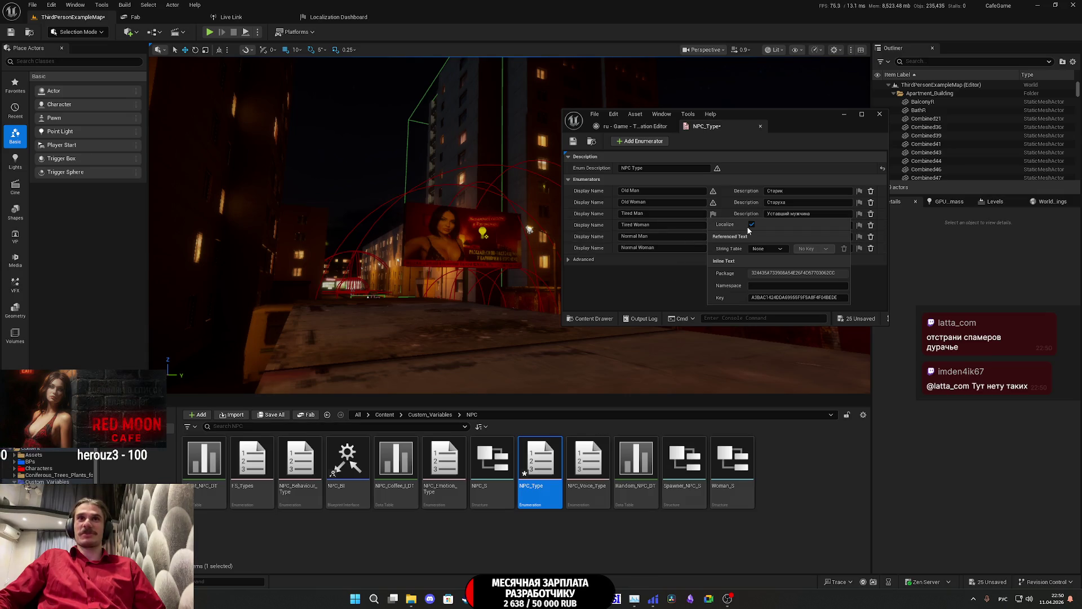
pyautogui.click(749, 222)
# Step: Exclude NPC_Type's Tired Woman, Normal Man and Normal Woman display names from localization
pyautogui.click(713, 225)
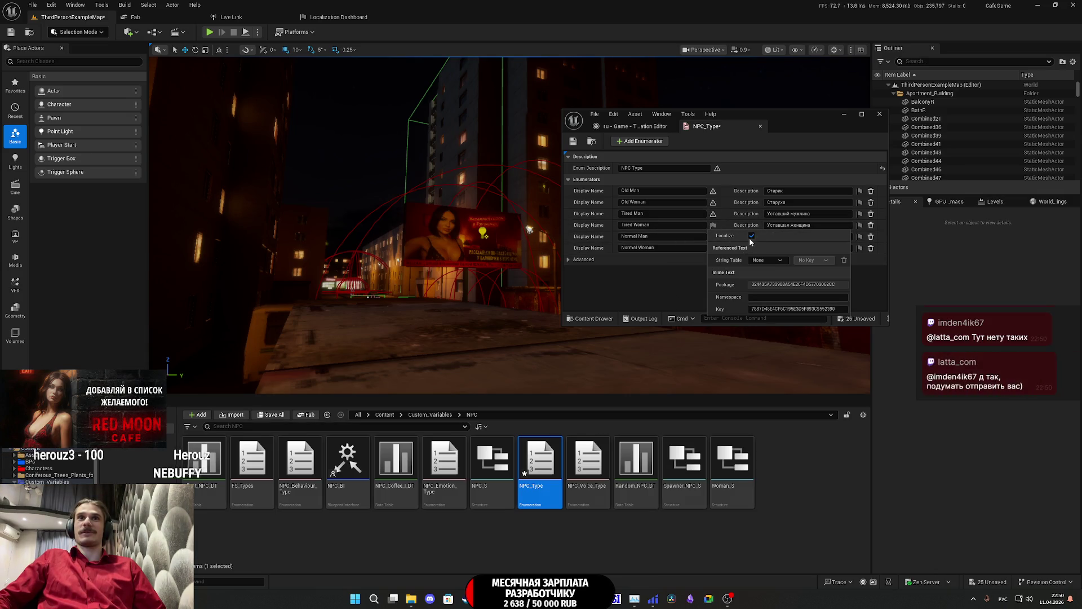
pyautogui.click(749, 236)
pyautogui.click(713, 237)
pyautogui.click(751, 247)
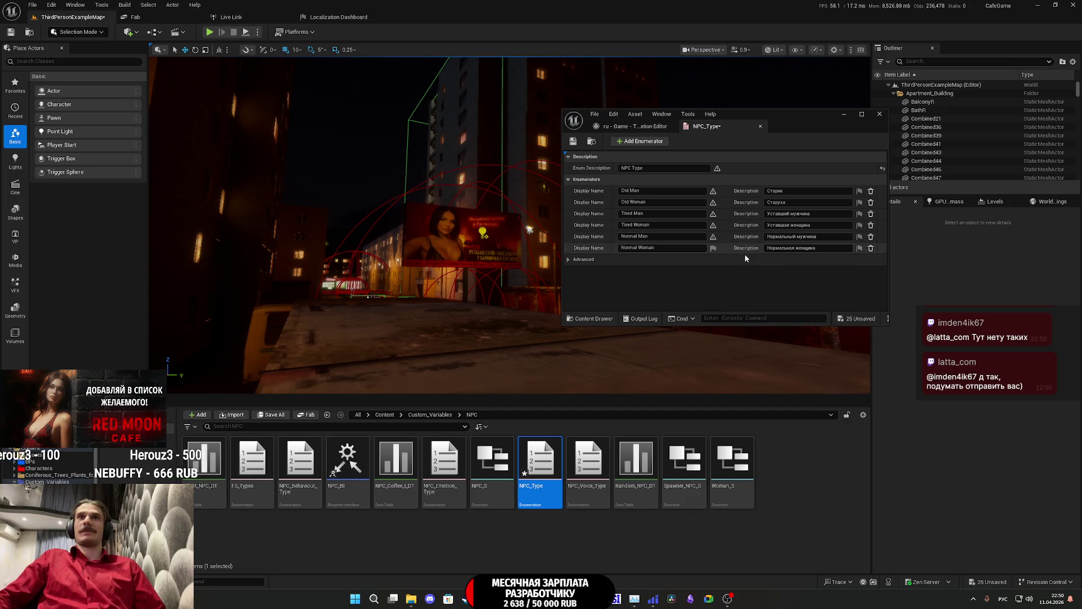
pyautogui.click(713, 248)
pyautogui.click(751, 258)
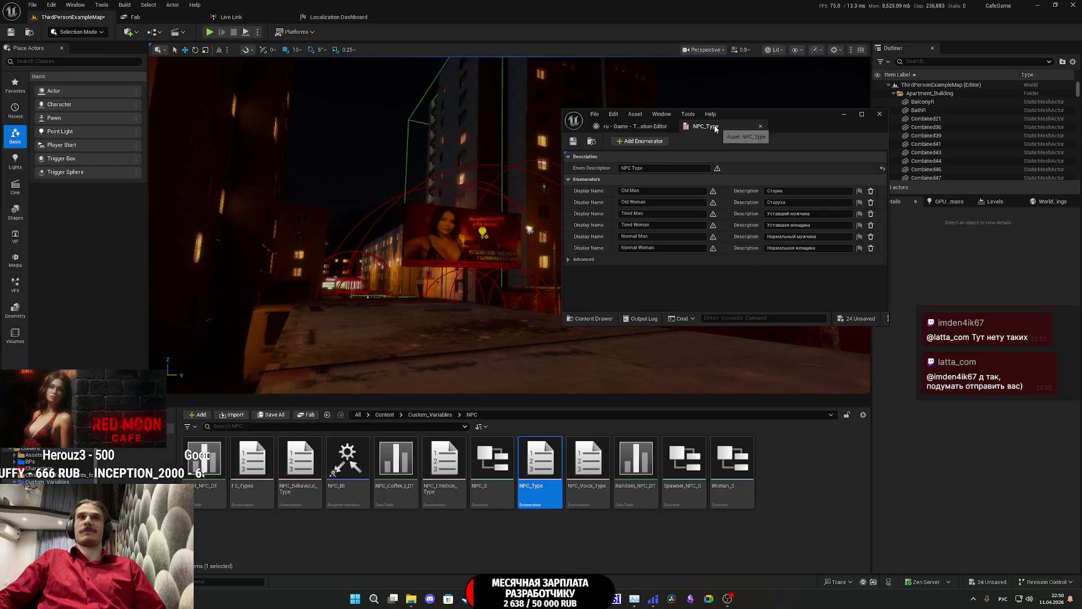
pyautogui.doubleClick(588, 460)
# Step: Exclude NPC_Voice_Type's description and the CoffeeStart and CoffeeWait display names from localization
pyautogui.click(717, 168)
pyautogui.click(755, 178)
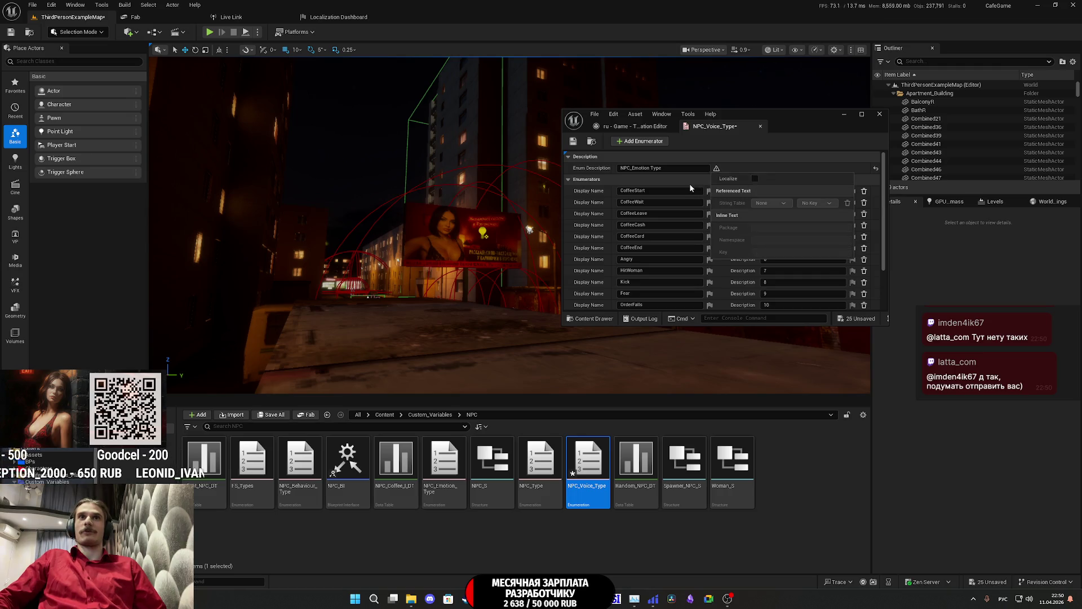
pyautogui.click(709, 190)
pyautogui.click(748, 201)
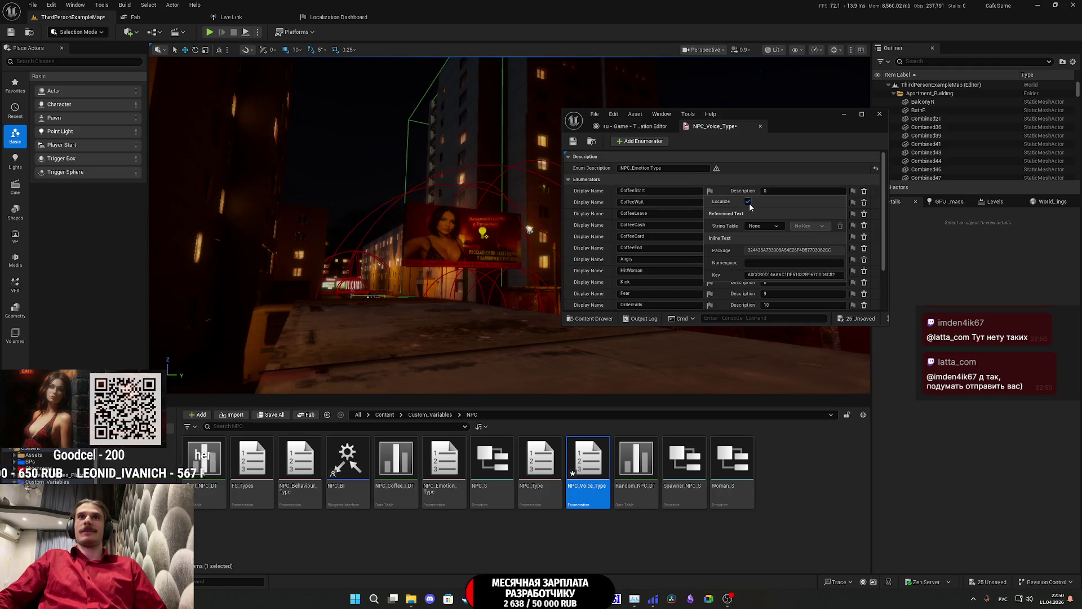
pyautogui.click(748, 201)
pyautogui.click(710, 201)
pyautogui.click(747, 213)
# Step: Exclude CoffeeLeave, CoffeeCash, CoffeeCard and CoffeeEnd display names from localization
pyautogui.click(709, 213)
pyautogui.click(748, 225)
pyautogui.click(712, 226)
pyautogui.click(747, 236)
pyautogui.click(710, 236)
pyautogui.click(747, 248)
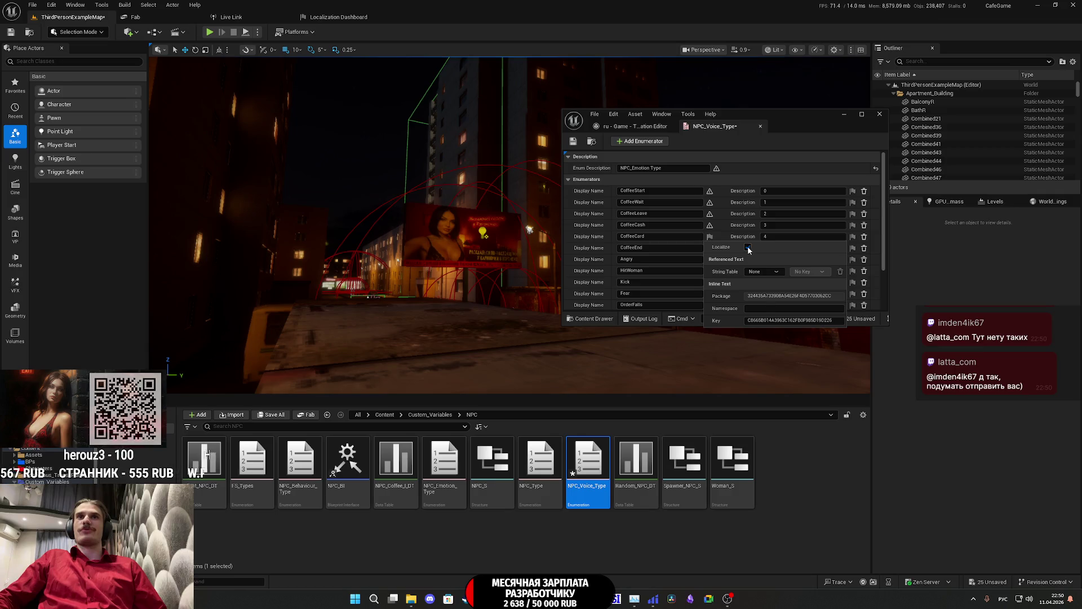
pyautogui.click(710, 248)
pyautogui.click(748, 258)
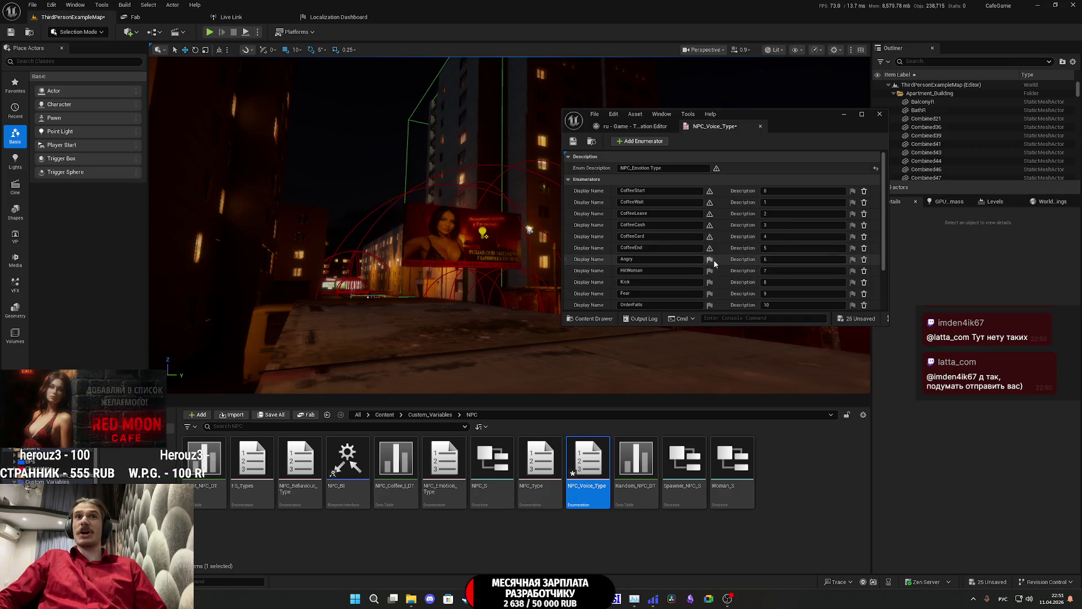
# Step: Exclude the Angry, HitWoman, Kick, Fear and OrderFalls display names from localization
pyautogui.click(710, 260)
pyautogui.click(748, 270)
pyautogui.scroll(-2, 673, 260)
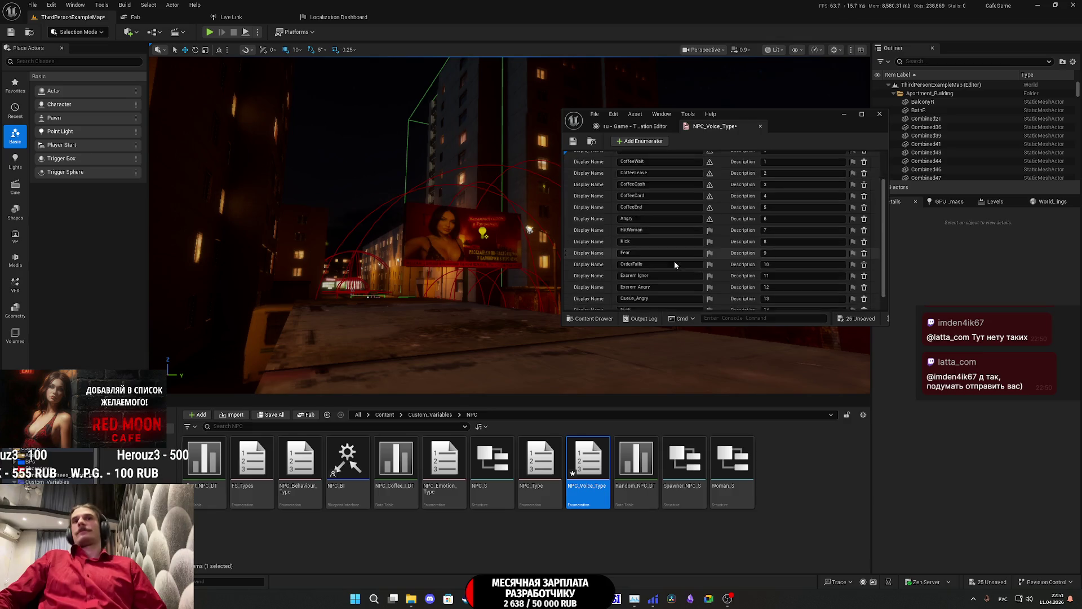
pyautogui.click(710, 217)
pyautogui.click(748, 227)
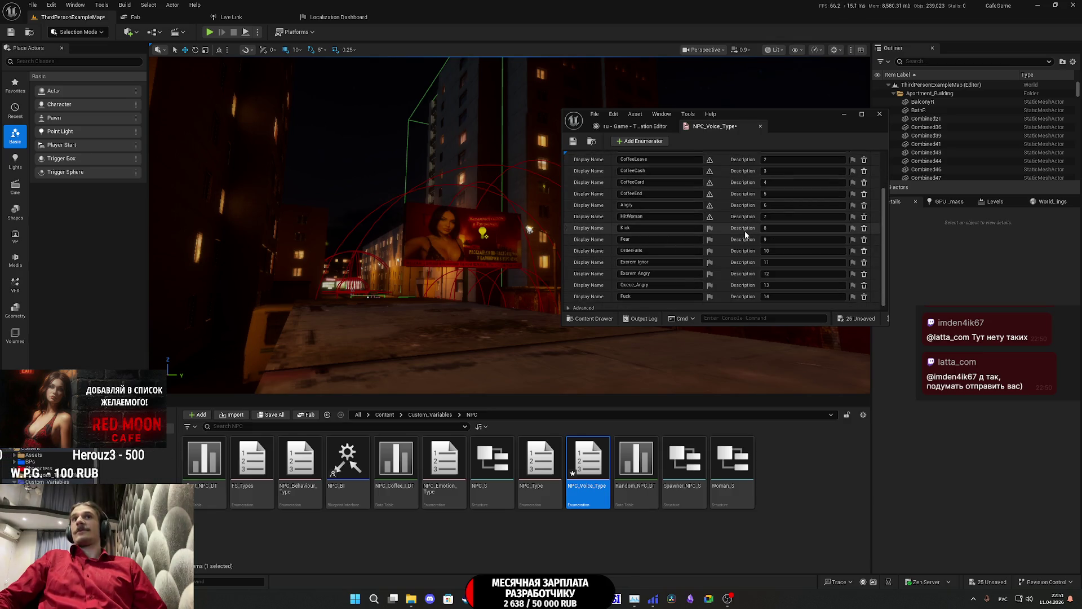
pyautogui.click(710, 228)
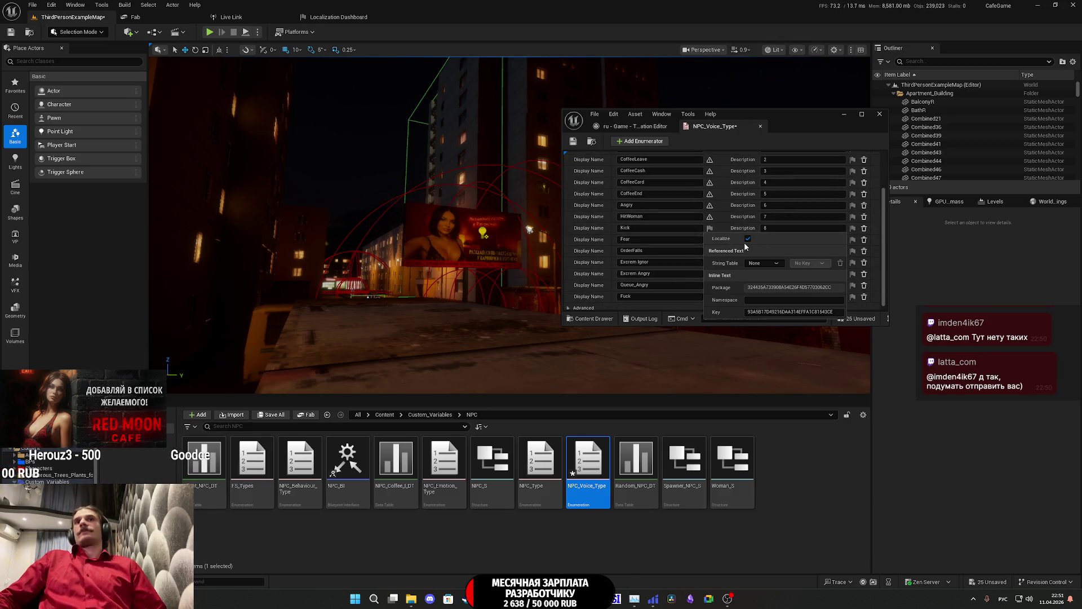
pyautogui.click(747, 238)
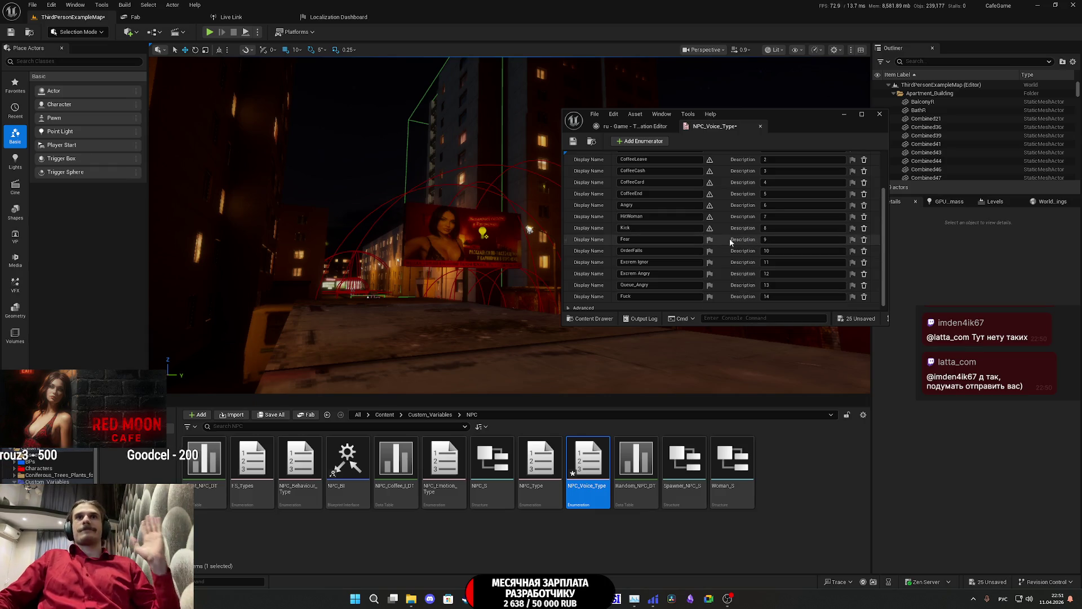
pyautogui.click(710, 239)
pyautogui.click(747, 251)
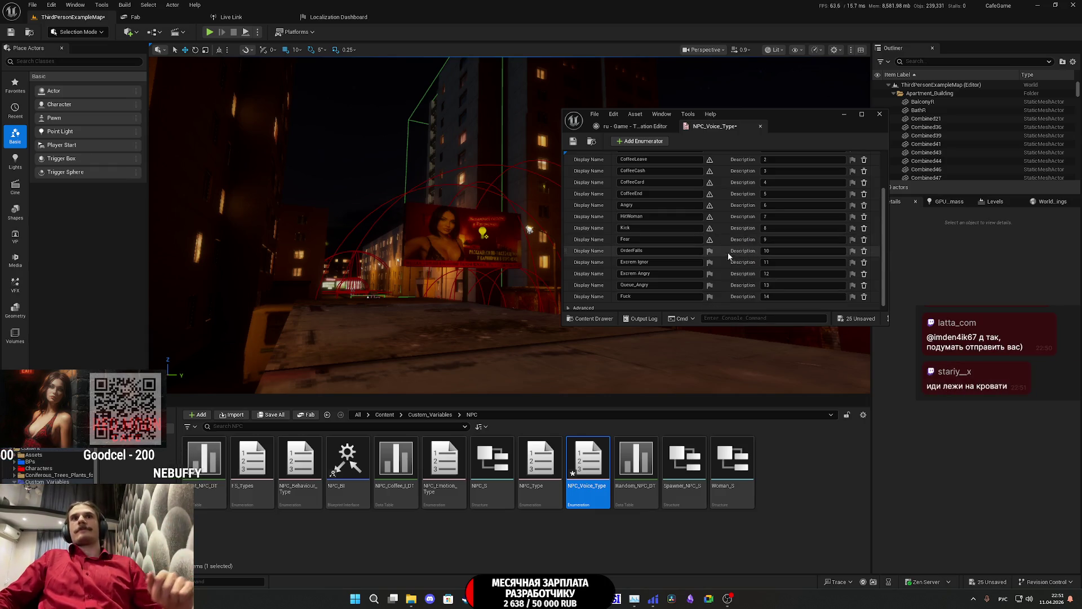
pyautogui.click(709, 250)
pyautogui.click(747, 263)
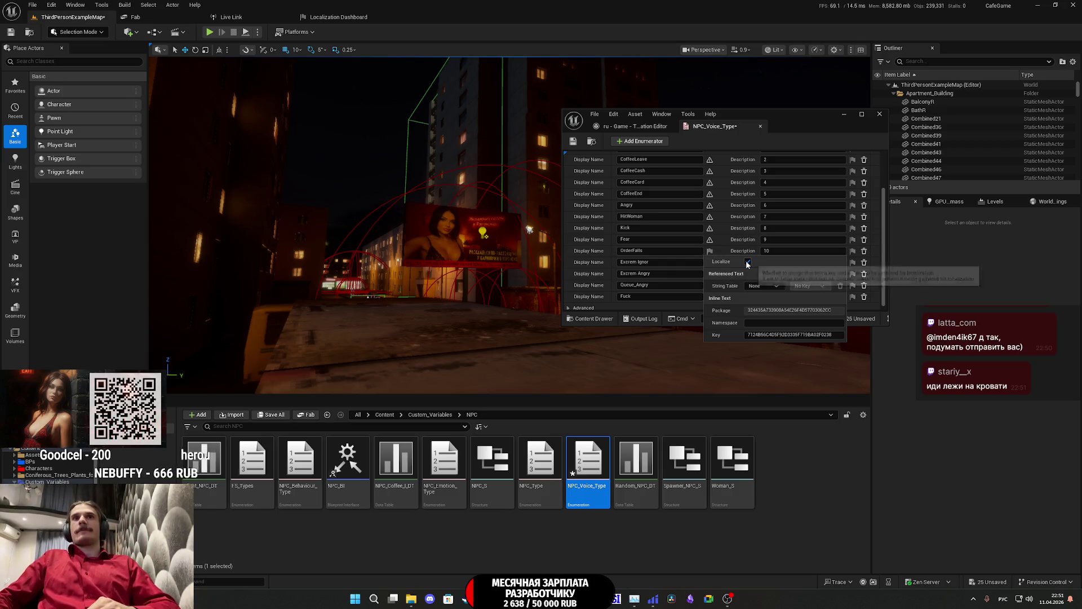
# Step: Exclude Excrem Ignor, Excrem Angry, Queue_Angry and the last display name from localization
pyautogui.click(710, 262)
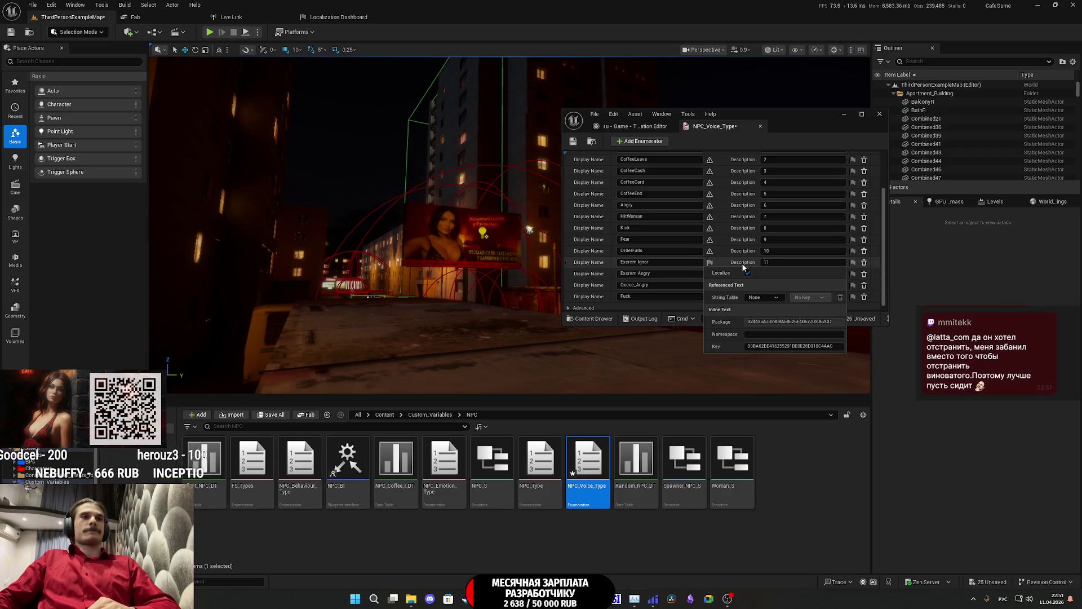
pyautogui.click(748, 273)
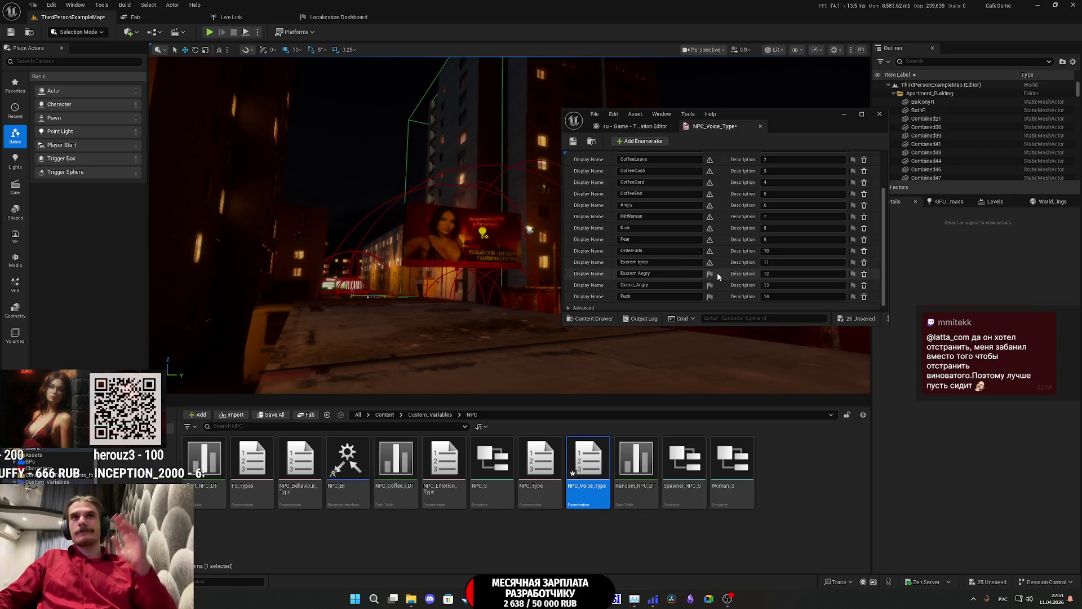
pyautogui.click(711, 274)
pyautogui.click(748, 284)
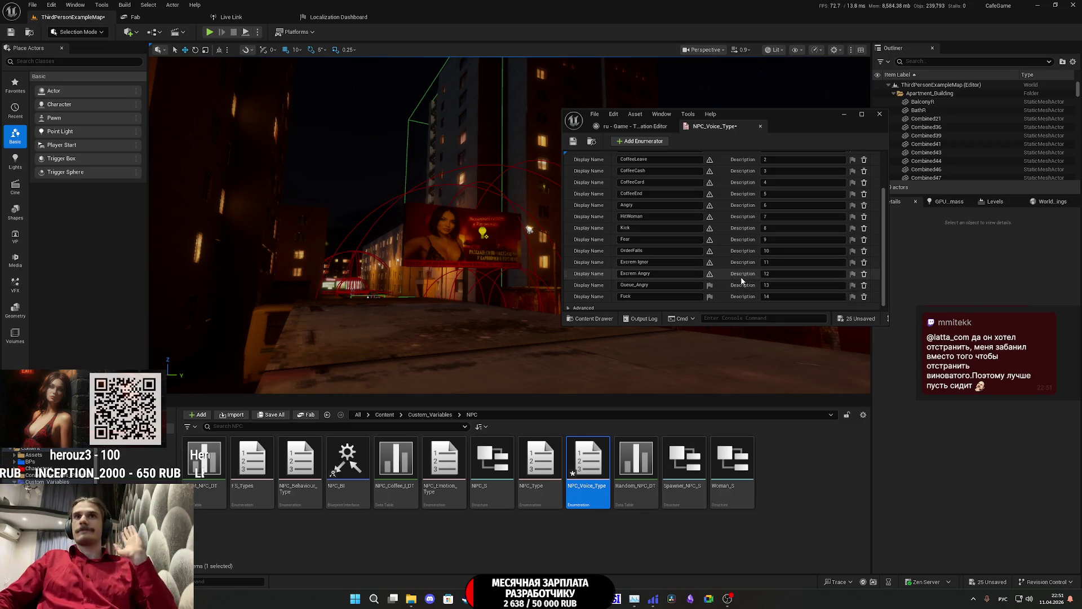
pyautogui.click(710, 281)
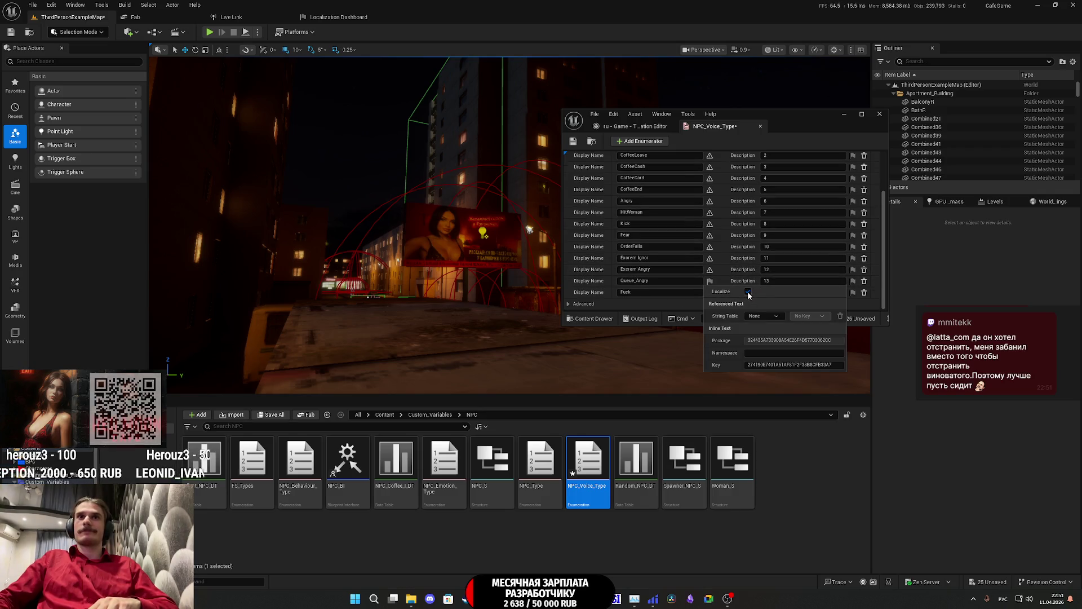
pyautogui.click(747, 291)
pyautogui.click(711, 291)
pyautogui.click(748, 302)
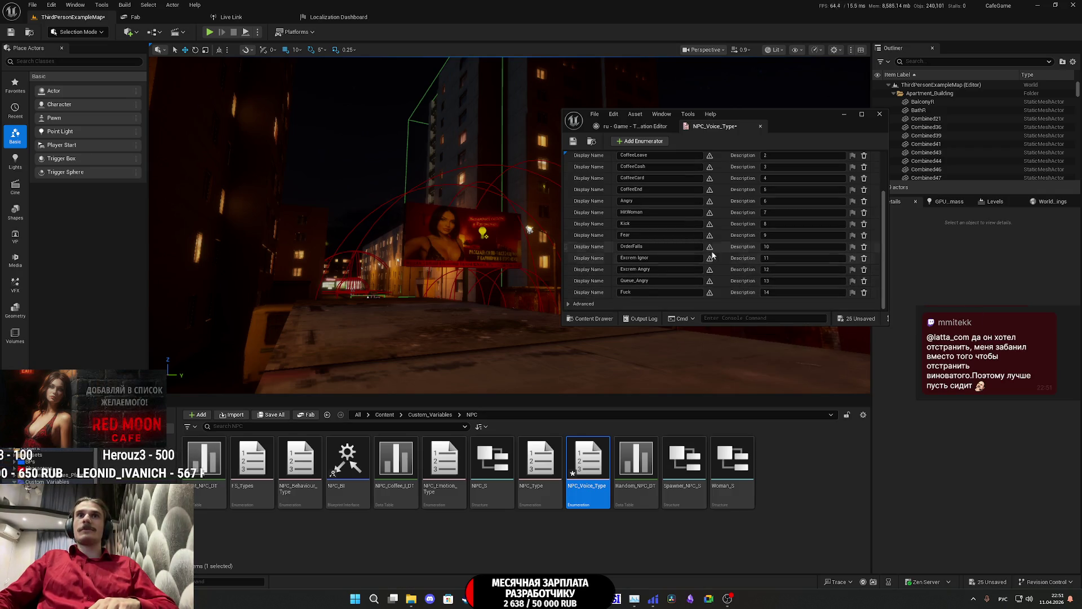
# Step: Save and close NPC_Voice_Type, then browse into the Custom_Variables Inventory folder
pyautogui.scroll(3, 699, 237)
pyautogui.click(573, 141)
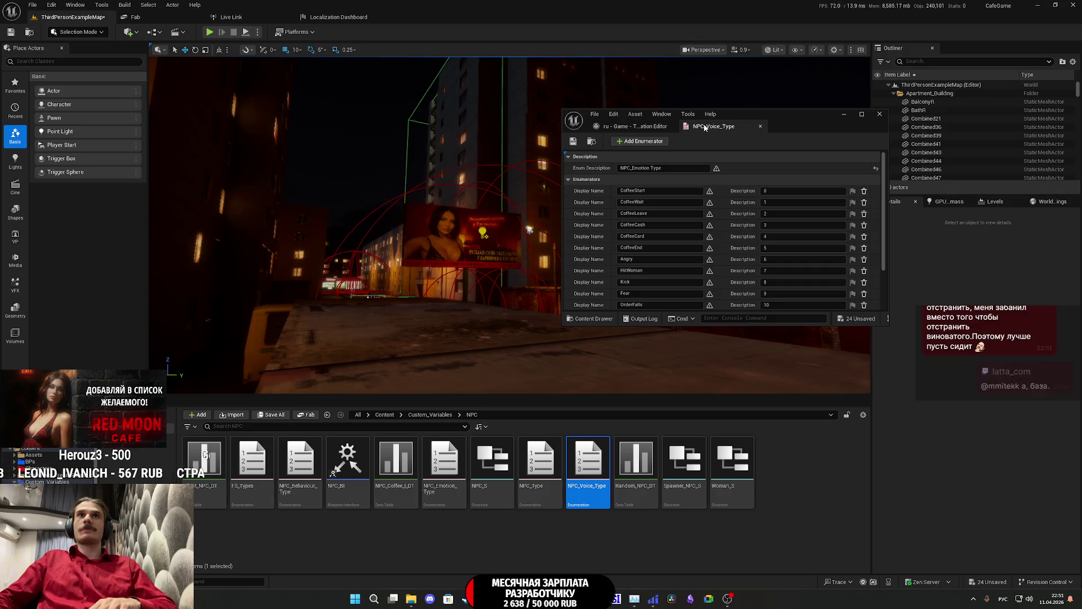
pyautogui.click(760, 126)
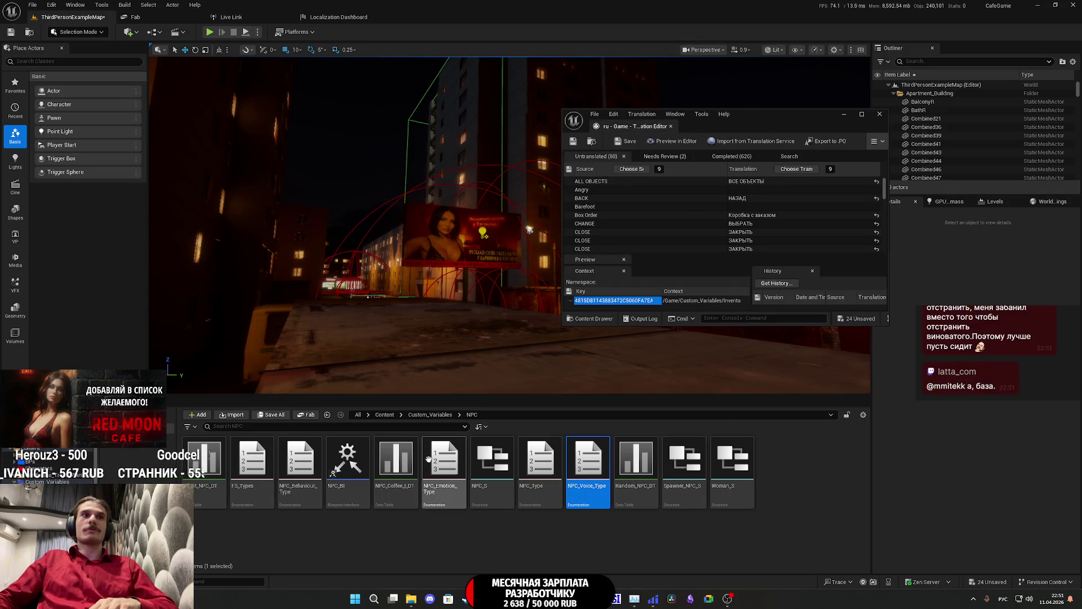
pyautogui.click(430, 414)
pyautogui.doubleClick(254, 464)
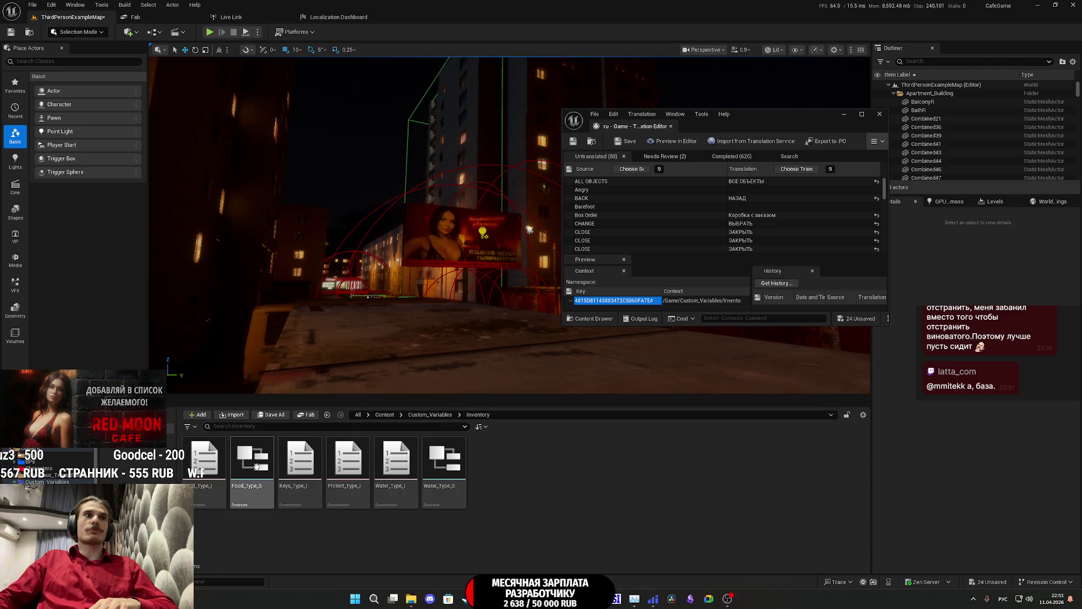
# Step: Exclude Food_Type_I's Chips, Energy_Bar, Nuts, Fish and Meat display names from localization
pyautogui.click(204, 465)
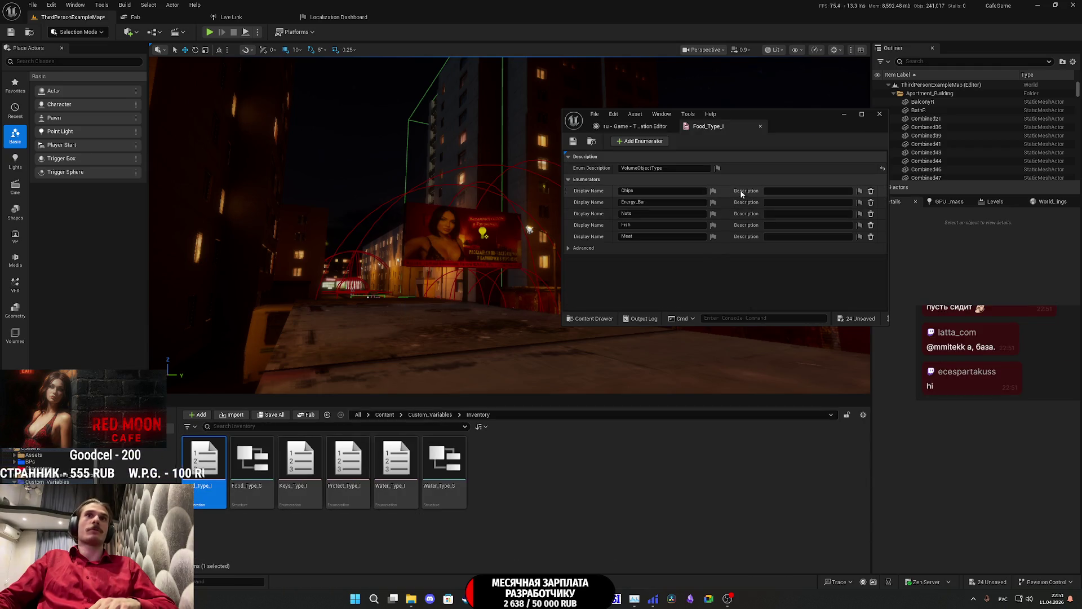
pyautogui.click(713, 193)
pyautogui.click(752, 201)
pyautogui.click(713, 202)
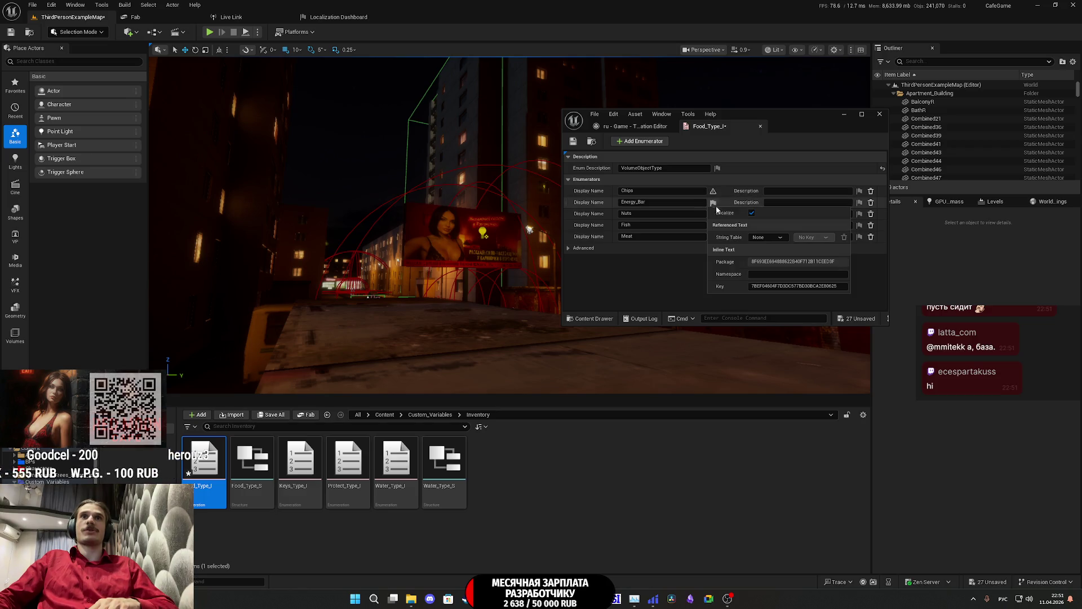
pyautogui.click(713, 214)
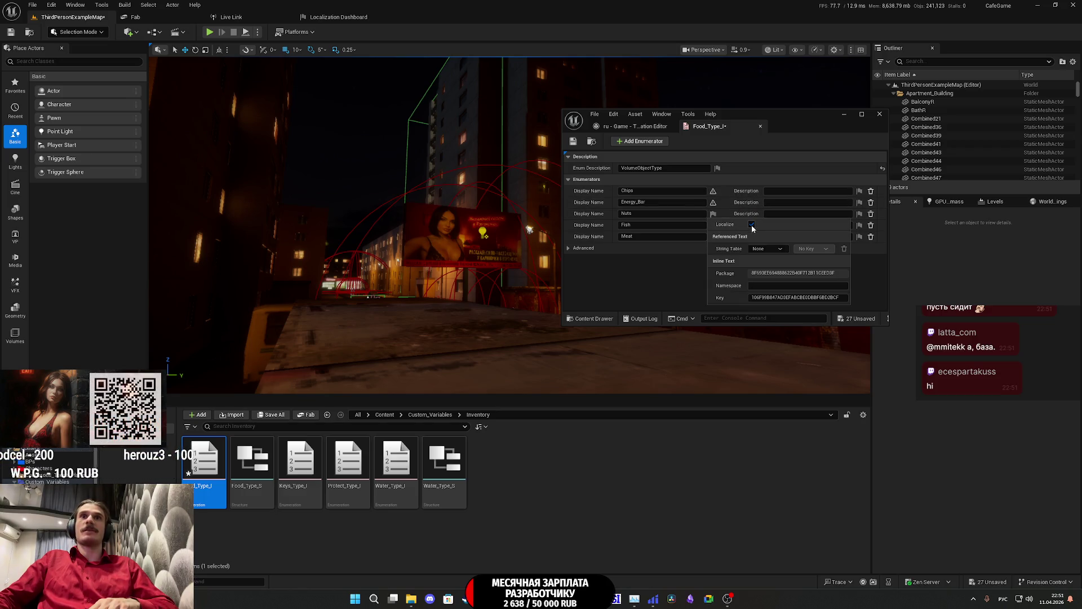
pyautogui.click(752, 224)
pyautogui.click(714, 224)
pyautogui.click(749, 236)
pyautogui.click(714, 237)
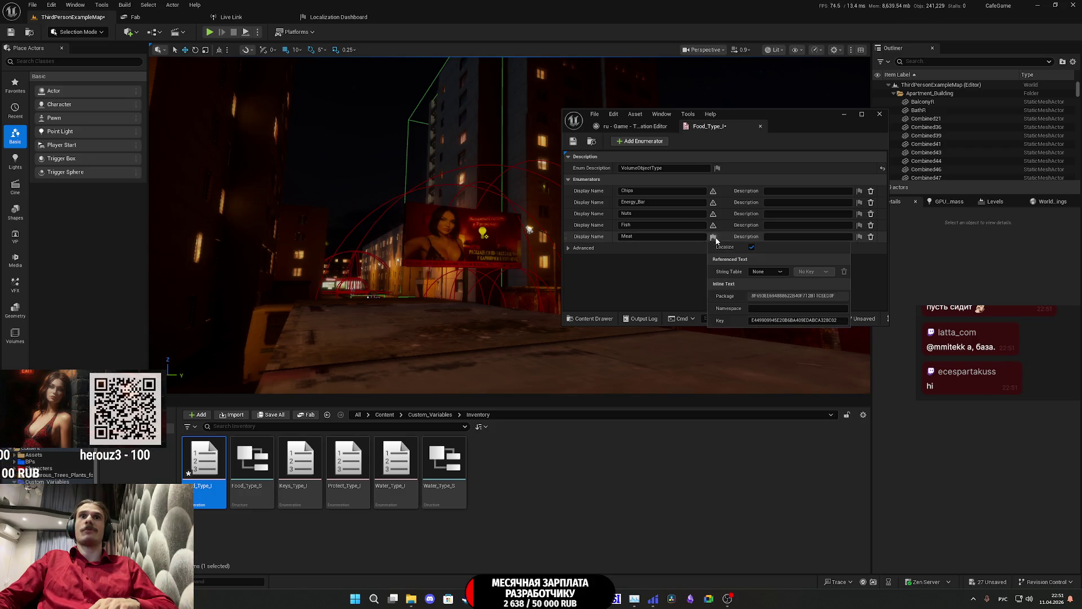
pyautogui.click(752, 246)
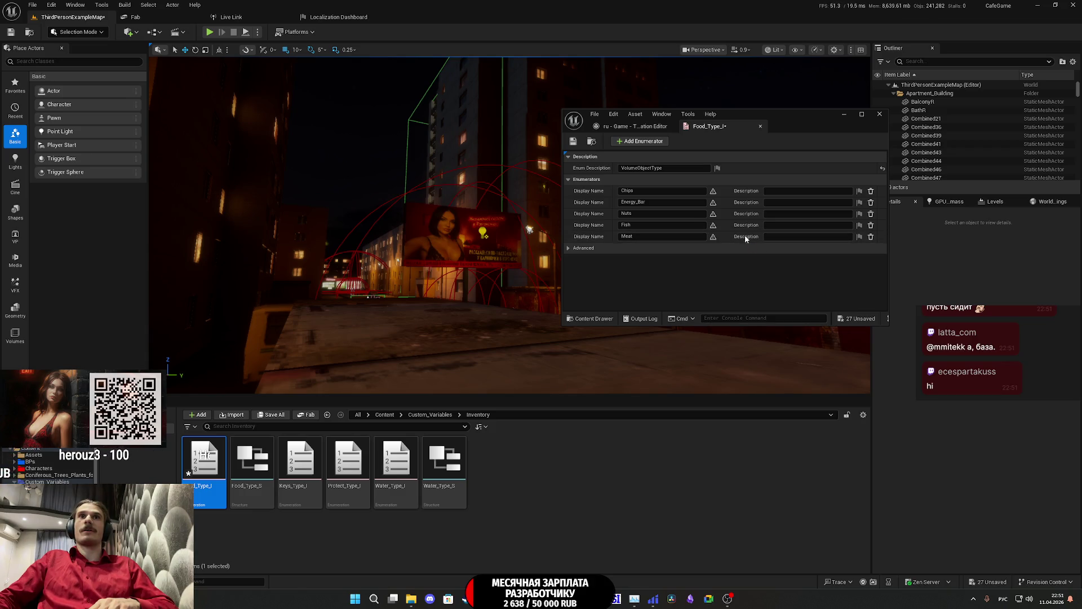
pyautogui.middleClick(694, 128)
# Step: Exclude Keys_Type_I's Apartment_Key and None display names from localization
pyautogui.doubleClick(312, 462)
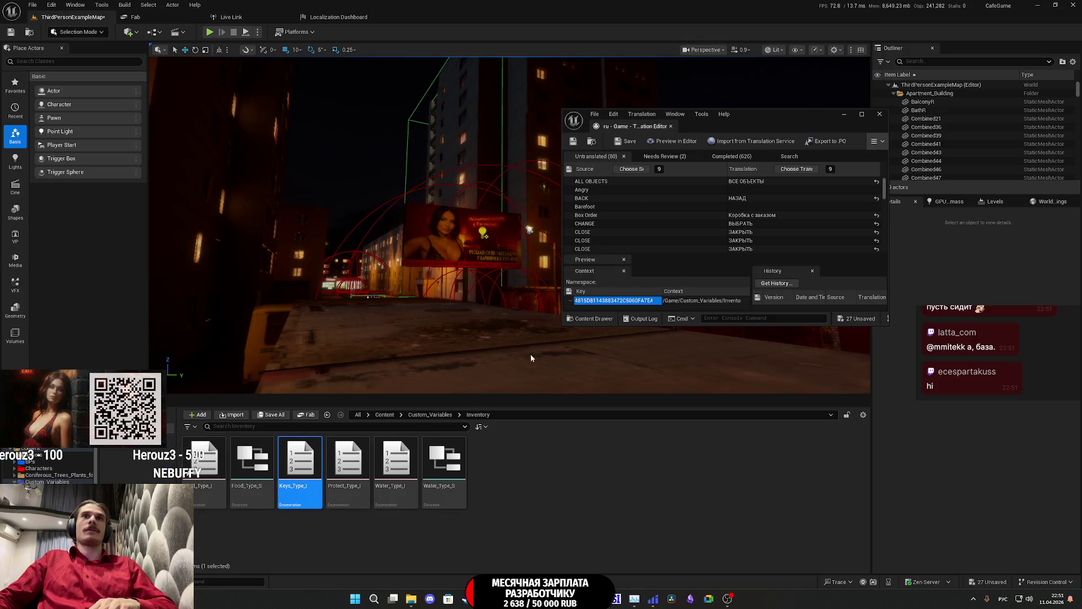
pyautogui.click(714, 192)
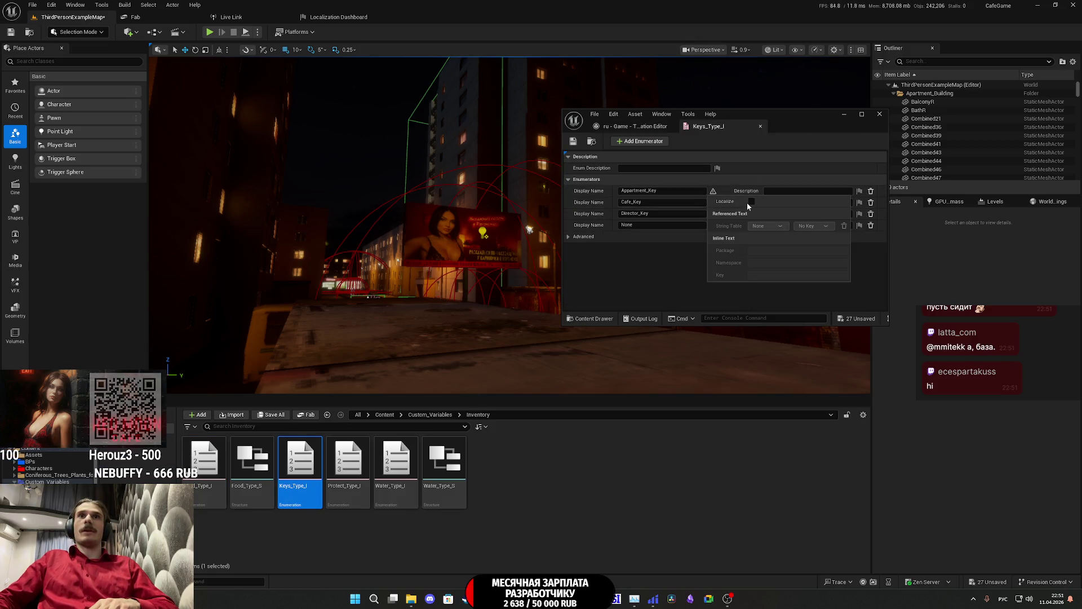
pyautogui.click(669, 254)
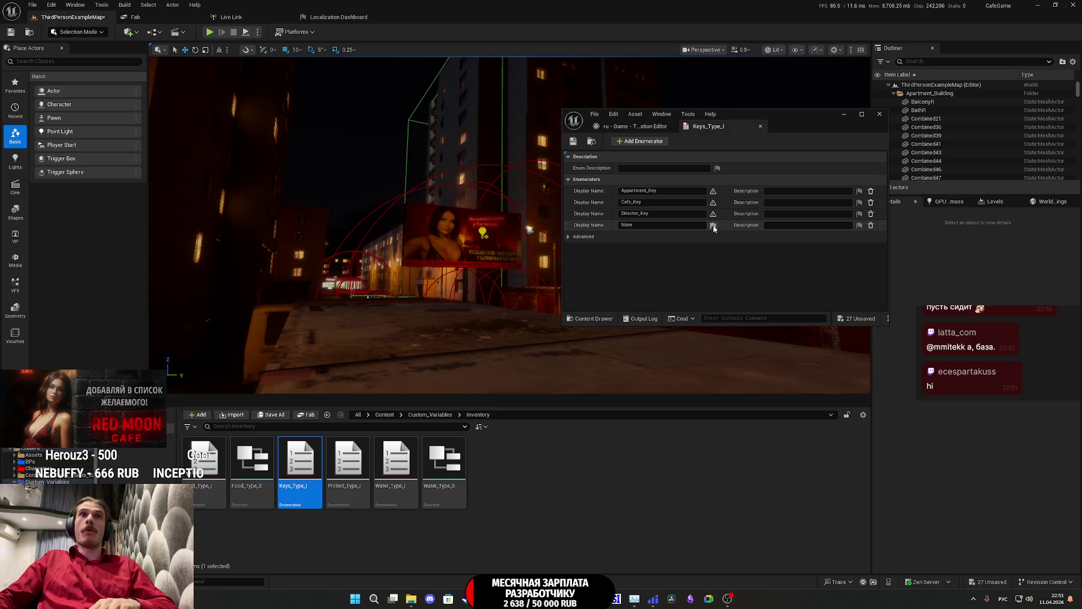
pyautogui.click(713, 226)
pyautogui.click(751, 237)
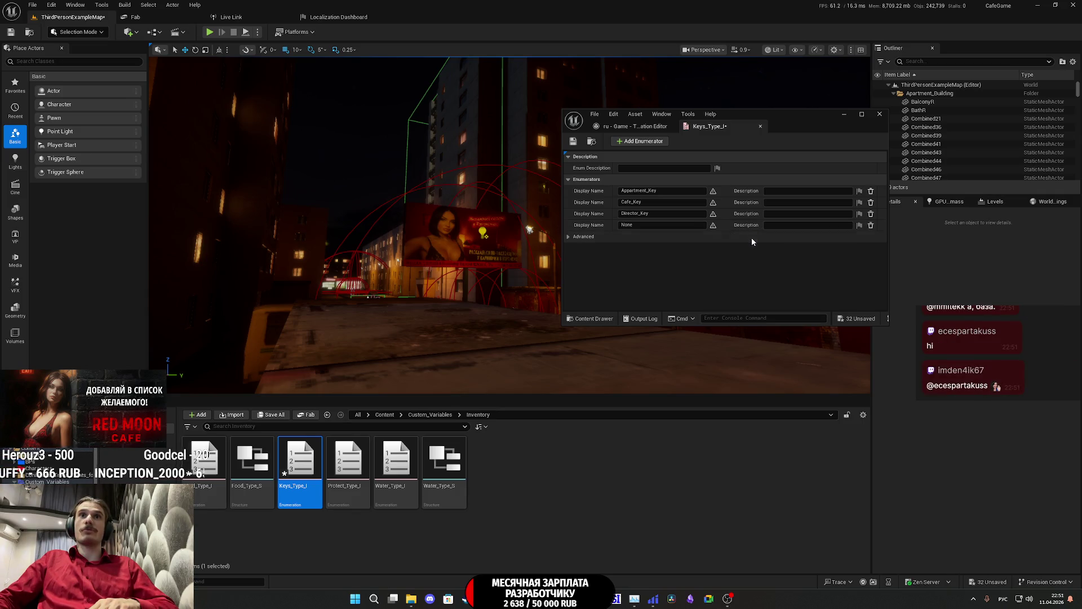
pyautogui.click(760, 126)
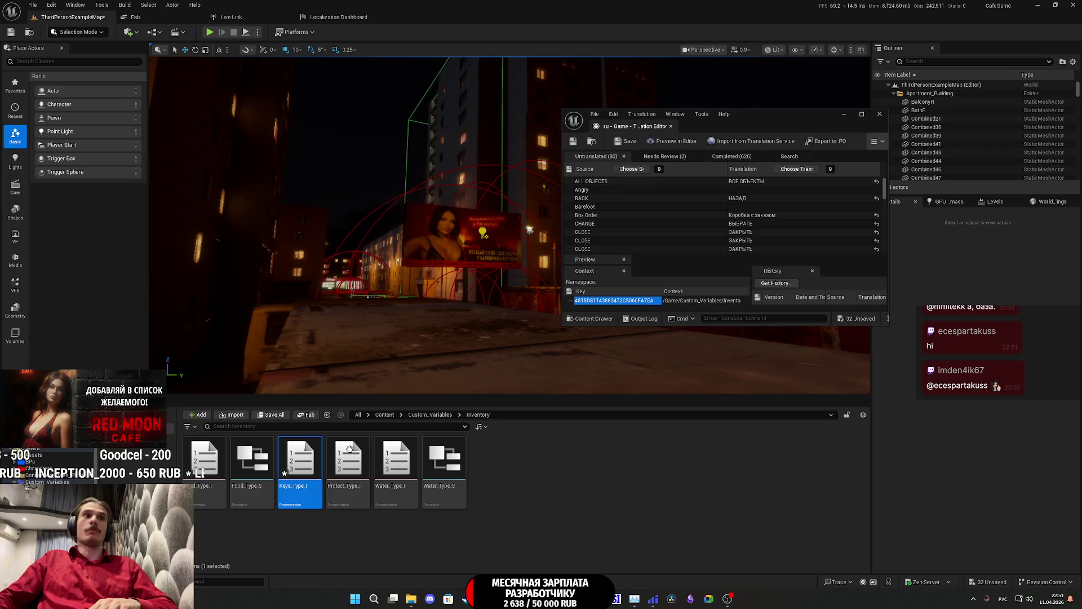
# Step: Mark Protect_Type_I's description and its NONE, SHOCK and PEPPER display names as localizable
pyautogui.click(340, 482)
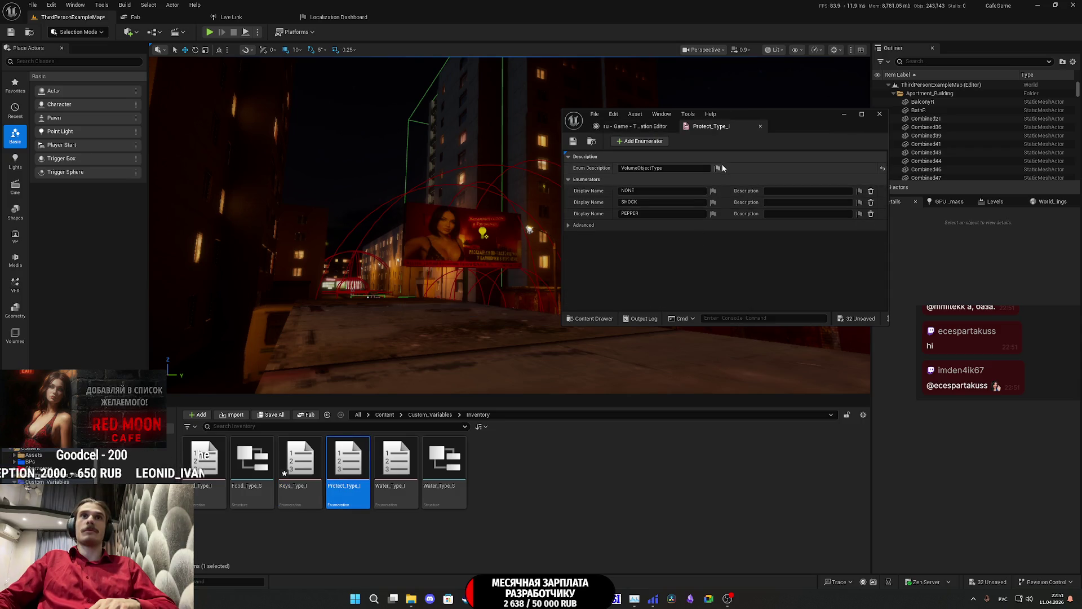
pyautogui.click(717, 168)
pyautogui.click(756, 178)
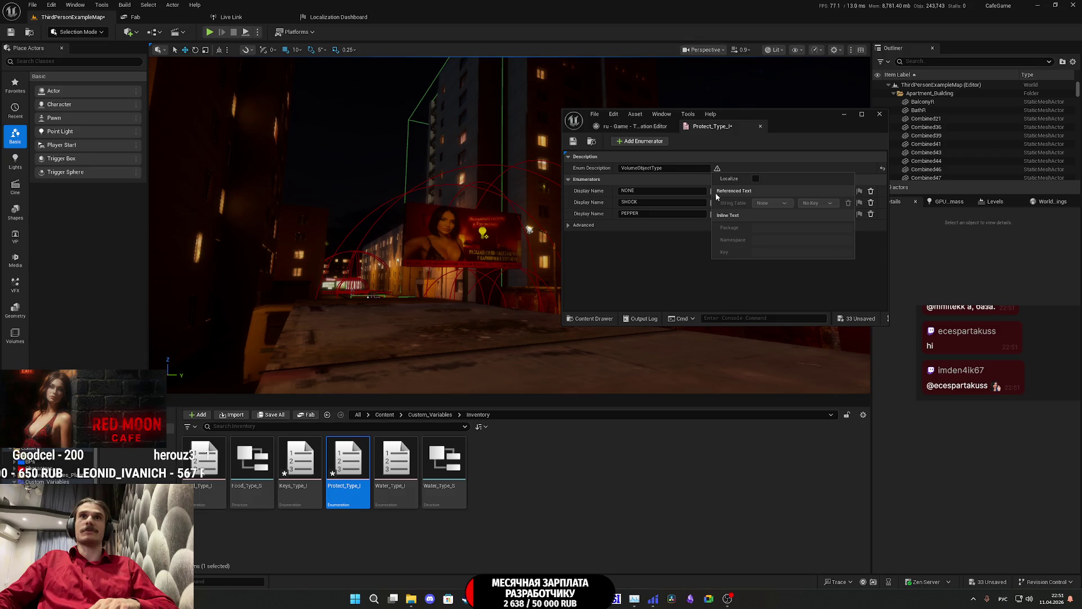
pyautogui.click(713, 191)
pyautogui.click(752, 201)
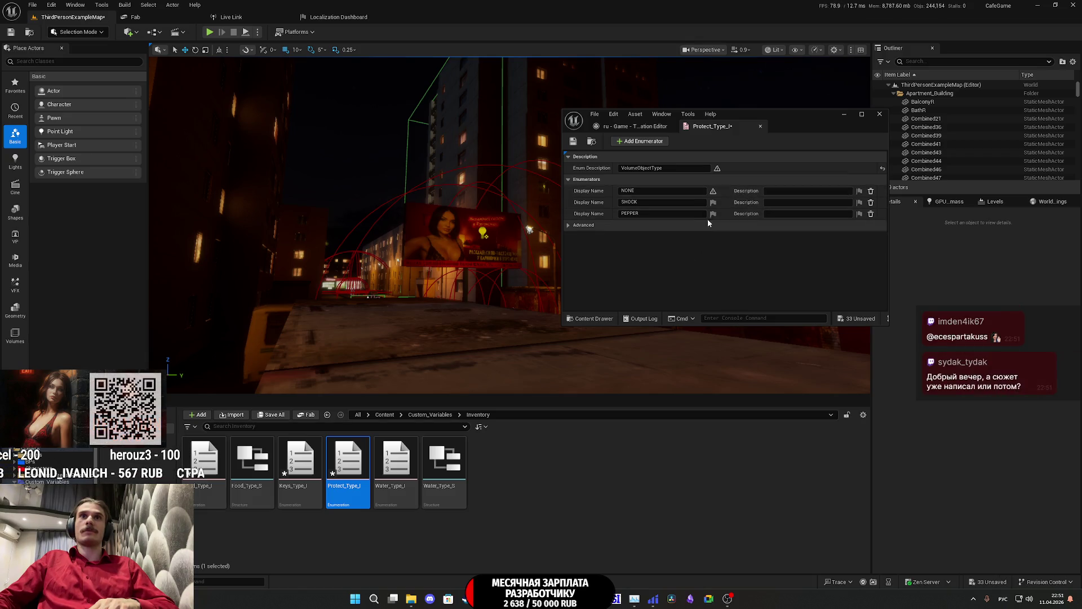
pyautogui.click(714, 202)
pyautogui.click(752, 212)
pyautogui.click(713, 213)
pyautogui.click(751, 225)
# Step: In Water_Type_I, mark the Water, Energy Drinker and Soda display names as localizable
pyautogui.doubleClick(396, 461)
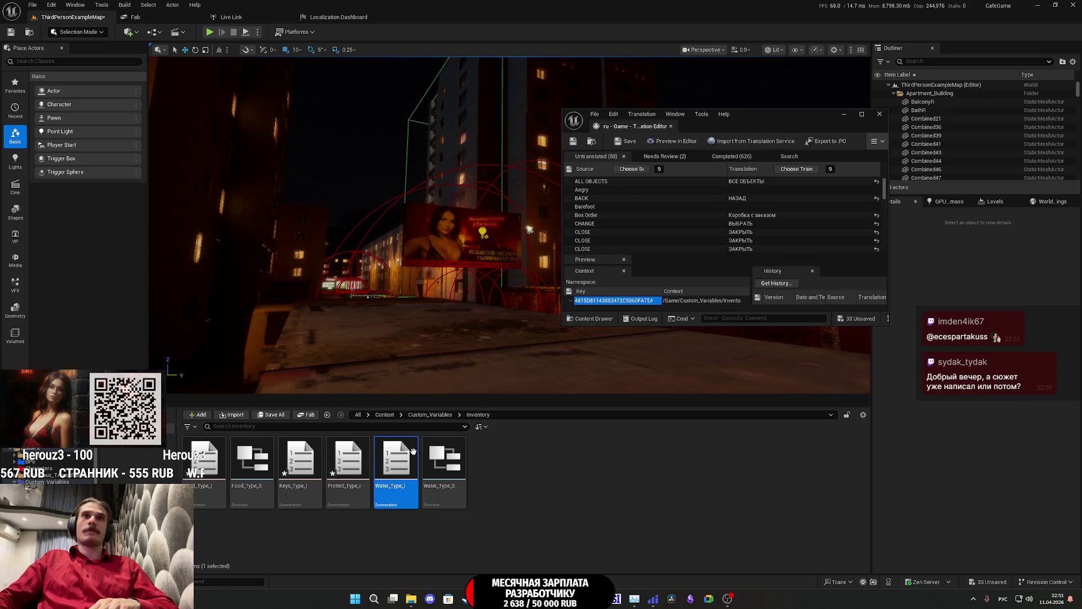
pyautogui.click(713, 191)
pyautogui.click(751, 202)
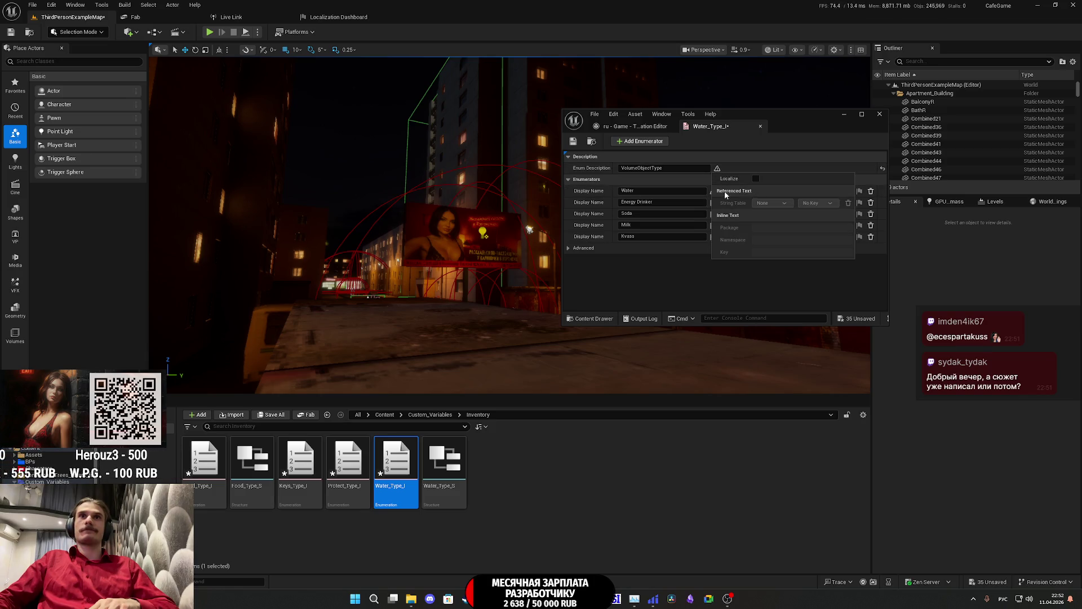
pyautogui.click(717, 290)
pyautogui.click(713, 203)
pyautogui.click(714, 213)
pyautogui.click(713, 214)
# Step: Set the Milk and Kvass display names' Localize flags, then save and close Water_Type_I
pyautogui.click(752, 225)
pyautogui.click(714, 225)
pyautogui.click(713, 225)
pyautogui.click(752, 236)
pyautogui.click(713, 236)
pyautogui.click(714, 236)
pyautogui.click(752, 248)
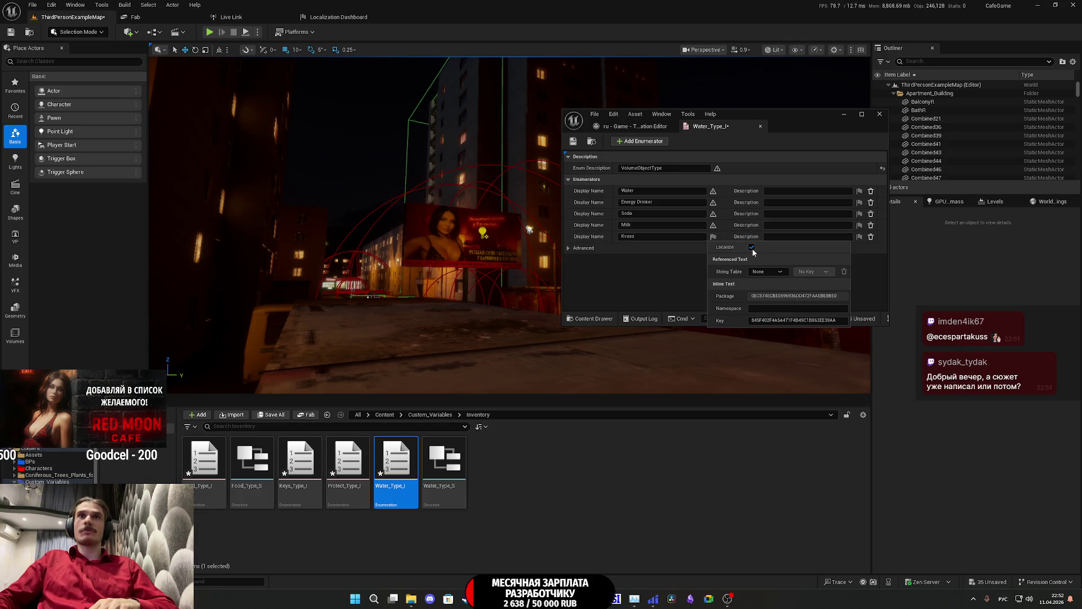
pyautogui.click(713, 236)
pyautogui.click(576, 143)
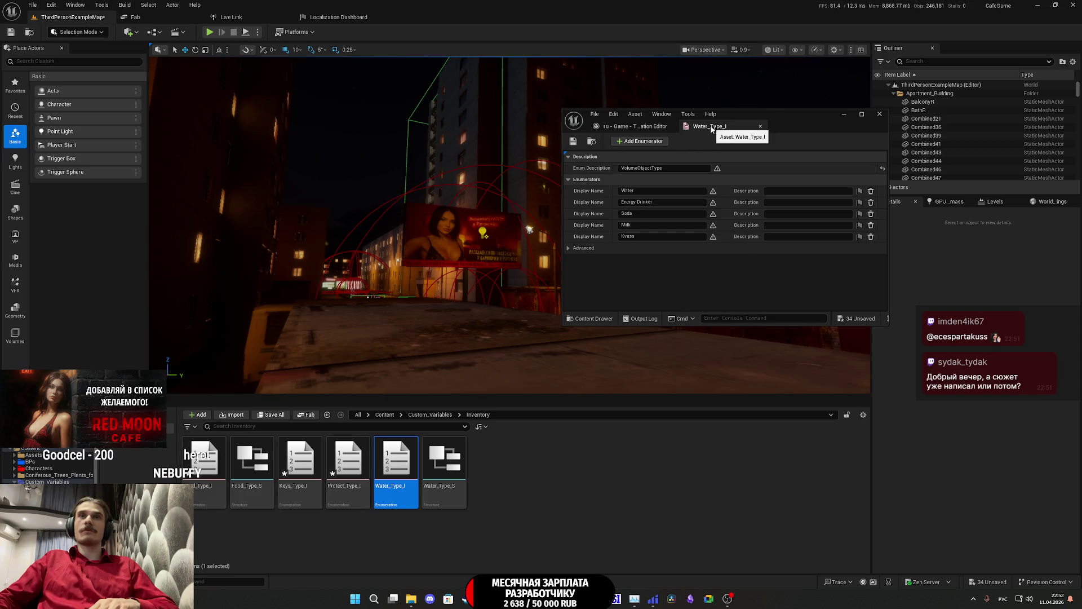
pyautogui.click(760, 126)
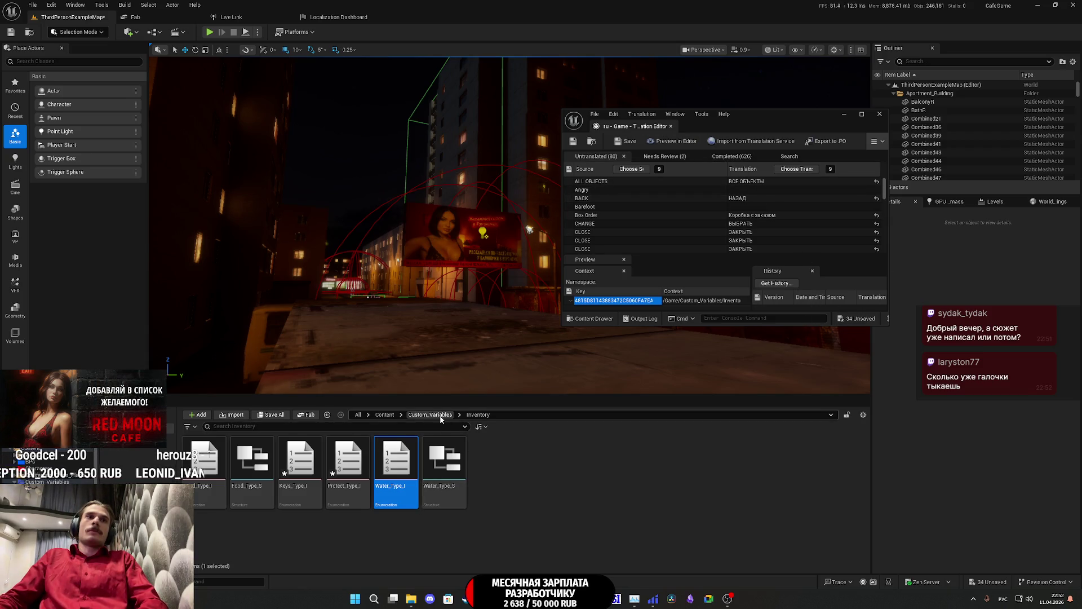
pyautogui.doubleClick(396, 459)
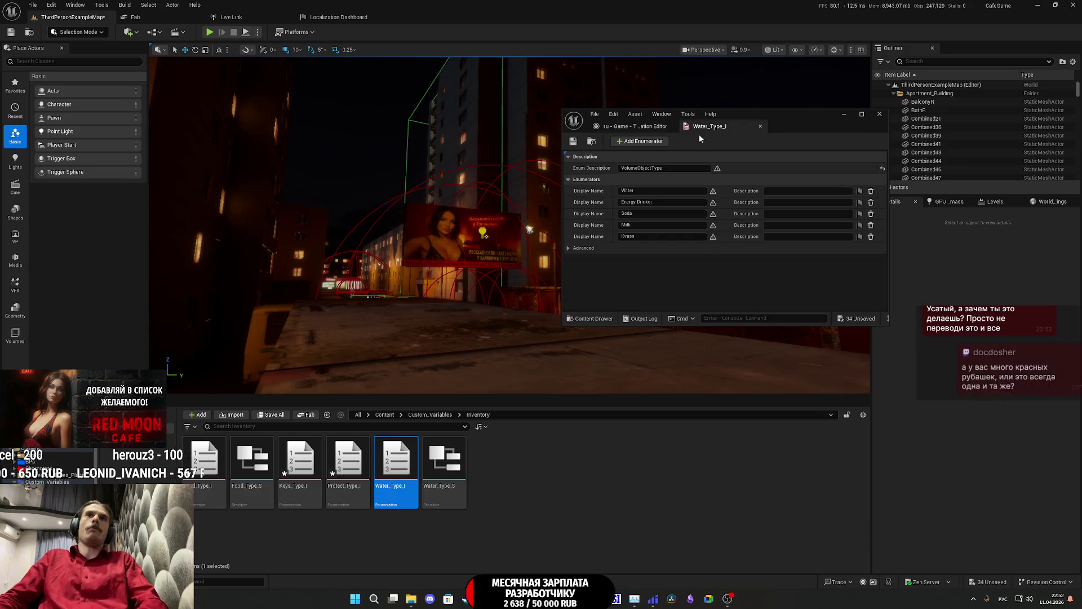
# Step: Check the Inventory, GL_Var and NPC folders' enums, including NPC_Emotion_Type
pyautogui.middleClick(697, 127)
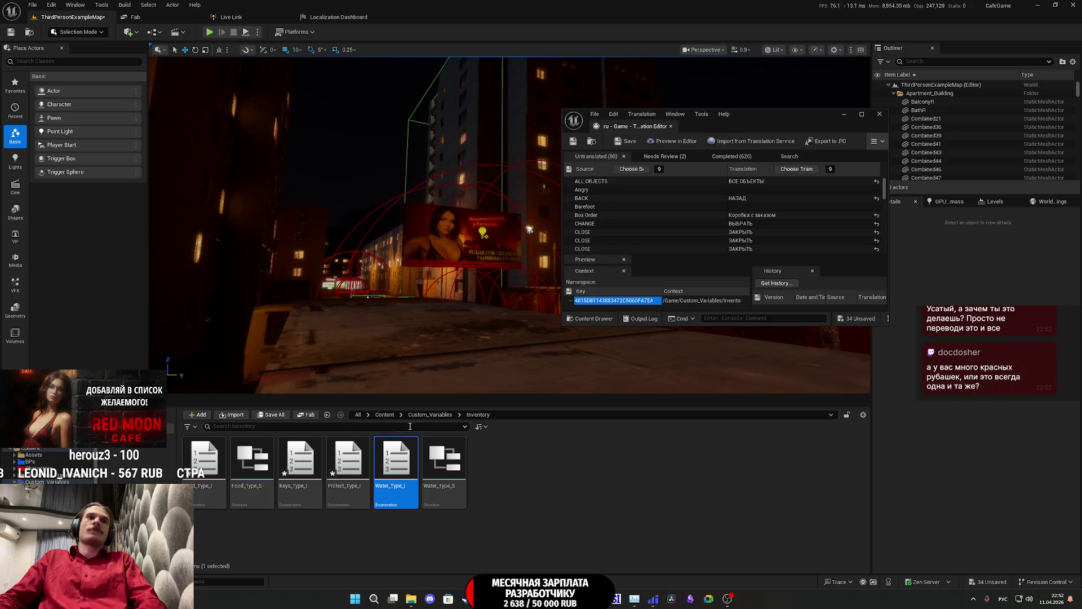
pyautogui.click(430, 414)
pyautogui.doubleClick(258, 467)
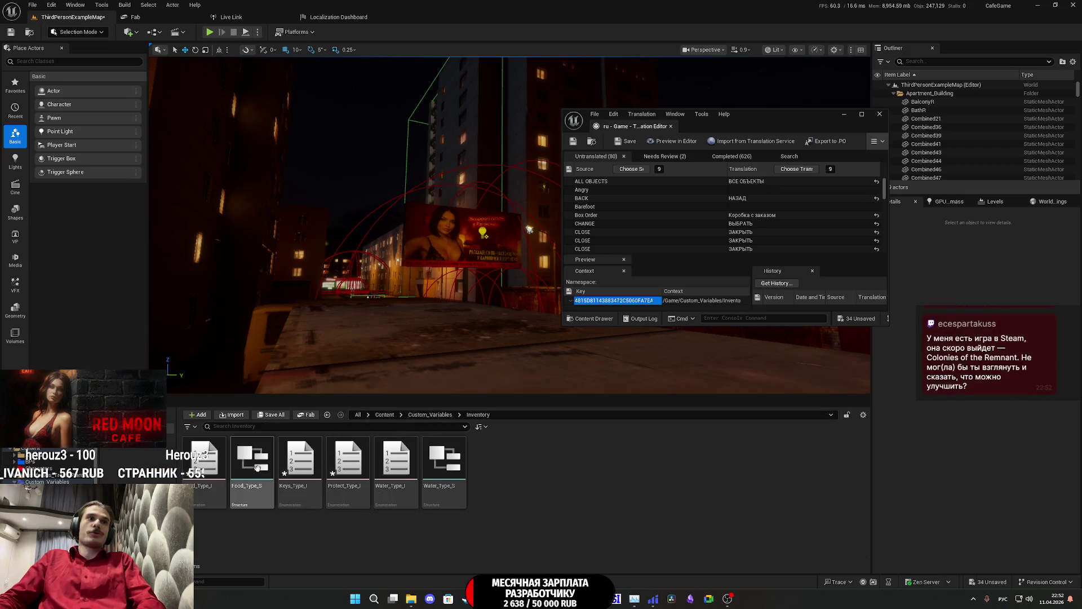
pyautogui.click(429, 414)
pyautogui.doubleClick(209, 461)
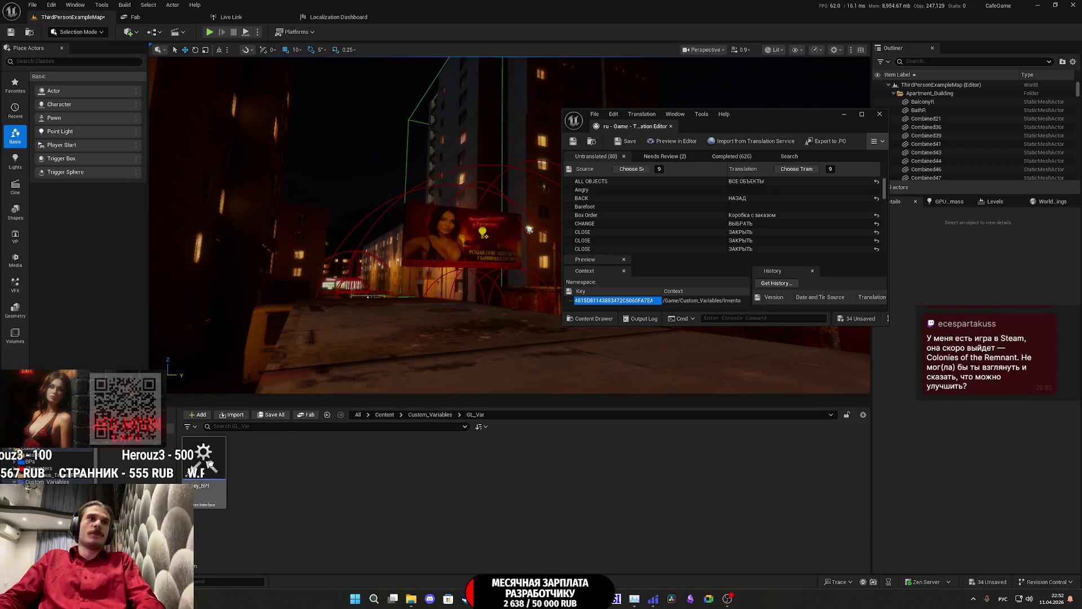
pyautogui.click(430, 414)
pyautogui.doubleClick(301, 463)
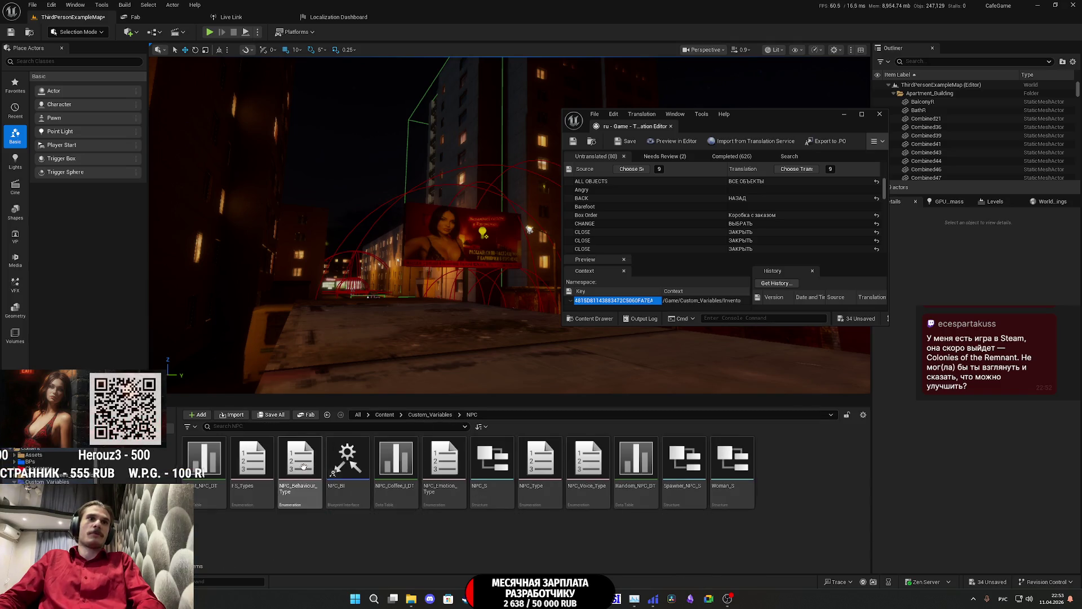
pyautogui.doubleClick(444, 461)
pyautogui.click(760, 126)
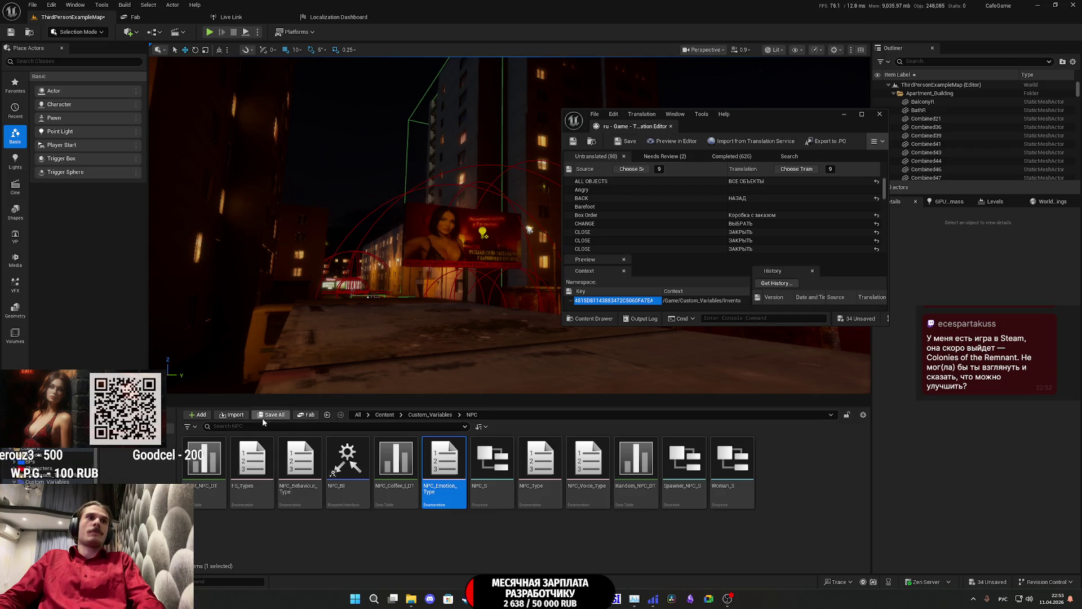
# Step: Save all unsaved packages and maximize the Translation Editor
pyautogui.hotkey('ctrl', 'shift', 's')
pyautogui.click(620, 393)
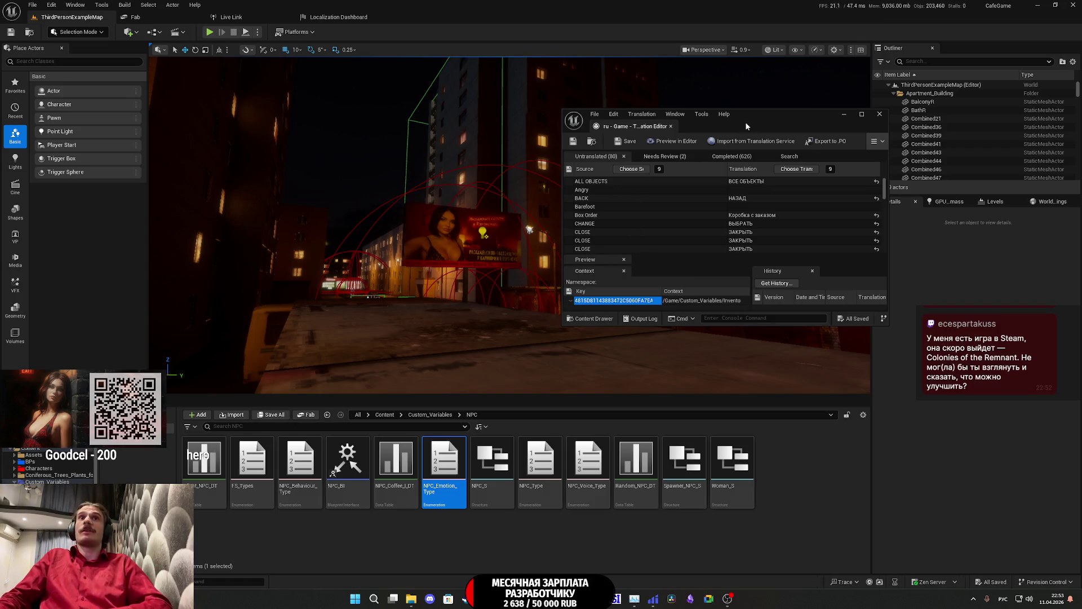
pyautogui.doubleClick(776, 120)
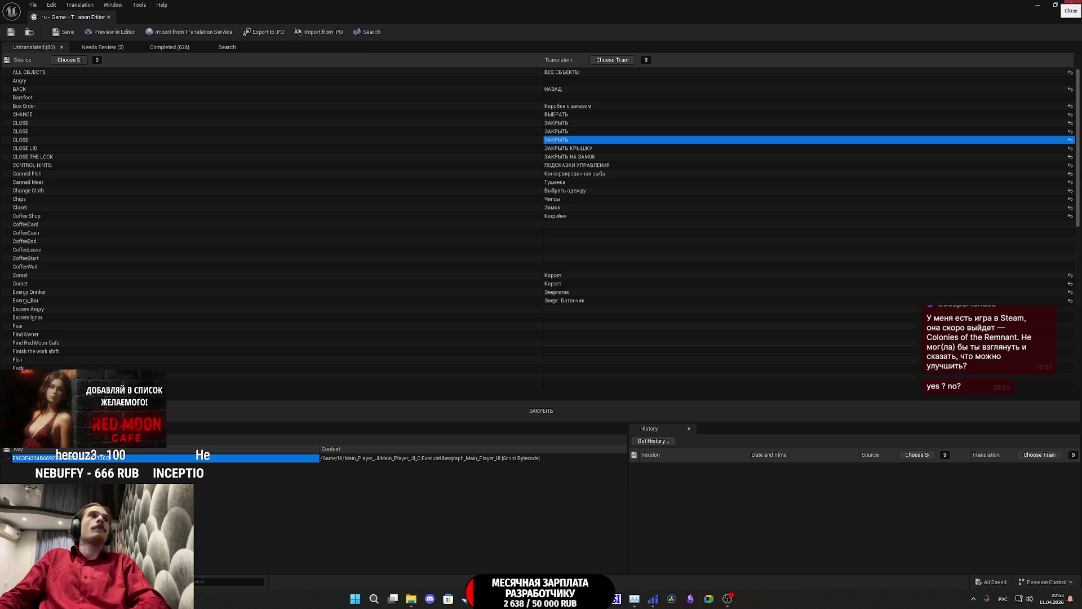
# Step: Compile translations for the Game localization target in the Localization Dashboard
pyautogui.click(1072, 5)
pyautogui.click(338, 16)
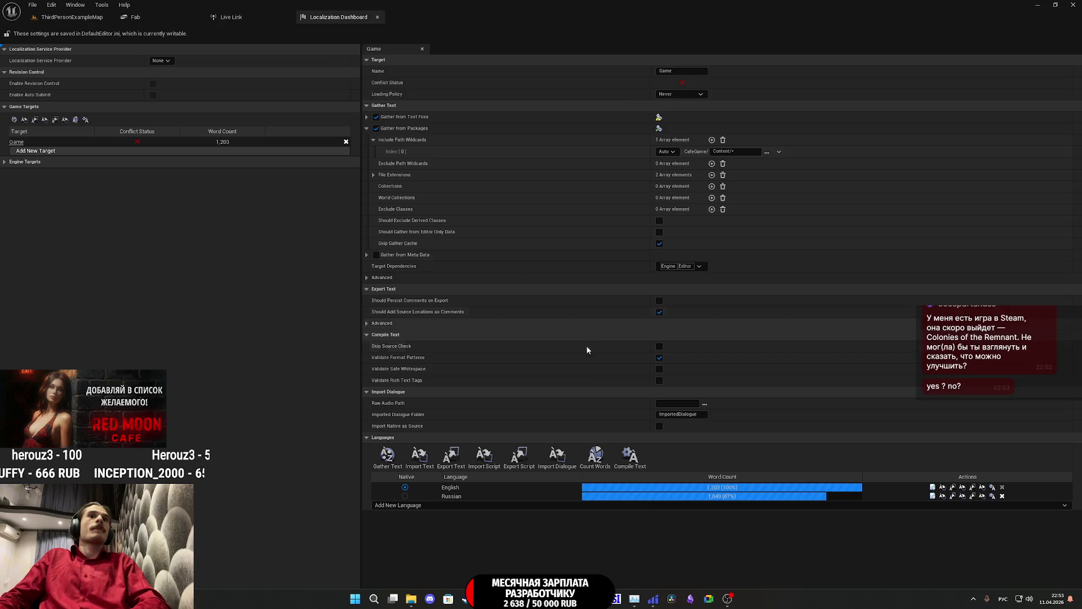
pyautogui.click(629, 455)
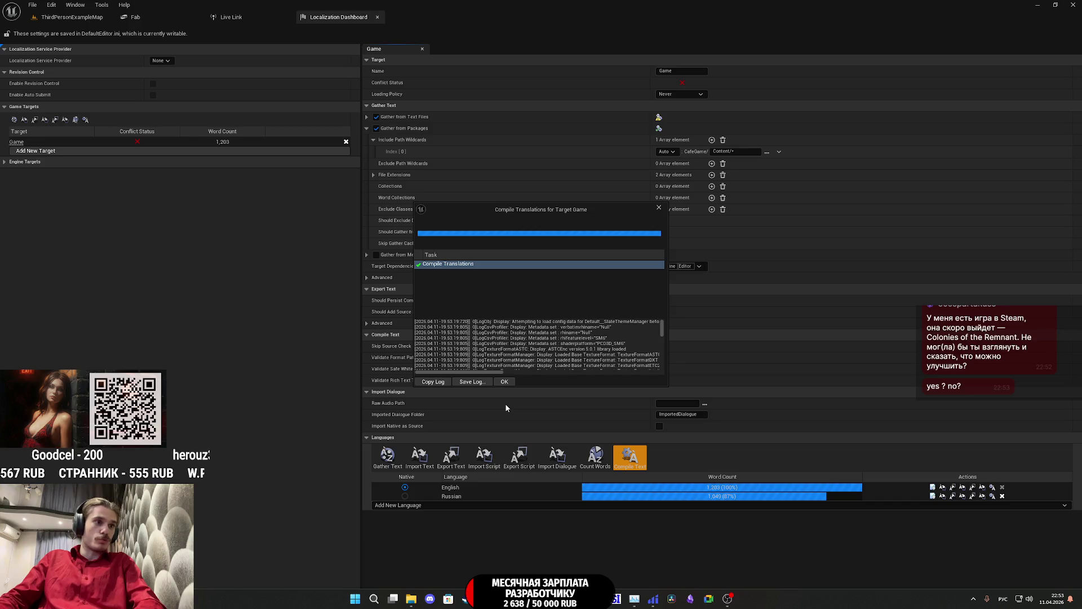
pyautogui.click(504, 381)
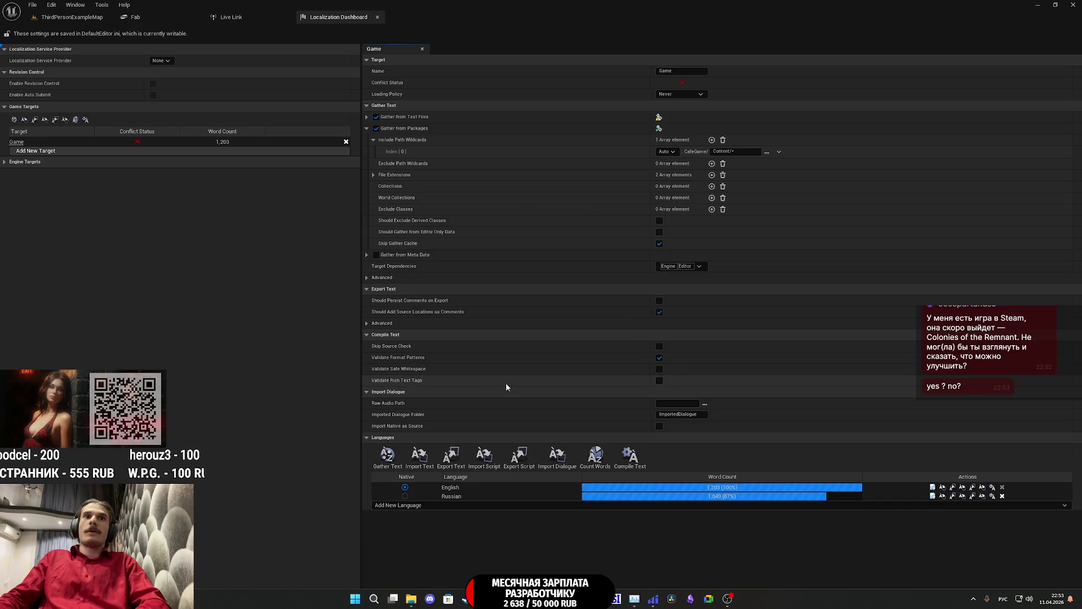
# Step: Gather text for all Game languages (1,013 words), then switch to the browser
pyautogui.click(388, 467)
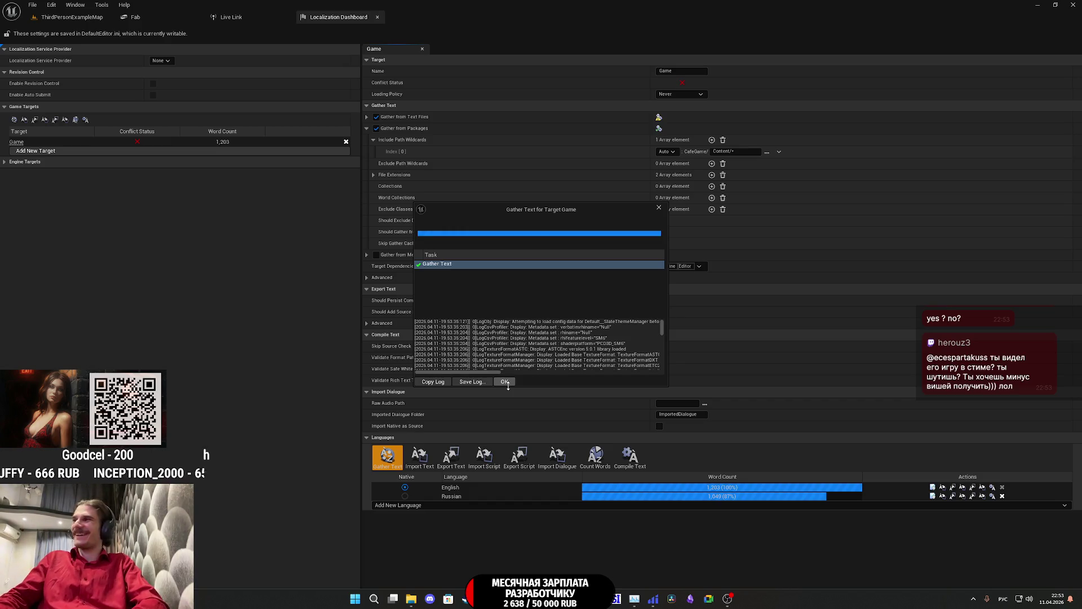
pyautogui.click(506, 381)
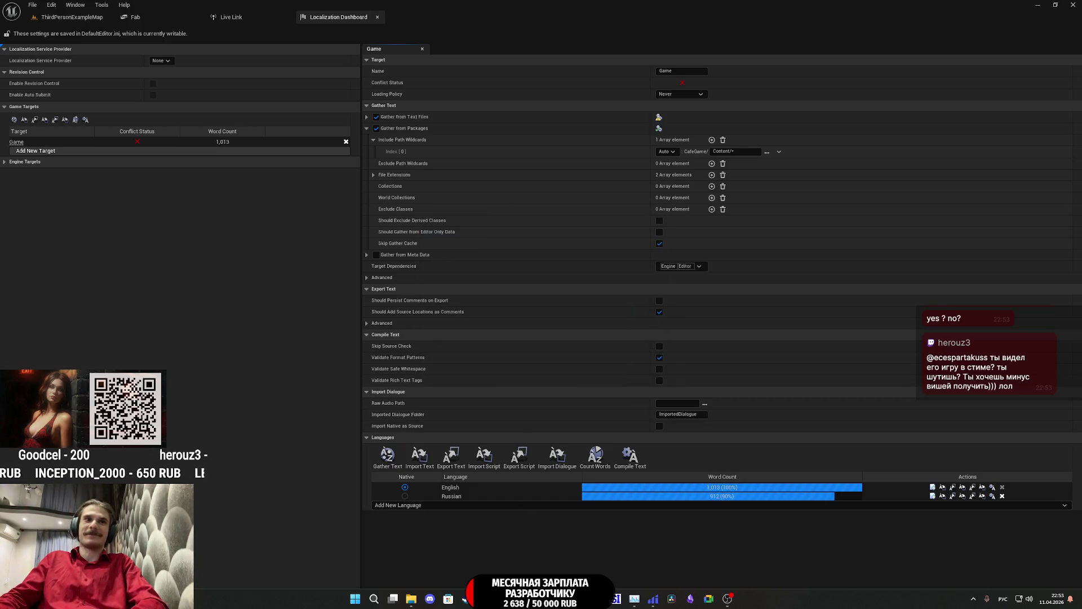
pyautogui.hotkey('alt', 'Tab')
pyautogui.click(309, 9)
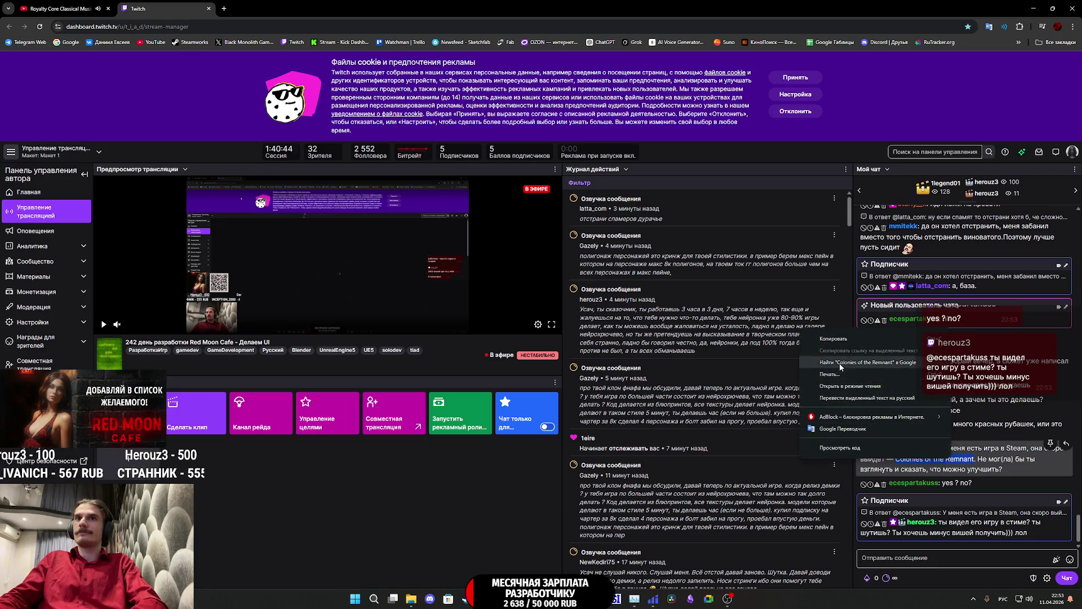
# Step: Search Google for Colonies of the Remnant, open its Steam store page and enlarge the trailer
pyautogui.click(840, 364)
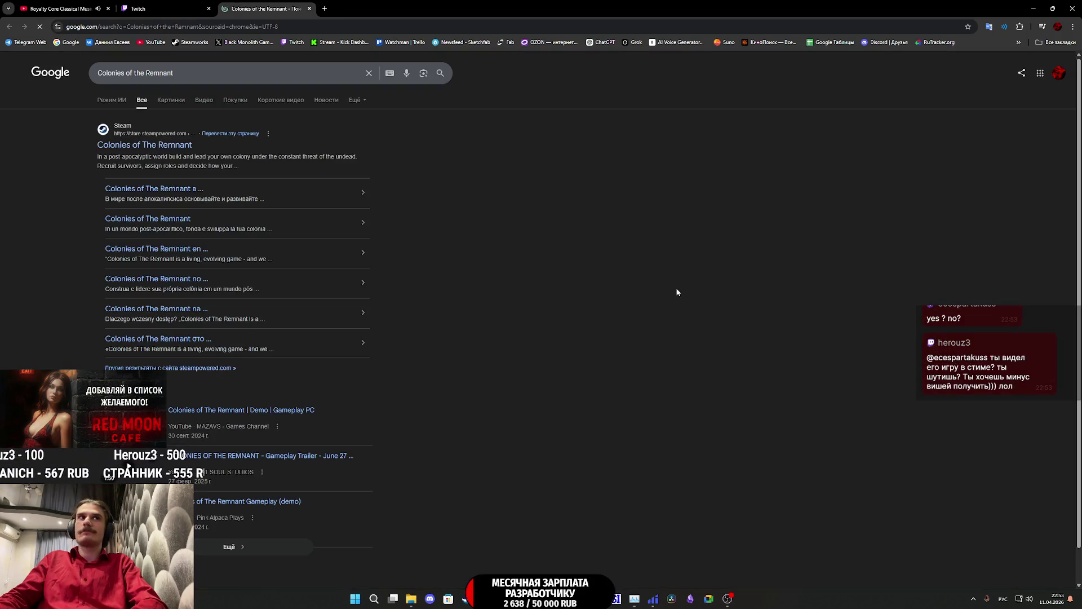
pyautogui.click(164, 145)
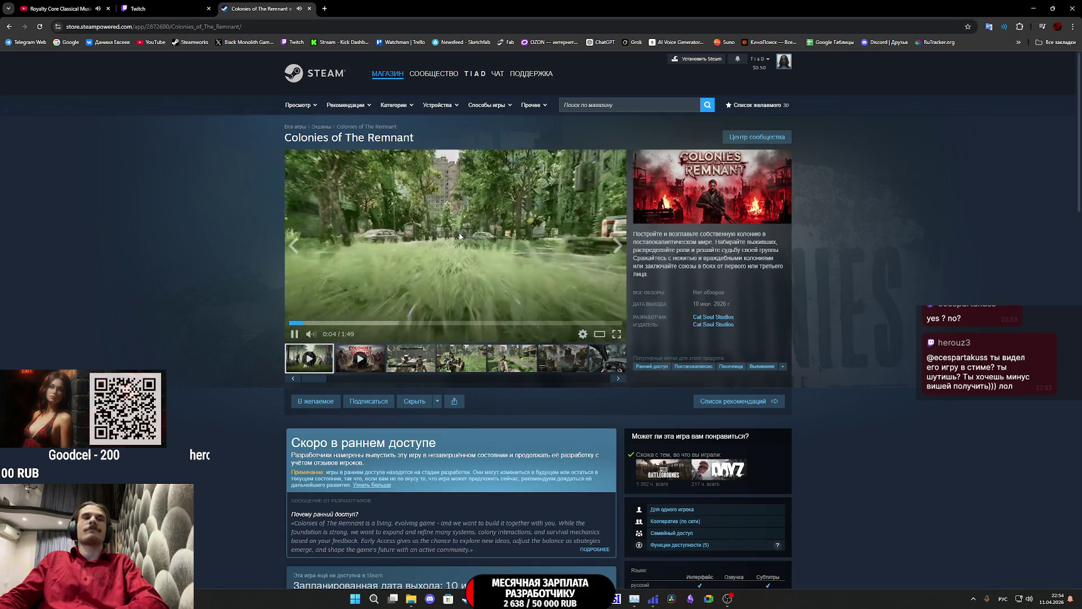
pyautogui.click(598, 339)
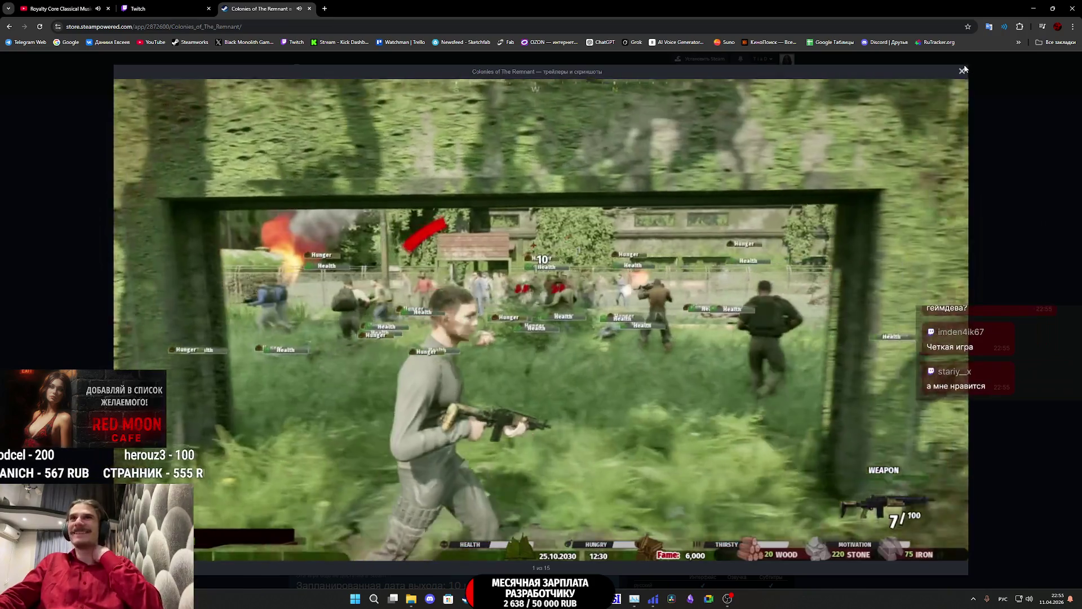
pyautogui.click(962, 71)
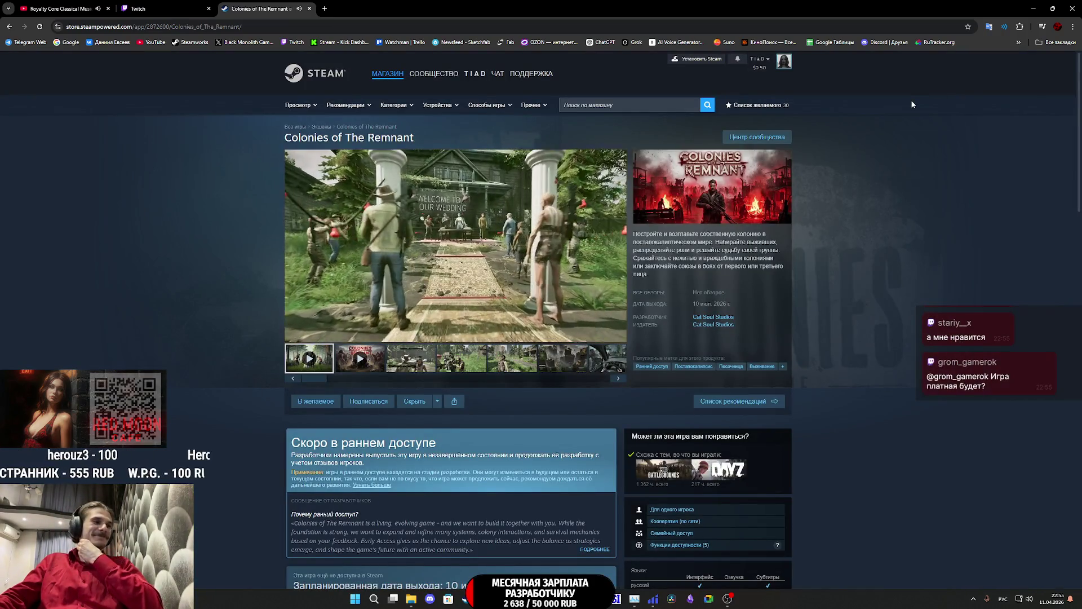
# Step: Watch the Colonies of The Remnant trailer fullscreen to its end card, then scroll down the page
pyautogui.moveTo(506, 270)
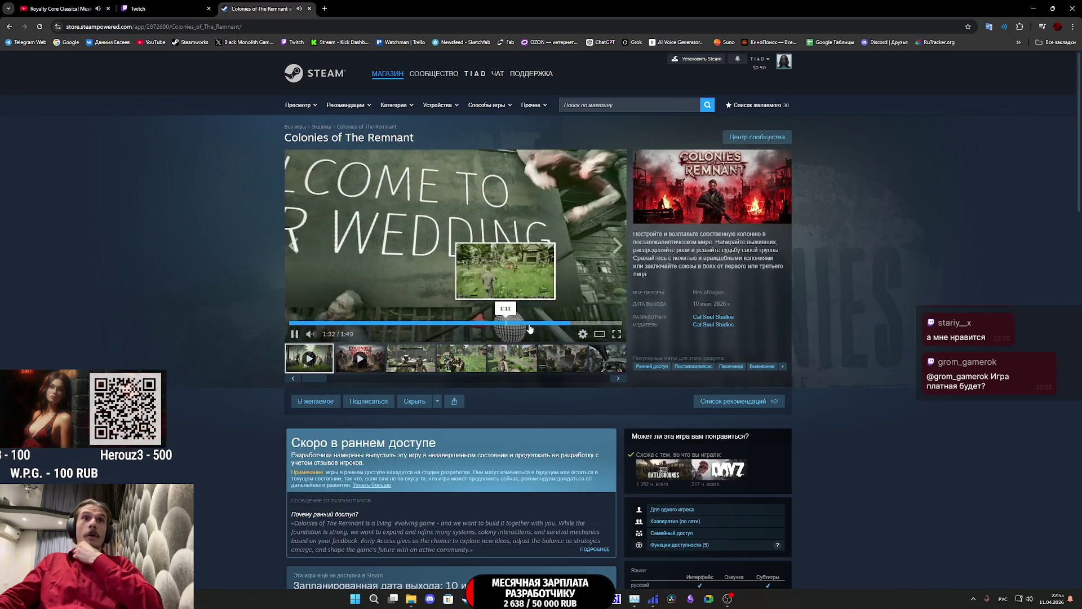
pyautogui.click(617, 333)
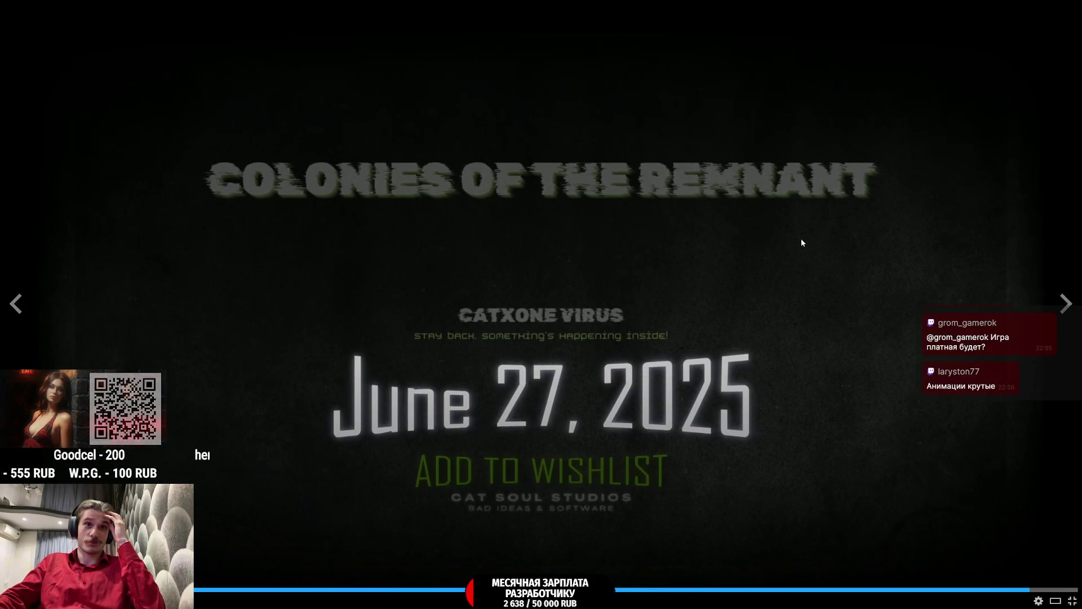
pyautogui.press('Escape')
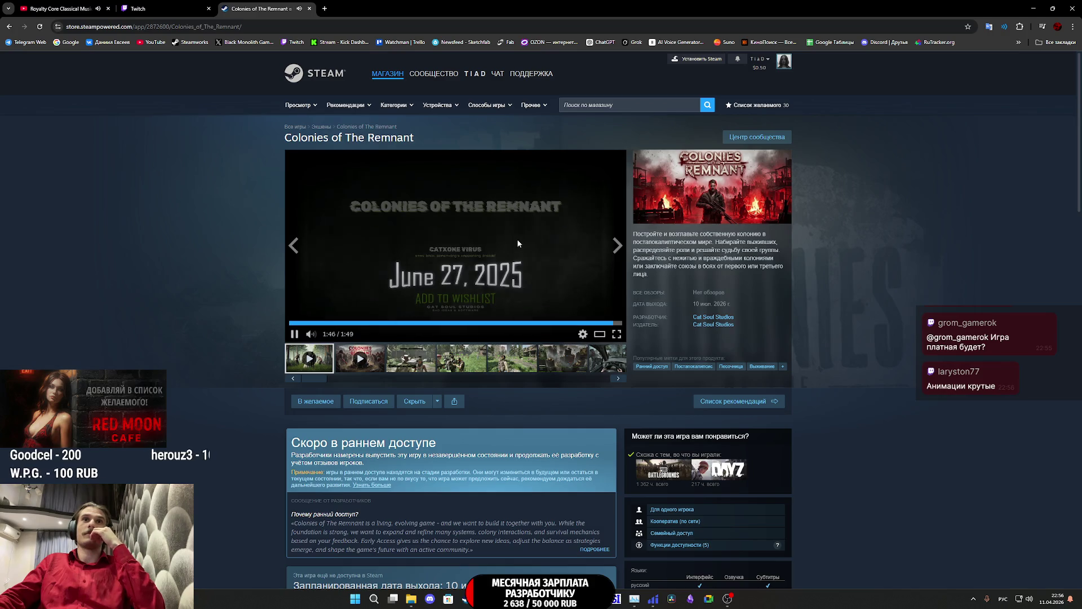
pyautogui.scroll(-8, 519, 244)
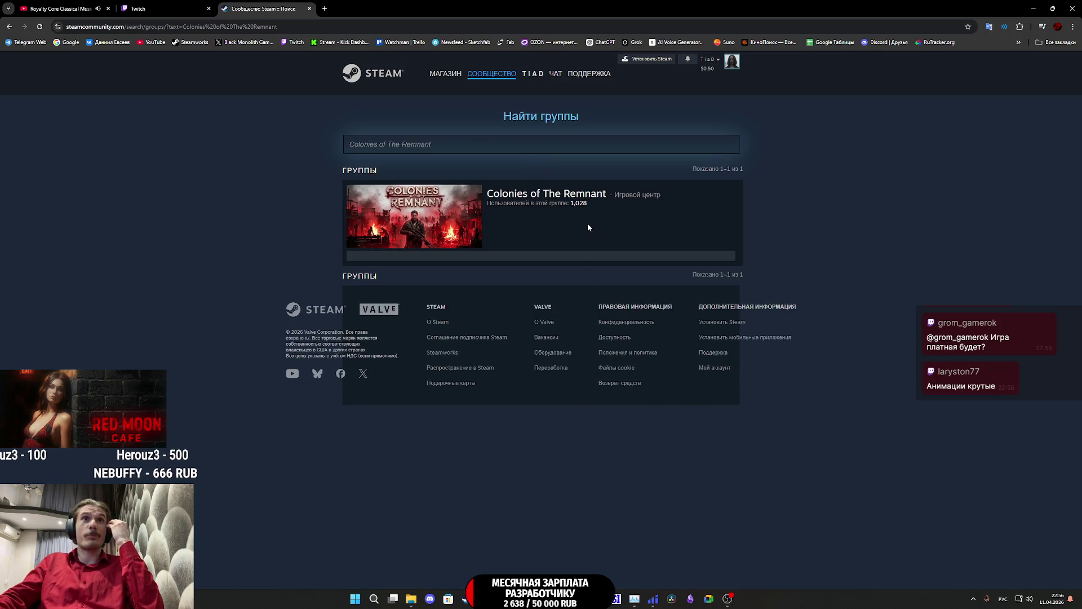
# Step: Close the Steam community tab to return to the Twitch stream manager
pyautogui.middleClick(282, 3)
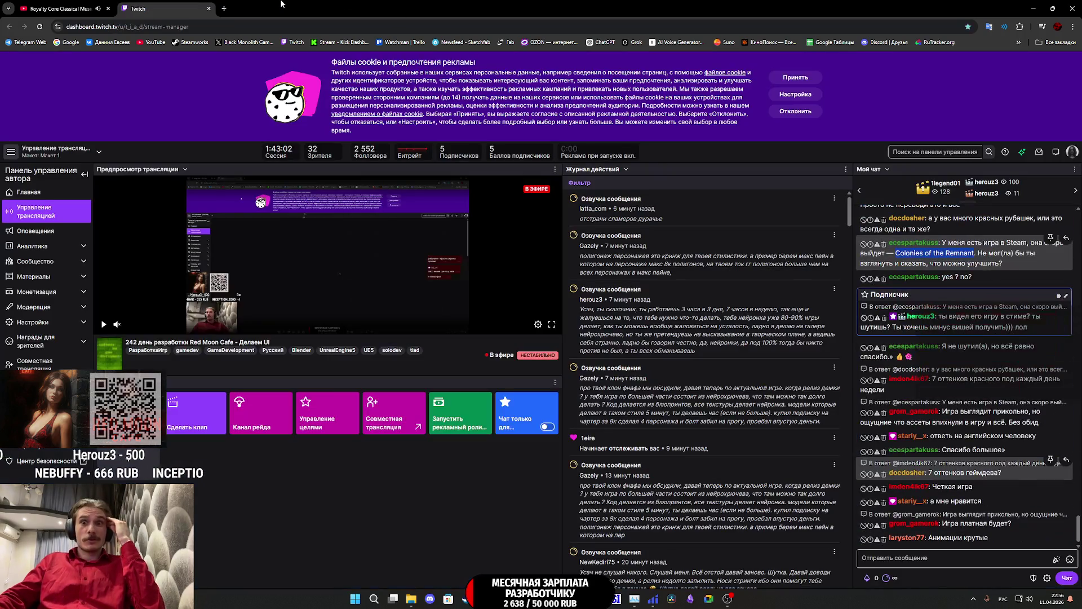